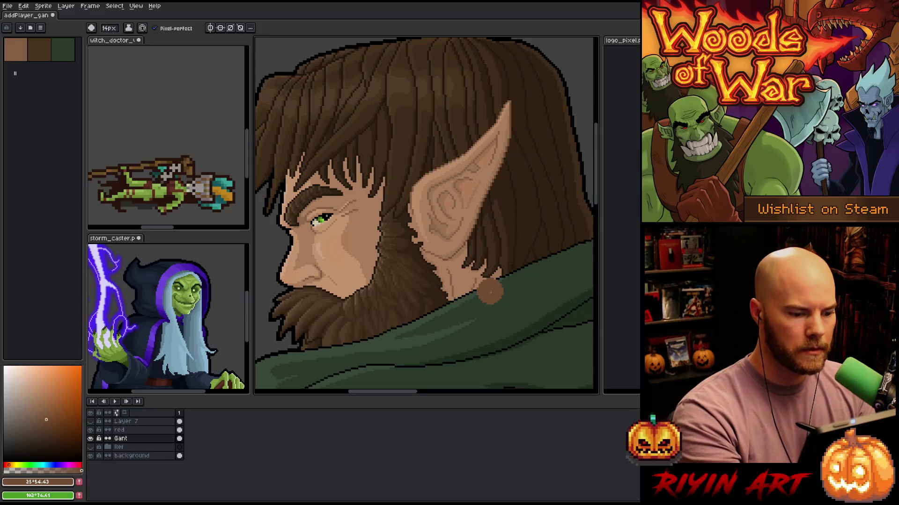
Zoom out and pan so the whole head and cloak are visible
key(v)
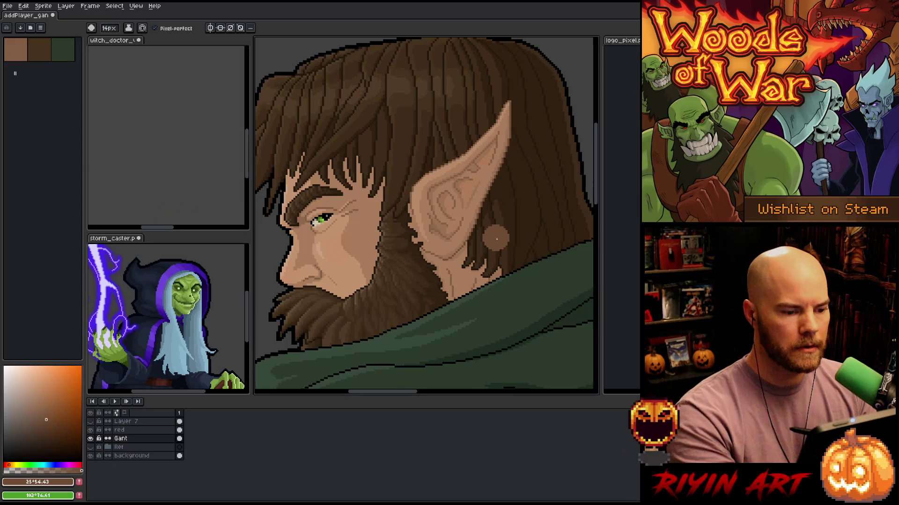
scroll(492, 236, down, 2)
drag(438, 274, 417, 234)
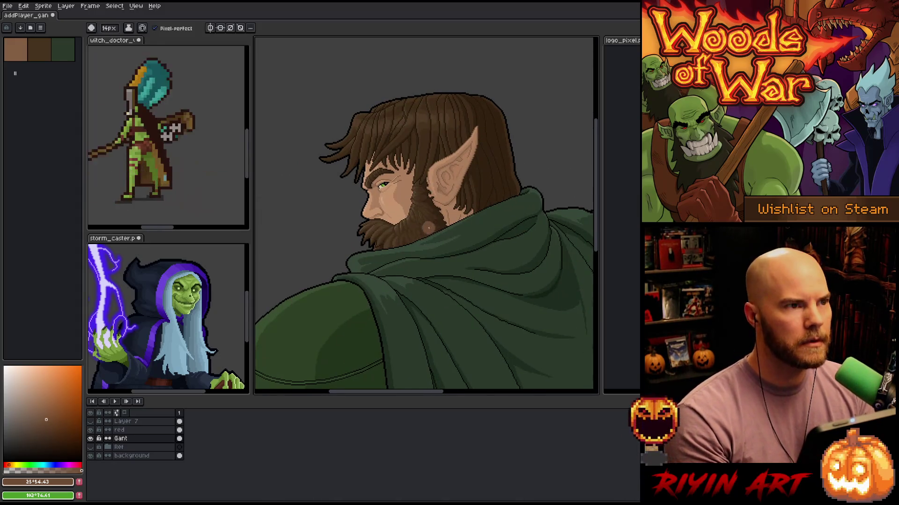
scroll(448, 212, up, 1)
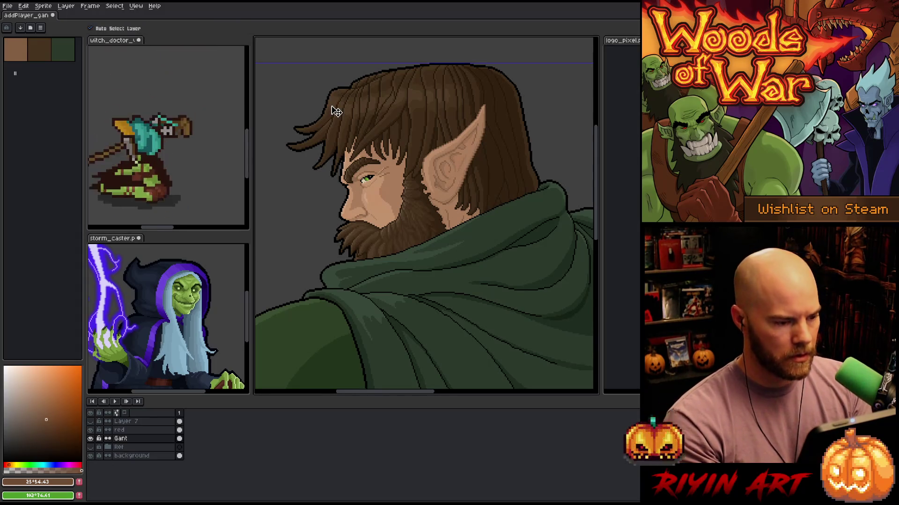
Set the pencil brush to 1 px and zoom in on the cloak and lower face
click(104, 29)
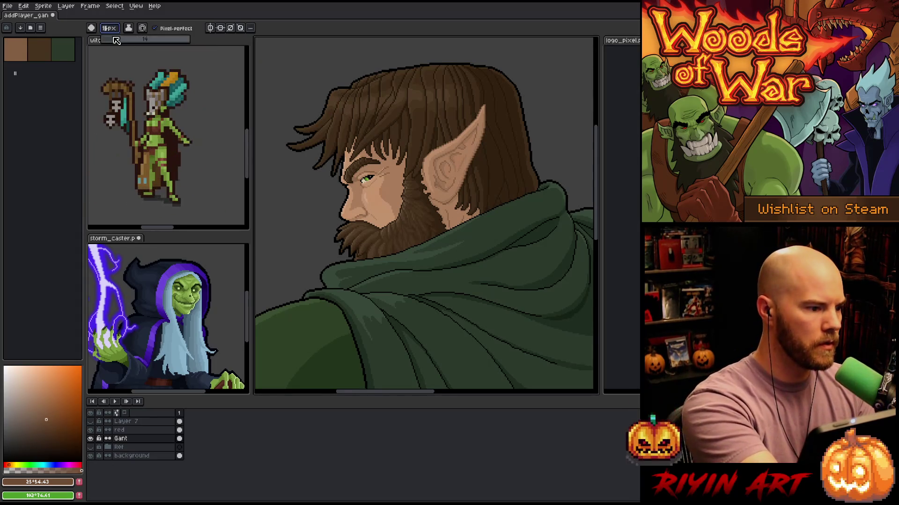
key(Return)
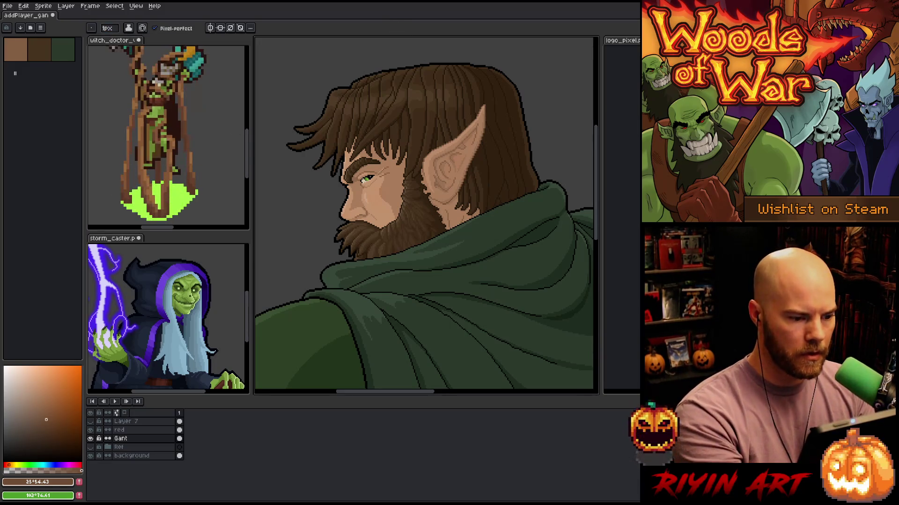
mouse_move(458, 295)
mouse_down()
mouse_move(412, 263)
mouse_move(425, 249)
mouse_up()
key(b)
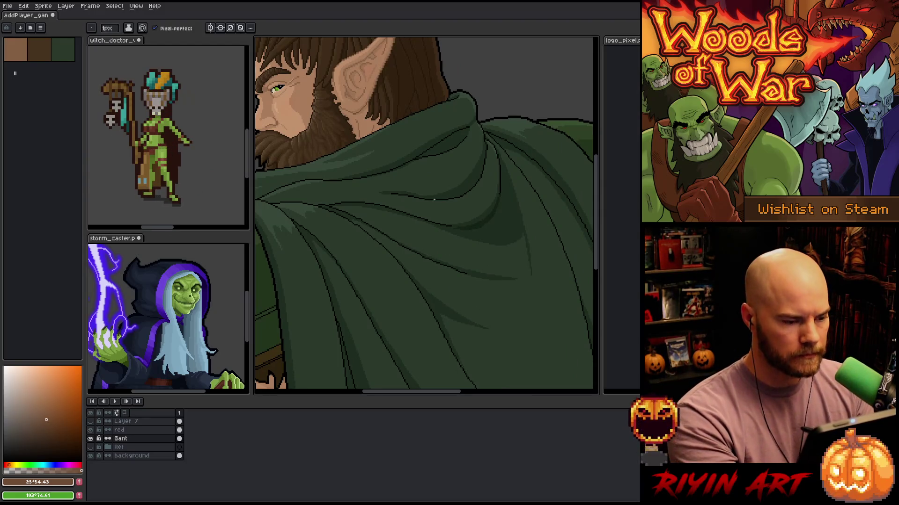
scroll(437, 209, up, 3)
key(shift+c)
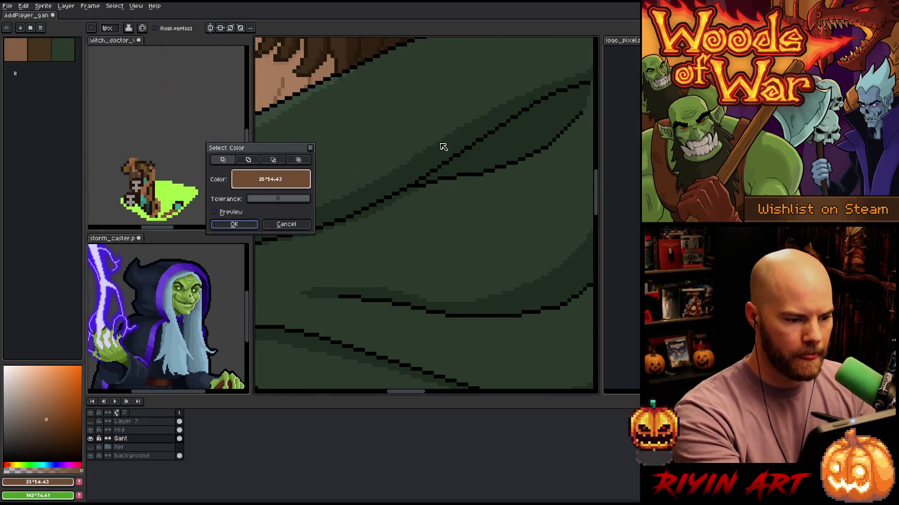
Select all black outline pixels with Color Range
click(471, 144)
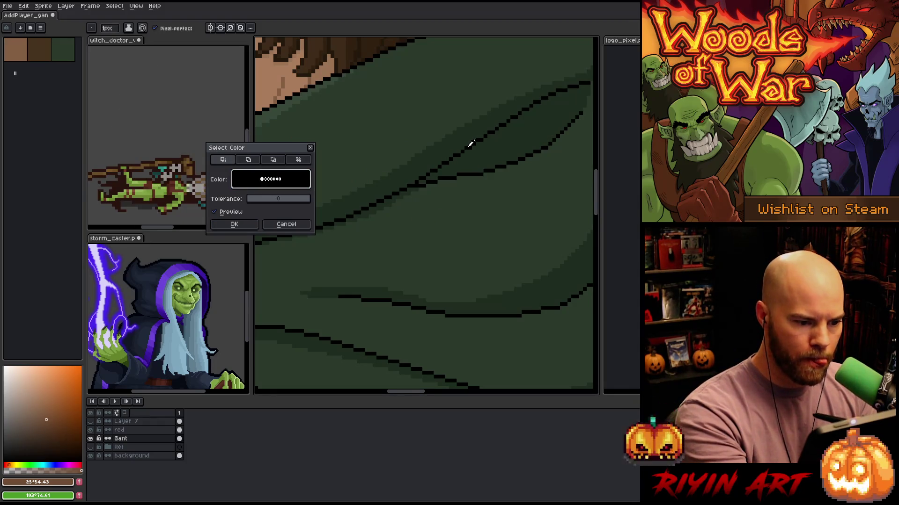
click(234, 224)
key(v)
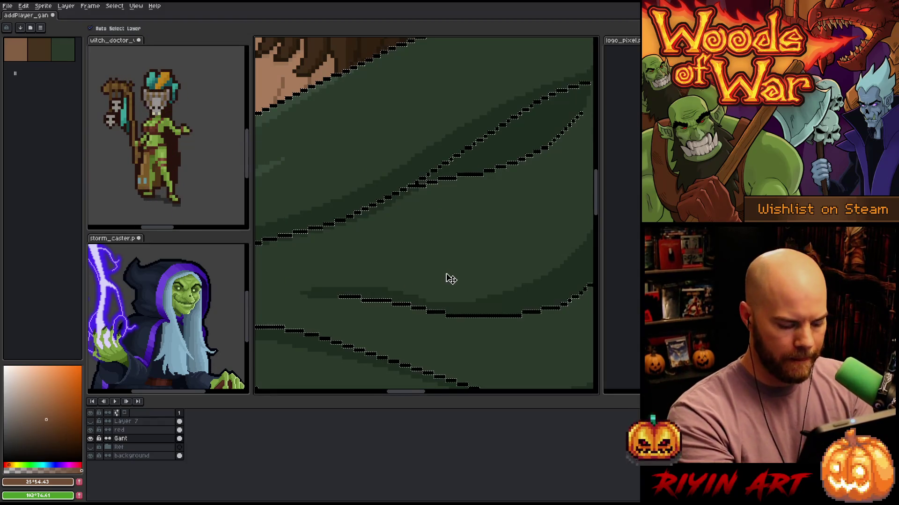
key(b)
Sample the dark cloak green, set the brush to 23 px, then pick a slightly different green
scroll(437, 251, down, 3)
drag(431, 190, 502, 190)
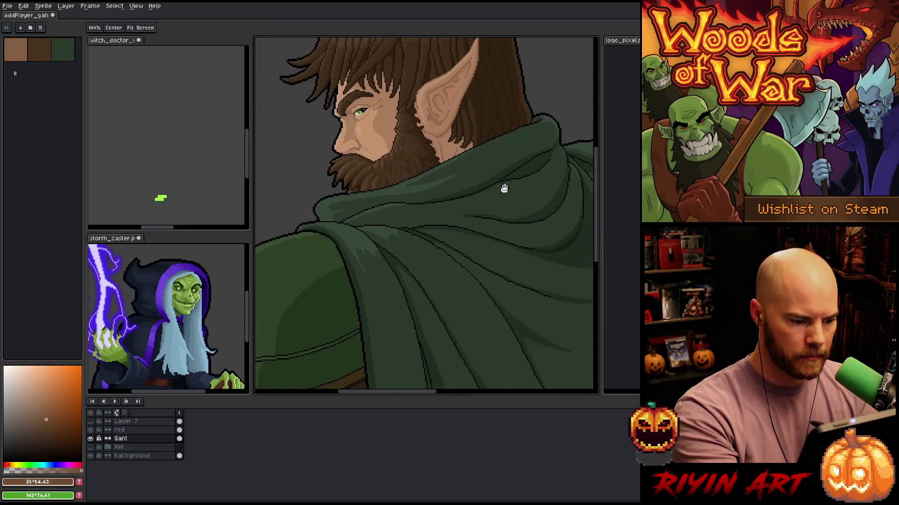
alt+click(364, 294)
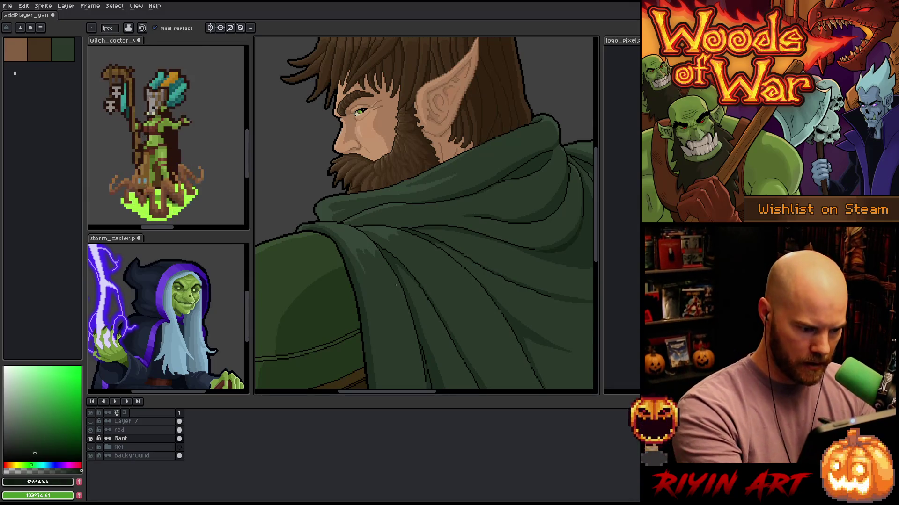
text(23)
key(Return)
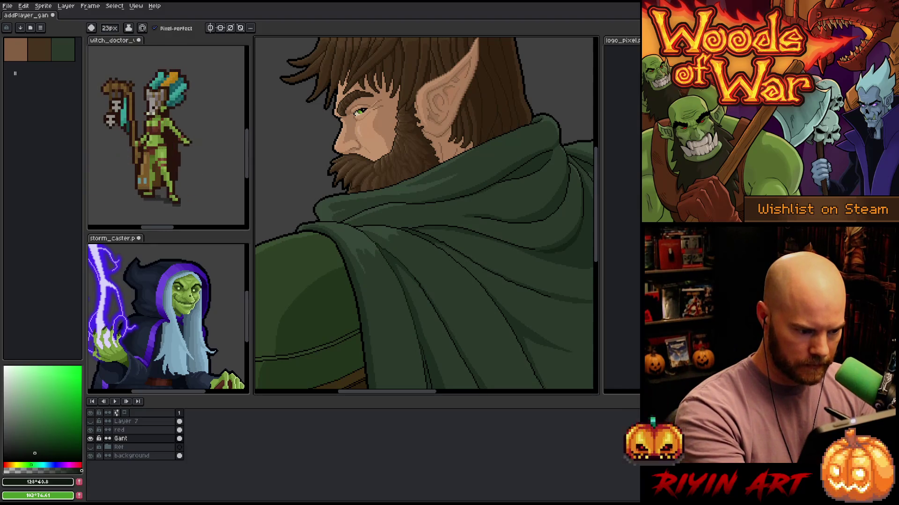
key(alt)
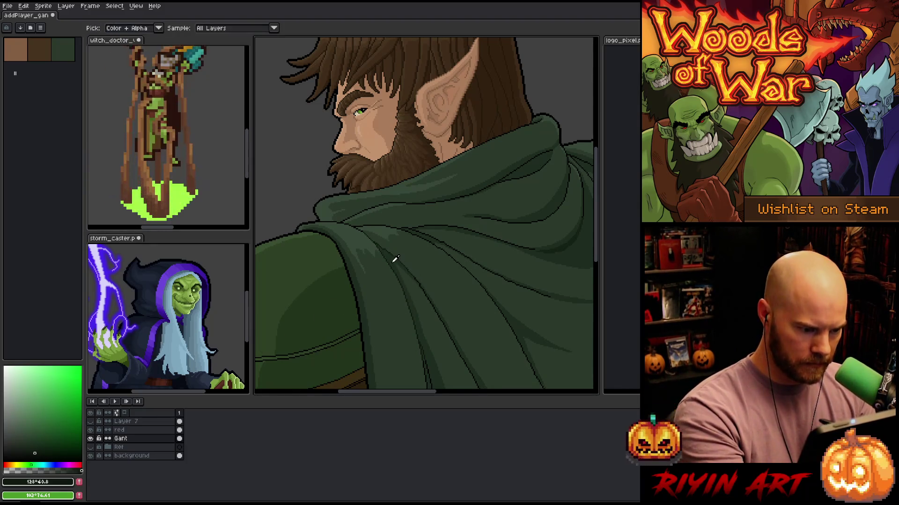
click(393, 256)
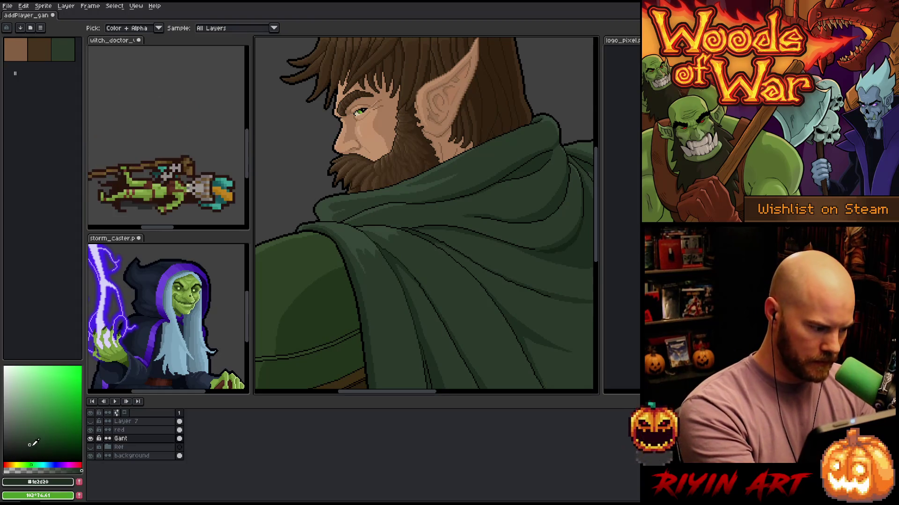
key(b)
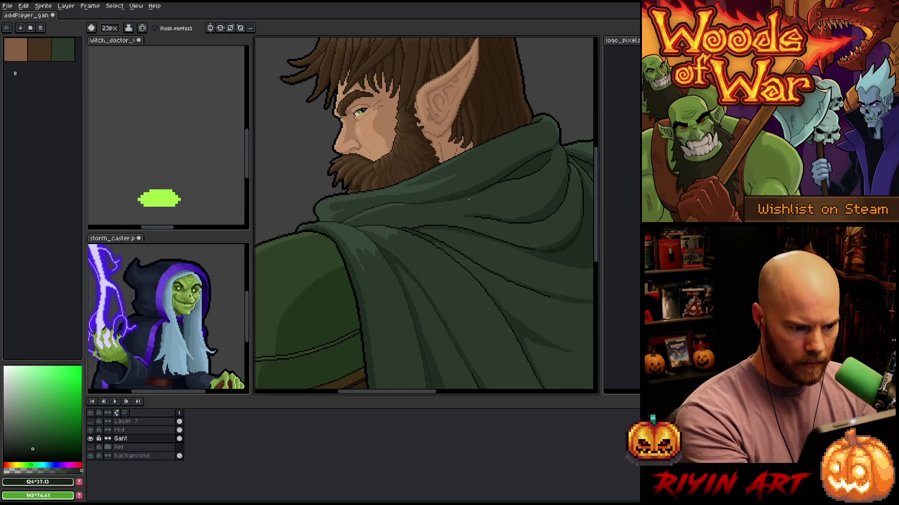
Set the brush size to 11 px
scroll(407, 307, up, 3)
scroll(408, 307, right, 3)
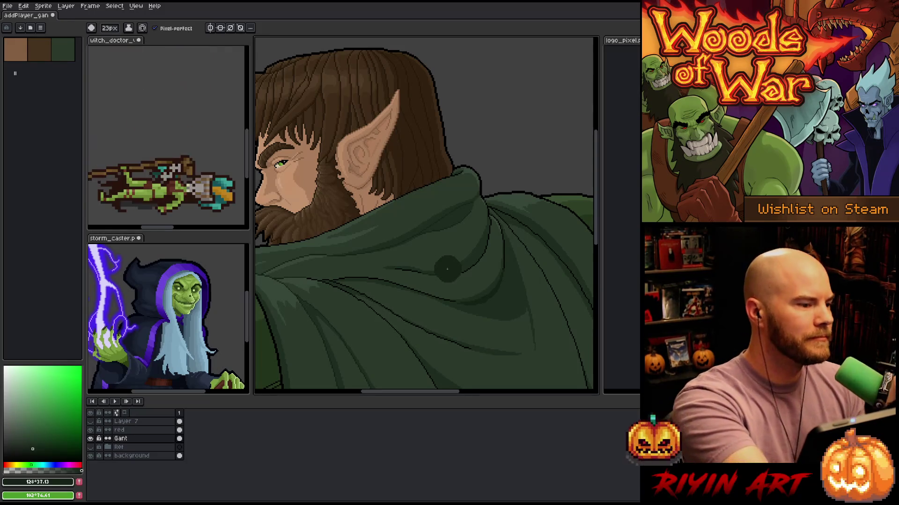
click(110, 28)
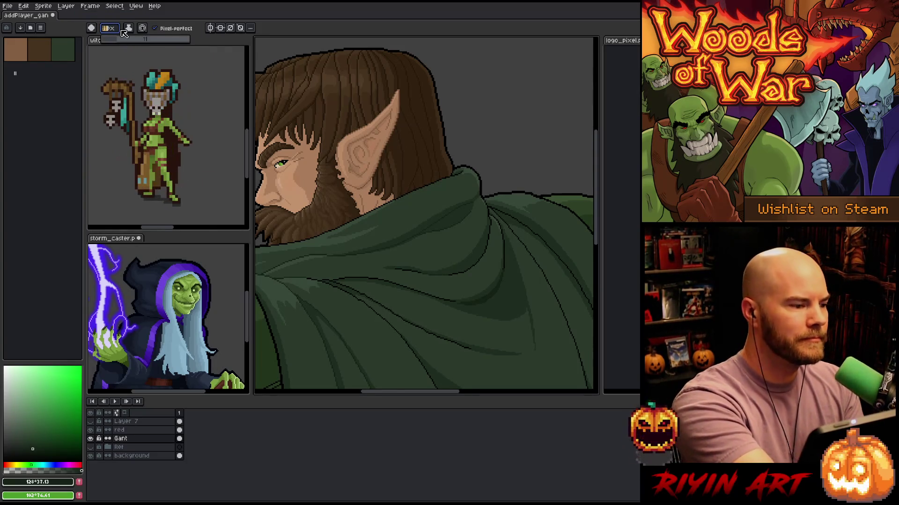
key(Return)
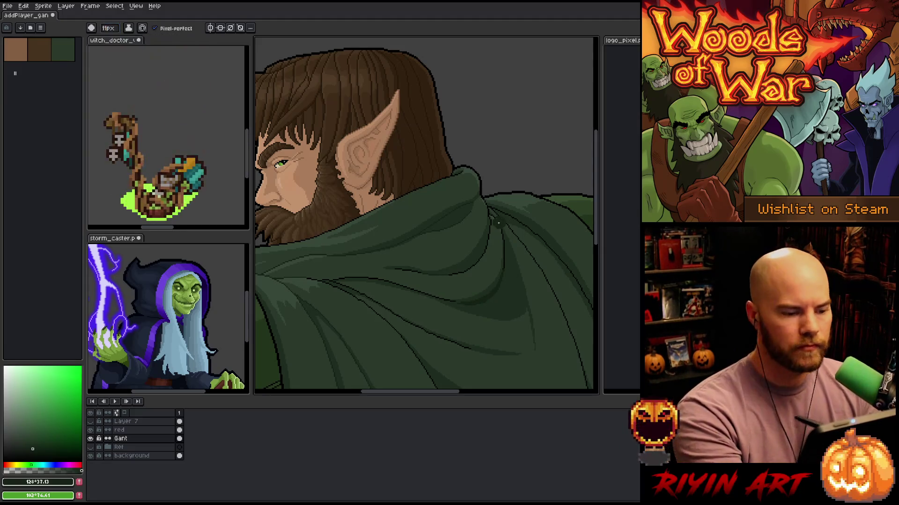
Hide the timeline to enlarge the canvas and frame the hood and shoulder
scroll(501, 230, up, 2)
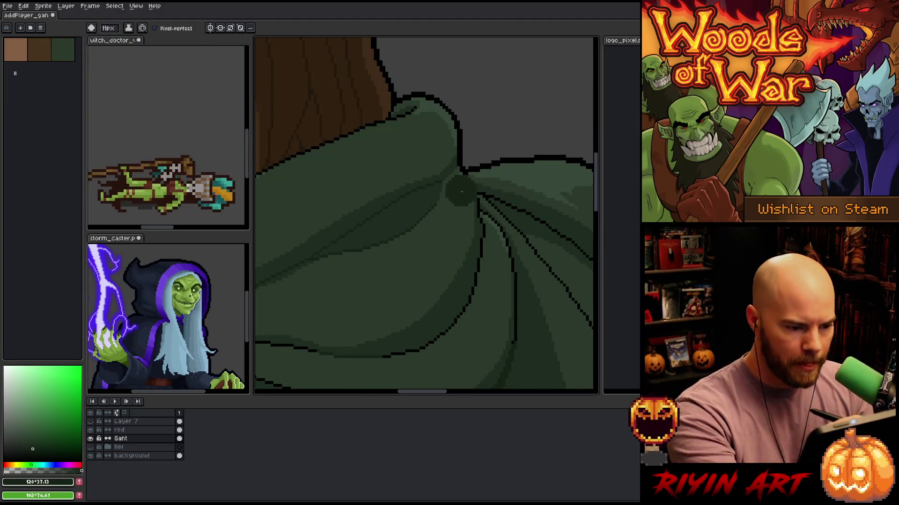
scroll(511, 268, down, 3)
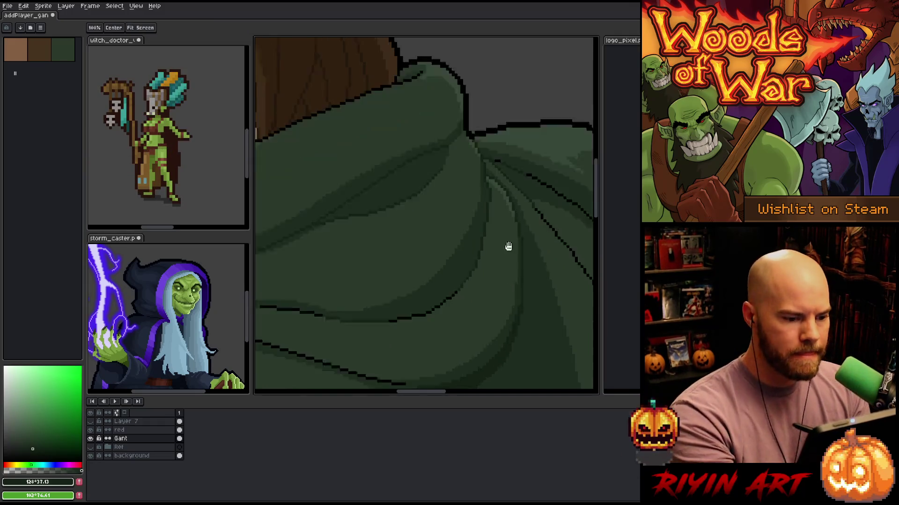
scroll(361, 341, up, 3)
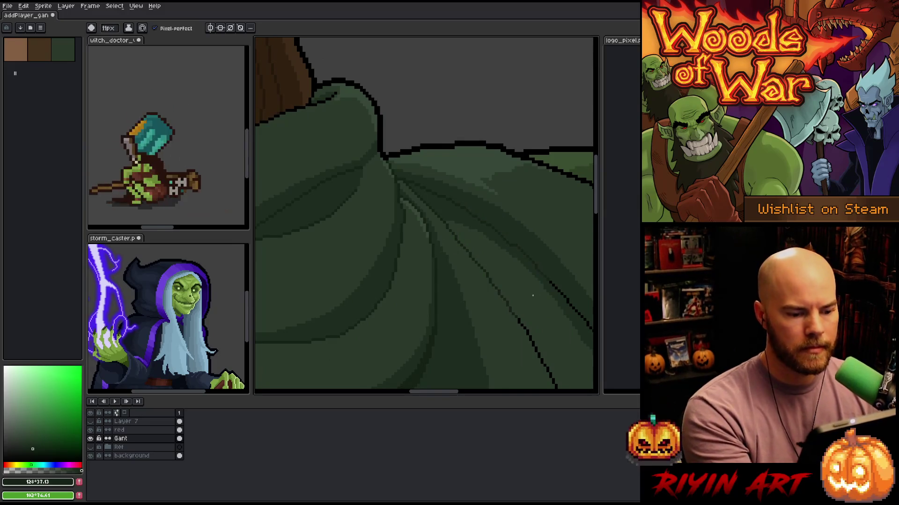
scroll(417, 205, down, 3)
scroll(393, 194, down, 3)
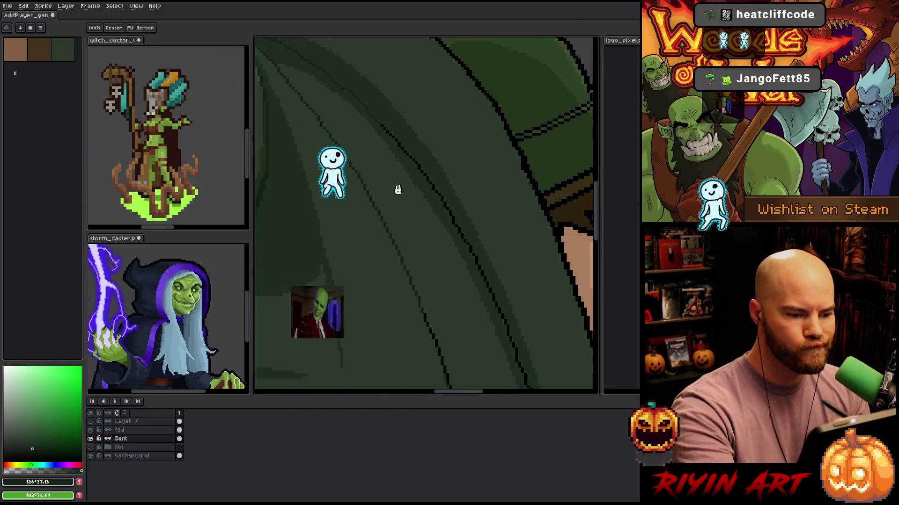
scroll(396, 187, down, 3)
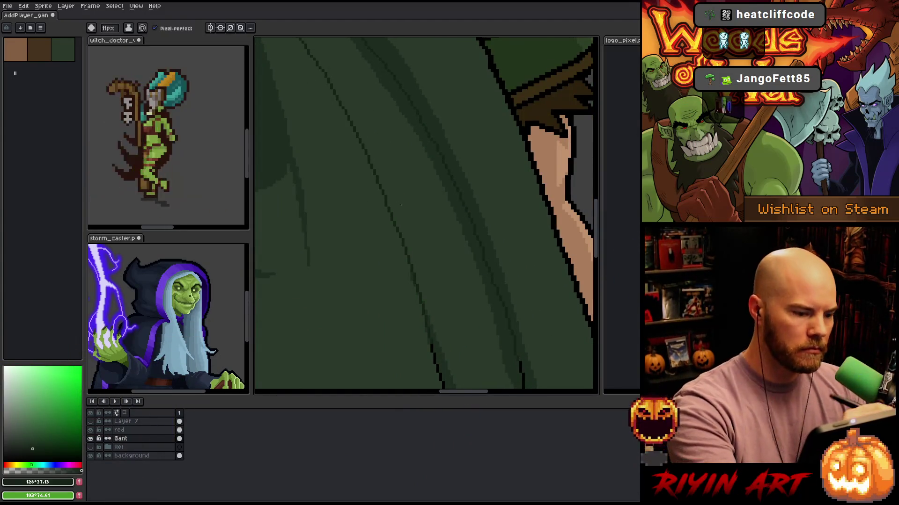
scroll(409, 140, down, 3)
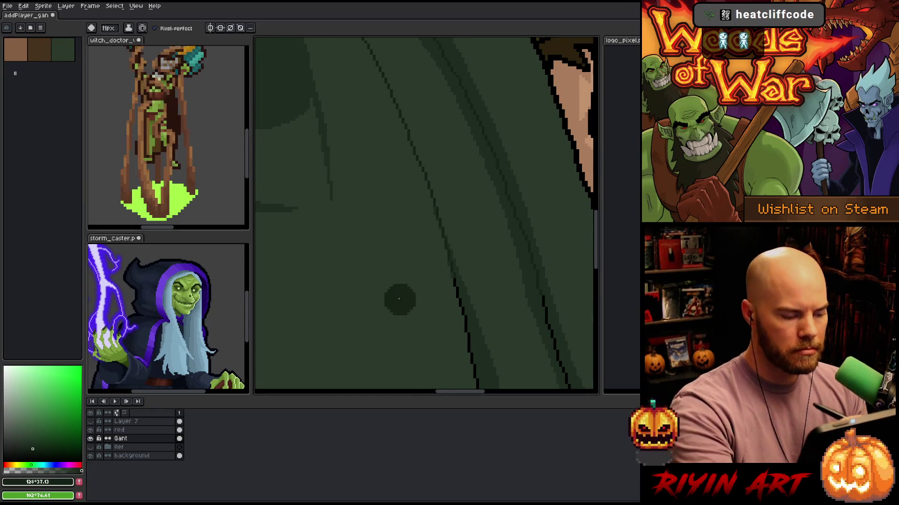
key(Tab)
scroll(441, 328, down, 3)
scroll(403, 277, up, 1)
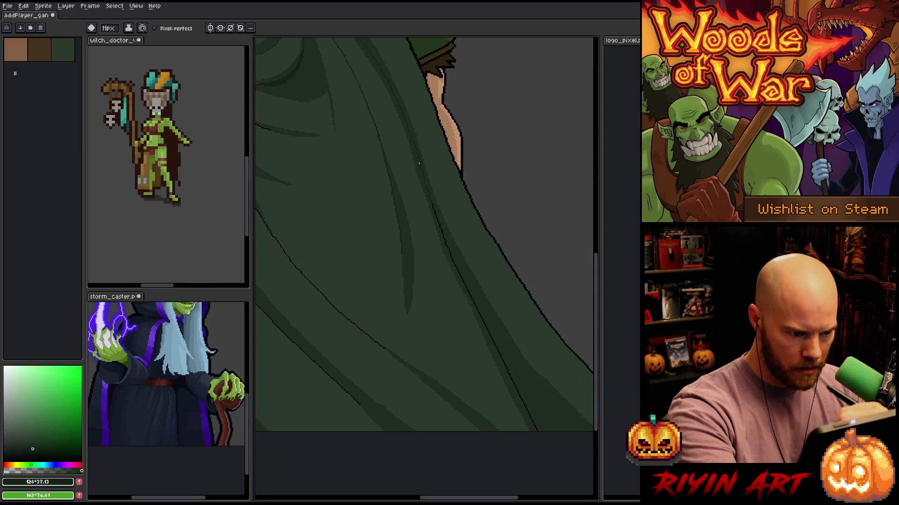
scroll(489, 304, up, 1)
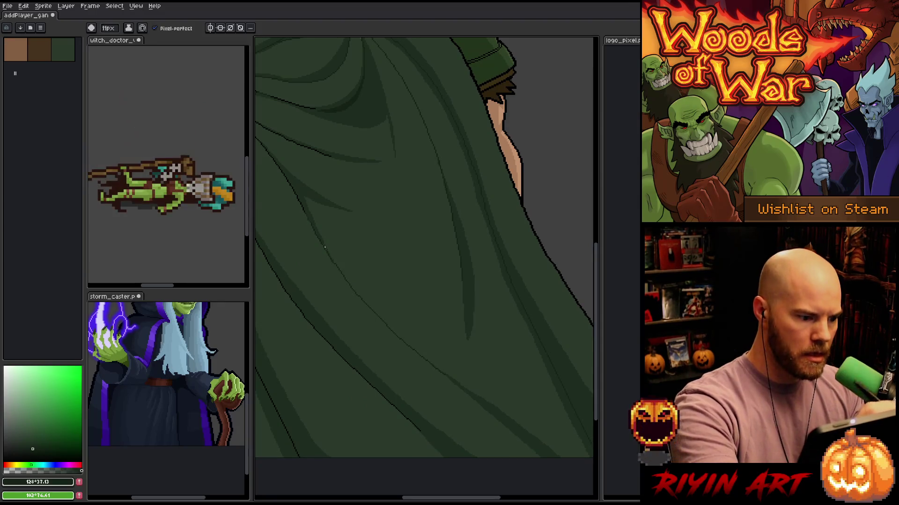
drag(334, 265, 404, 318)
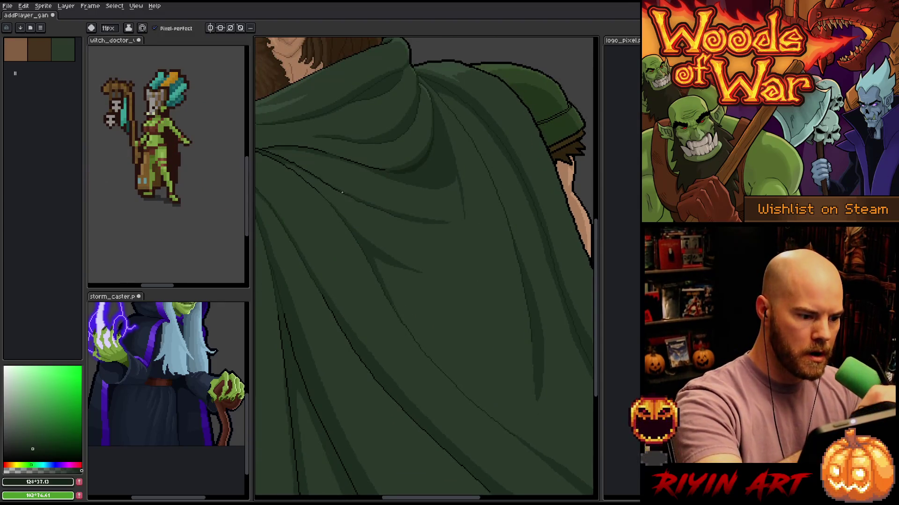
mouse_move(454, 449)
mouse_down()
mouse_move(437, 305)
mouse_move(445, 353)
mouse_up()
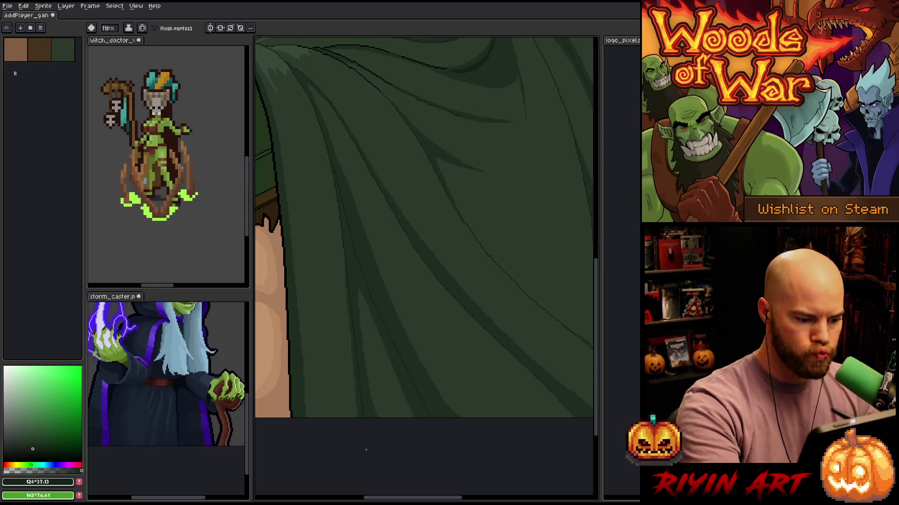
scroll(347, 273, down, 3)
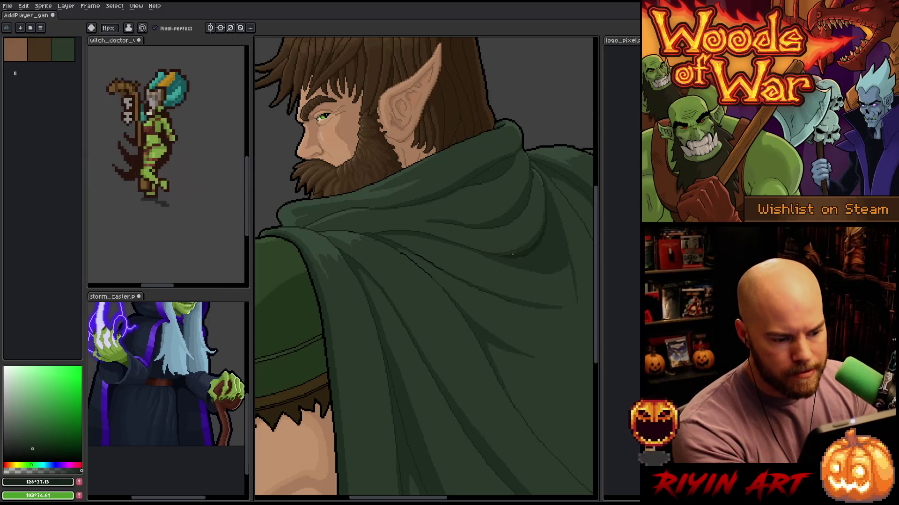
mouse_move(465, 300)
mouse_down()
mouse_move(433, 352)
mouse_move(409, 348)
mouse_up()
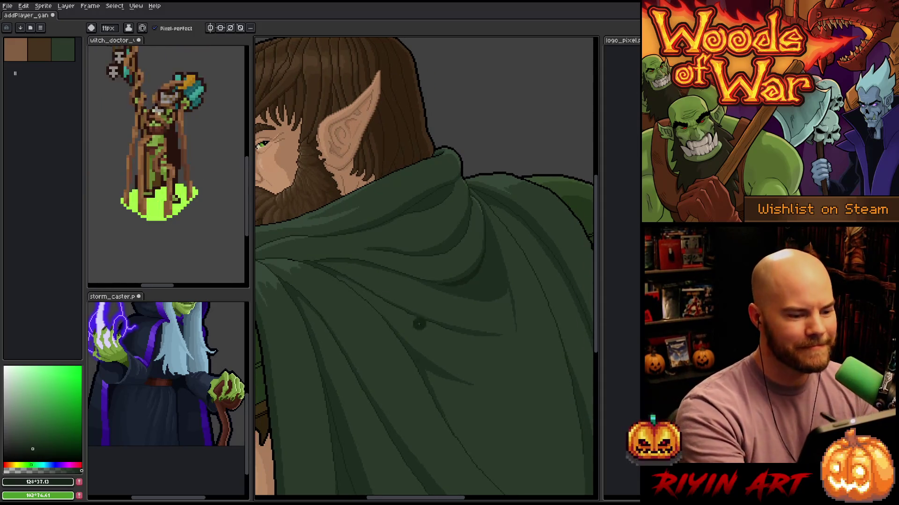
drag(353, 334, 495, 341)
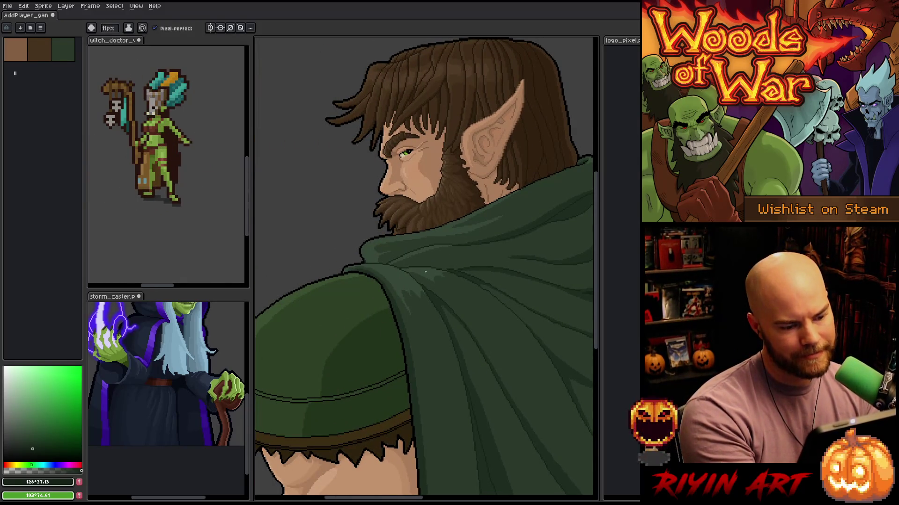
scroll(394, 278, up, 2)
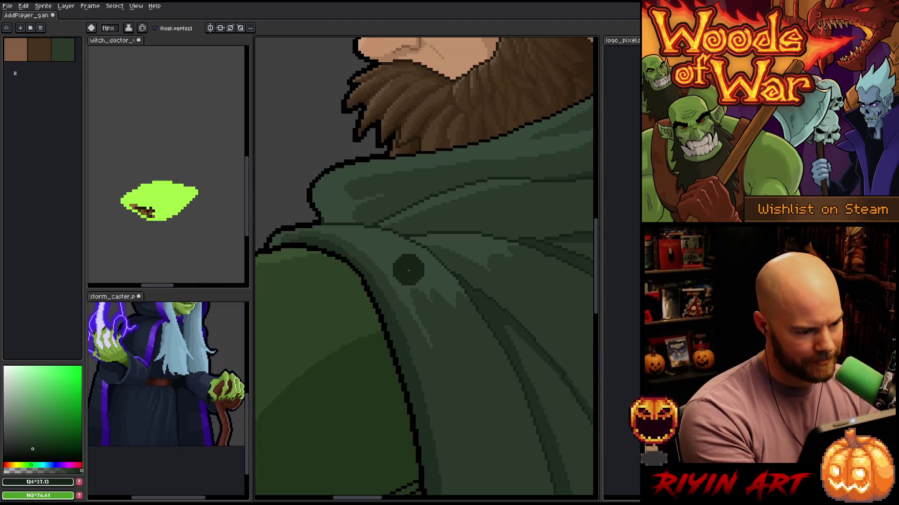
Sample the cloak's dark green as the drawing colour and pan over the hair and cloak shoulder
drag(485, 301, 478, 299)
alt+click(307, 196)
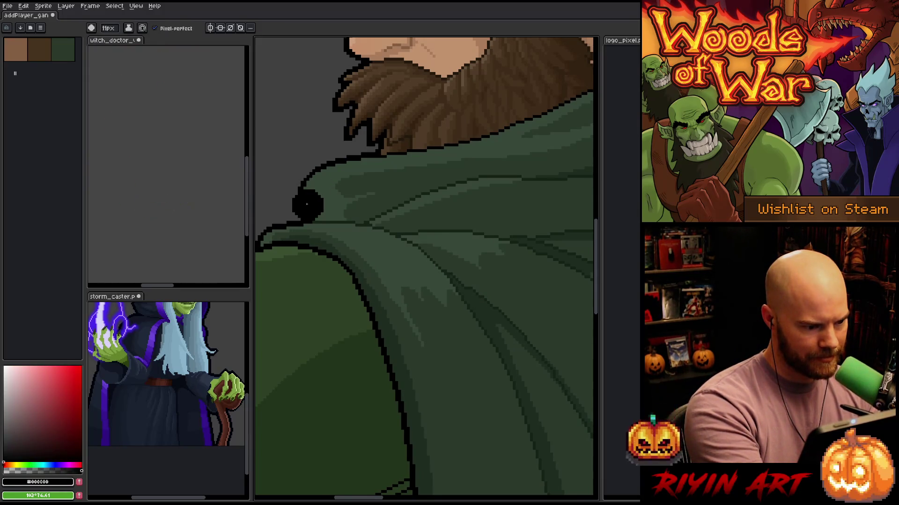
alt+click(346, 218)
mouse_move(477, 352)
mouse_down()
mouse_move(445, 315)
mouse_move(417, 370)
mouse_up()
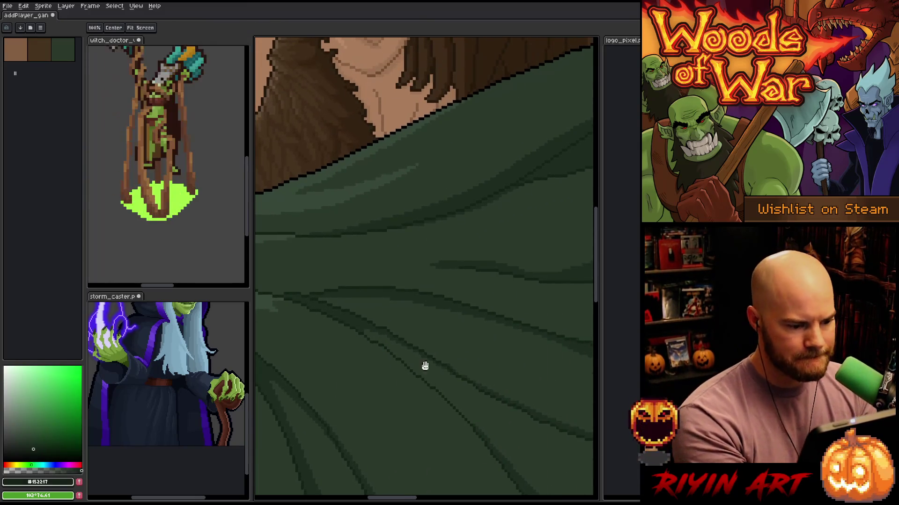
mouse_move(484, 350)
mouse_down()
mouse_move(397, 385)
mouse_move(454, 360)
mouse_move(426, 377)
mouse_move(392, 371)
mouse_up()
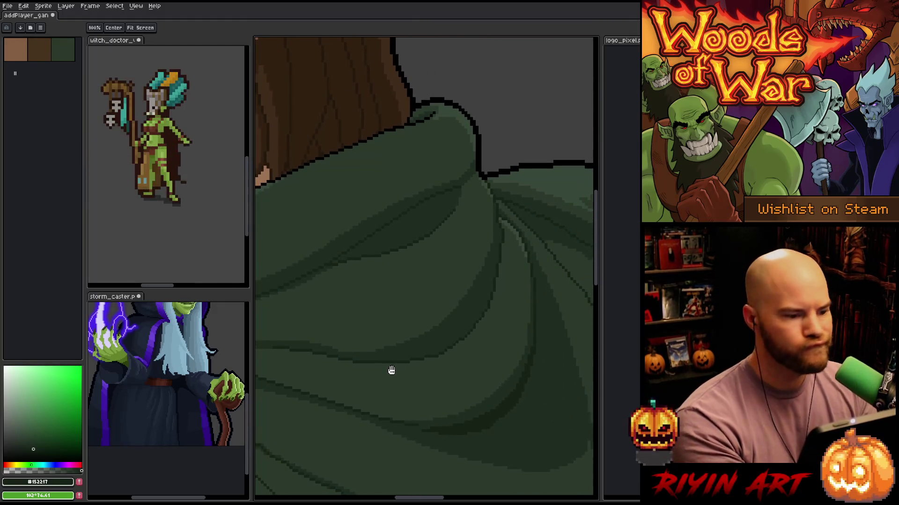
key(b)
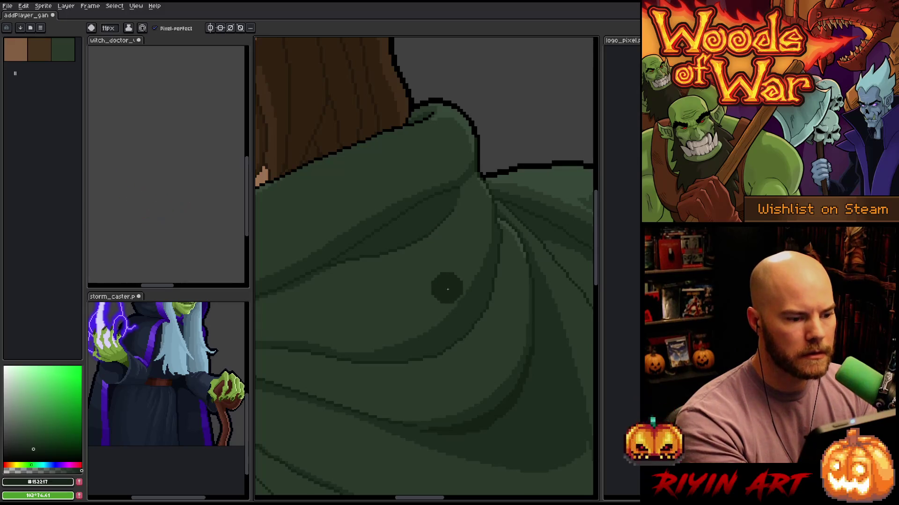
key(space)
mouse_move(420, 204)
mouse_down()
mouse_move(407, 321)
mouse_move(487, 357)
mouse_move(421, 352)
mouse_move(498, 341)
mouse_move(463, 271)
mouse_move(455, 128)
mouse_move(493, 243)
mouse_move(479, 223)
mouse_move(401, 212)
mouse_move(496, 315)
mouse_move(421, 91)
mouse_move(413, 126)
mouse_move(530, 305)
mouse_move(457, 227)
mouse_move(447, 196)
mouse_move(457, 203)
mouse_move(441, 195)
mouse_move(439, 218)
mouse_move(511, 338)
mouse_move(479, 318)
mouse_move(484, 169)
mouse_move(465, 209)
mouse_move(476, 251)
mouse_up()
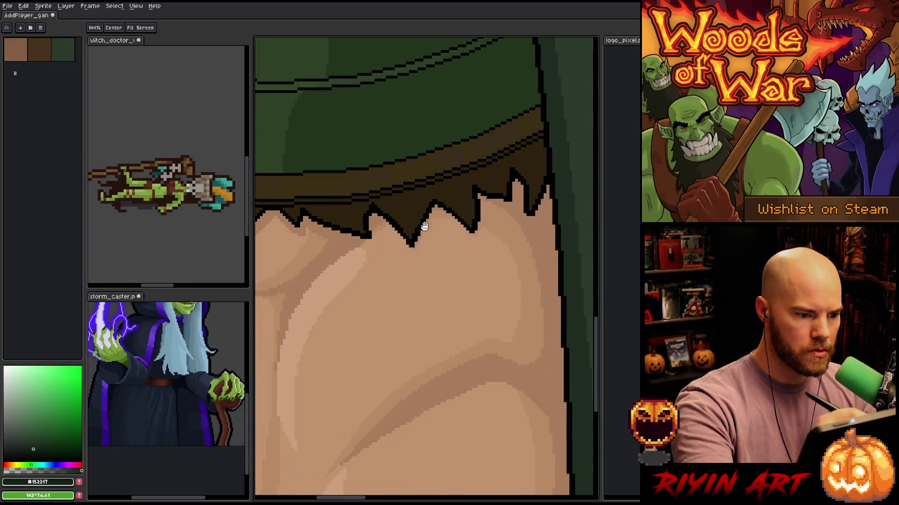
Frame the whole figure and sample the dark green from the shoulder pad
key(b)
scroll(395, 354, down, 5)
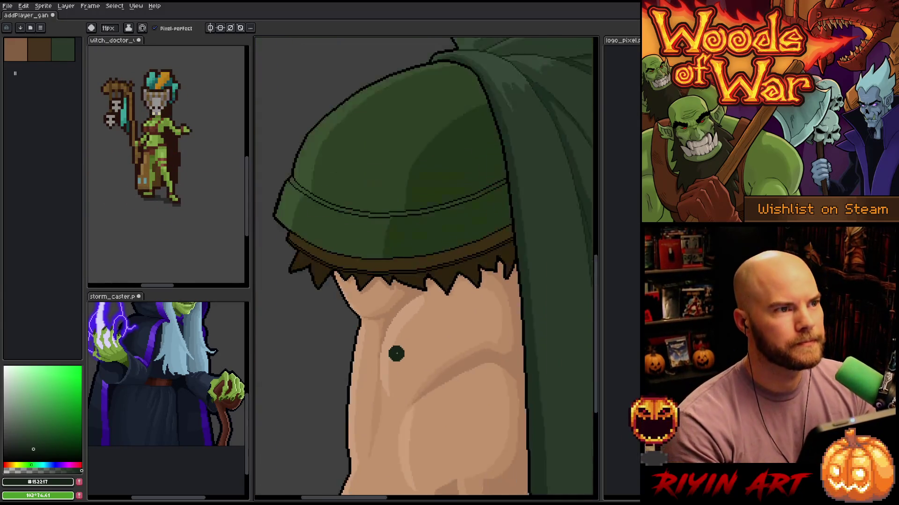
key(h)
drag(462, 337, 386, 370)
key(b)
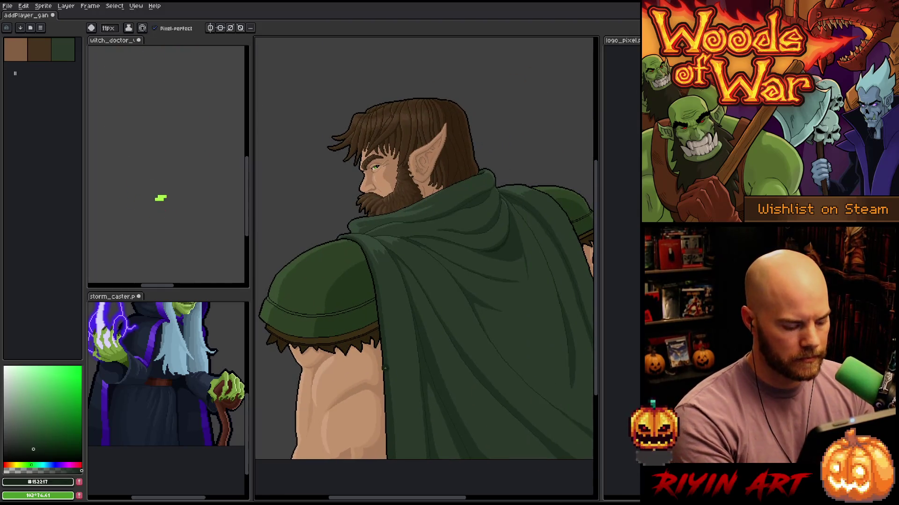
scroll(413, 348, down, 2)
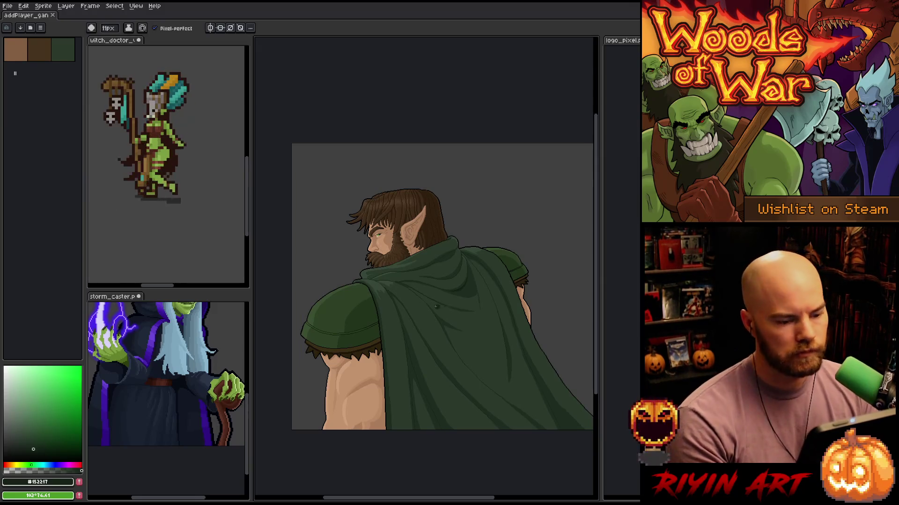
scroll(441, 307, up, 5)
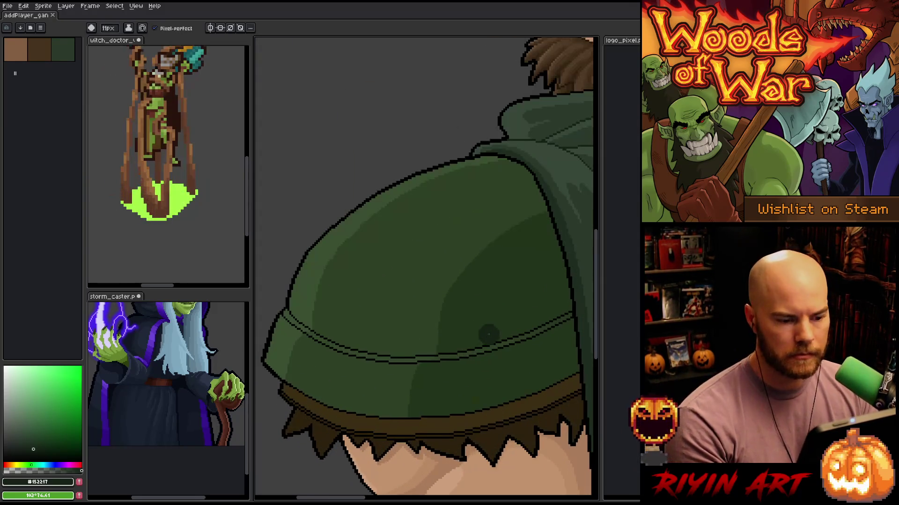
key(i)
click(464, 326)
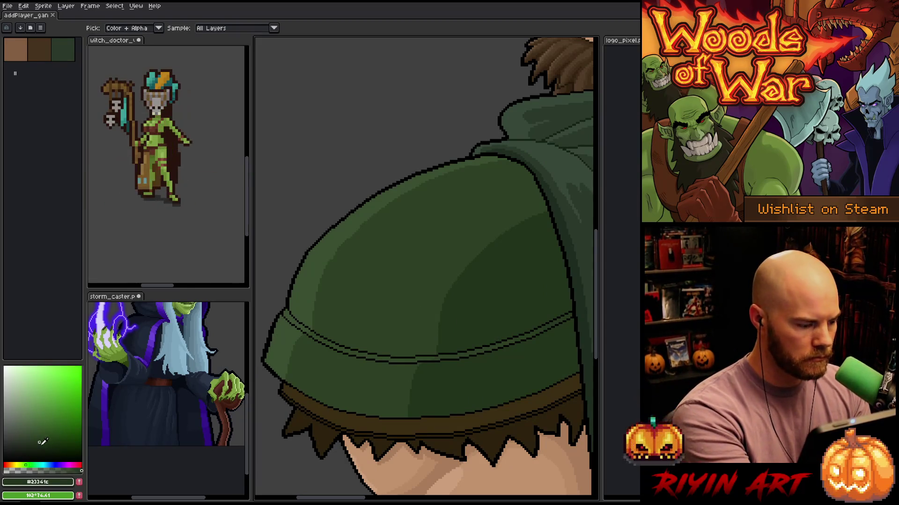
key(b)
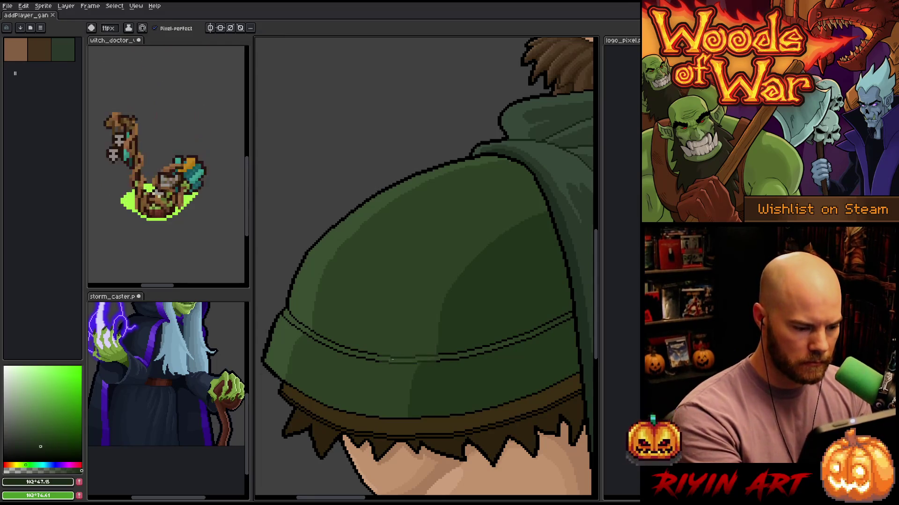
Bring the shoulder pad's brown trim into view and save the file
scroll(449, 373, down, 2)
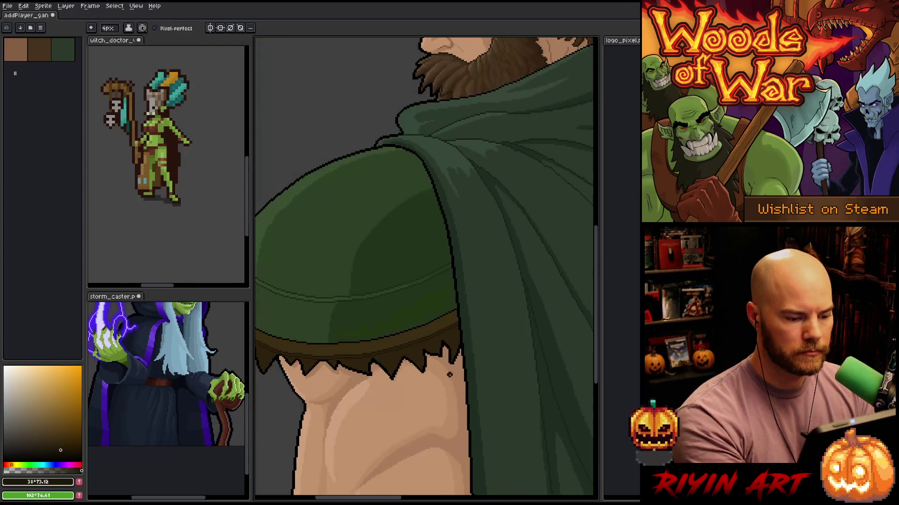
scroll(445, 388, down, 1)
scroll(446, 388, down, 2)
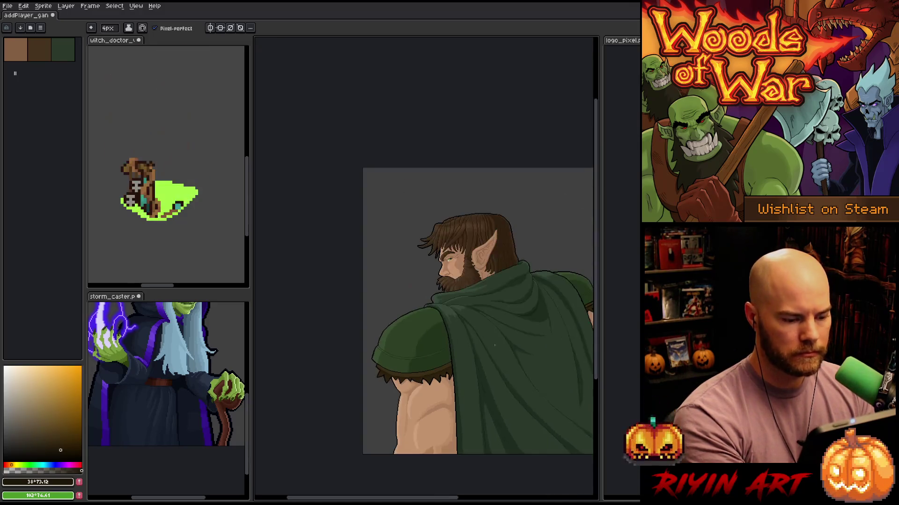
scroll(523, 332, up, 5)
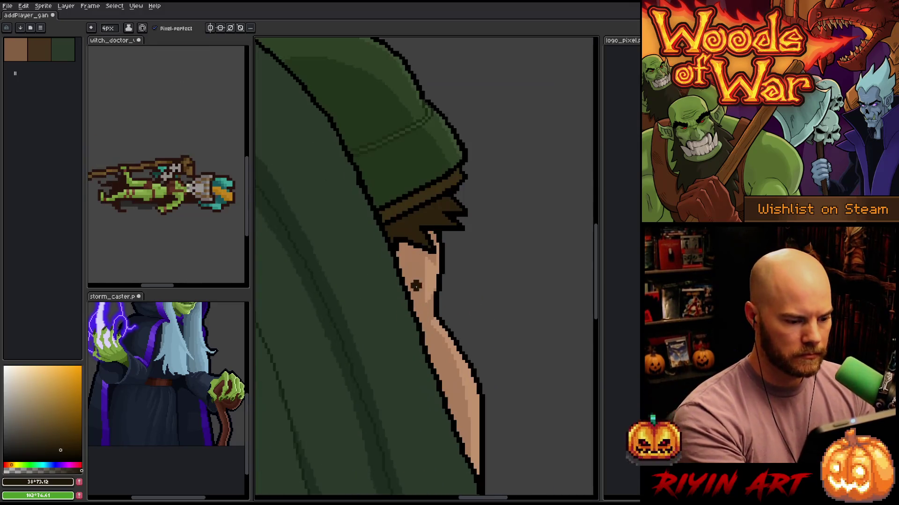
drag(415, 306, 487, 389)
scroll(351, 304, up, 2)
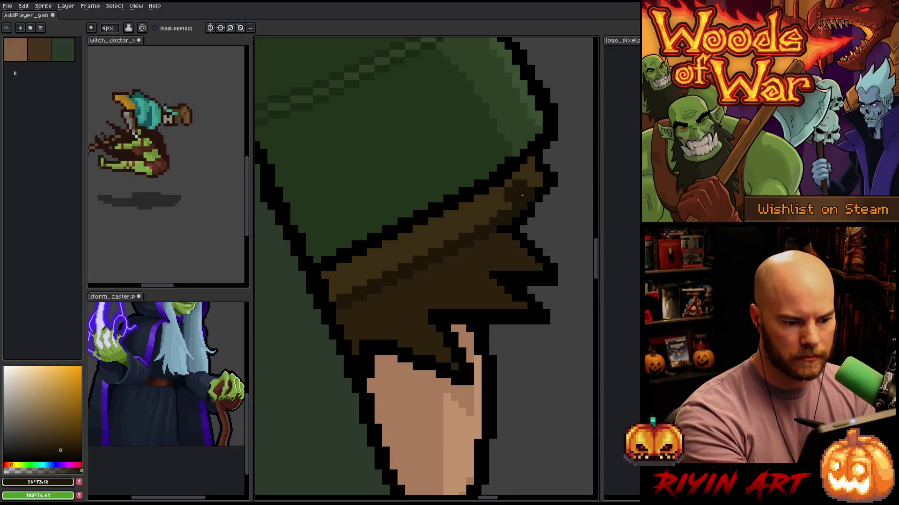
key(ctrl+s)
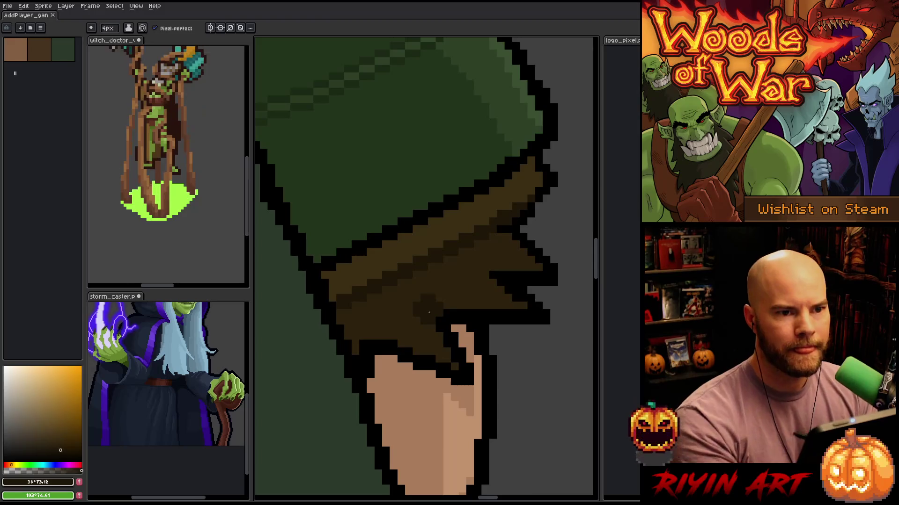
Add black pixels along the shoulder pad outline
scroll(412, 291, down, 3)
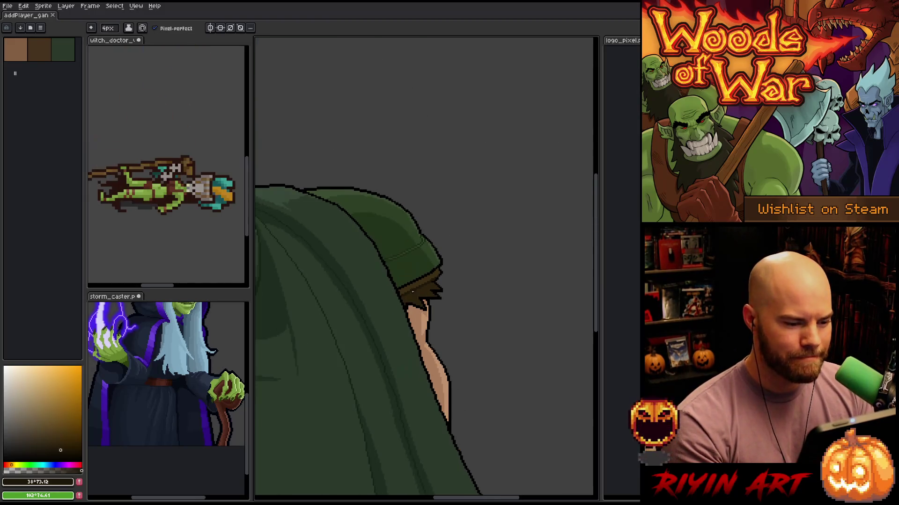
scroll(406, 288, up, 5)
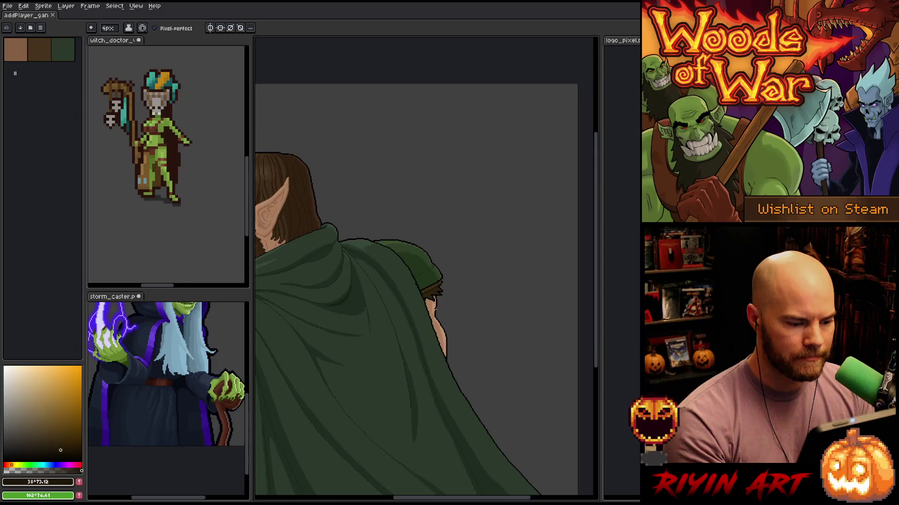
scroll(434, 281, up, 2)
alt+click(482, 260)
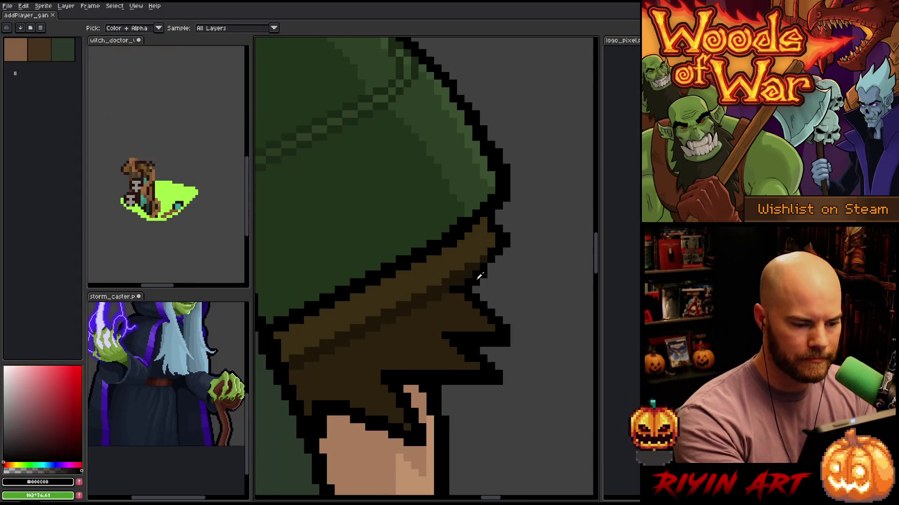
click(463, 281)
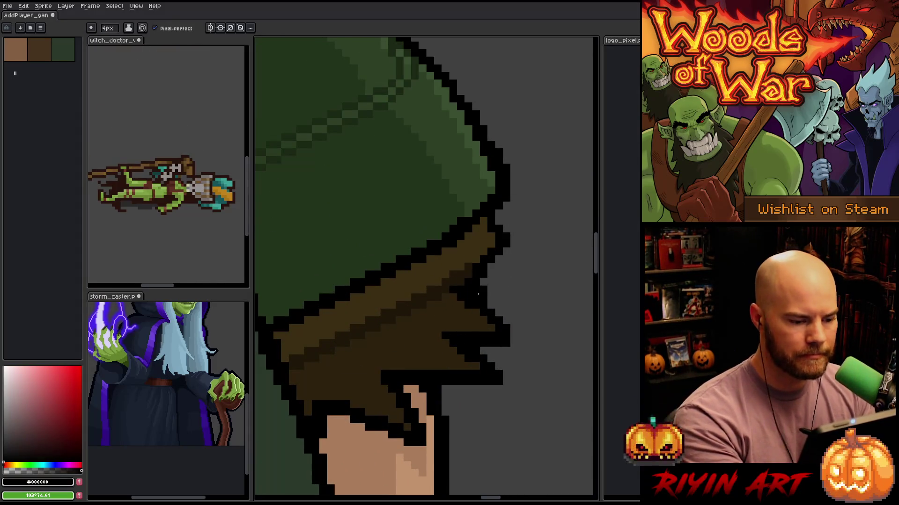
Paint dark green over parts of the black outline and along the pad's edge
alt+click(431, 287)
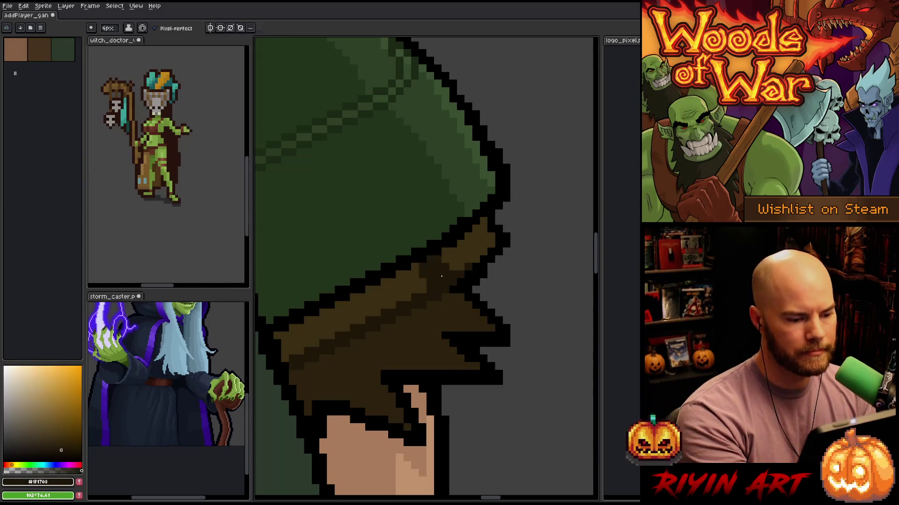
drag(392, 184, 484, 231)
alt+click(395, 186)
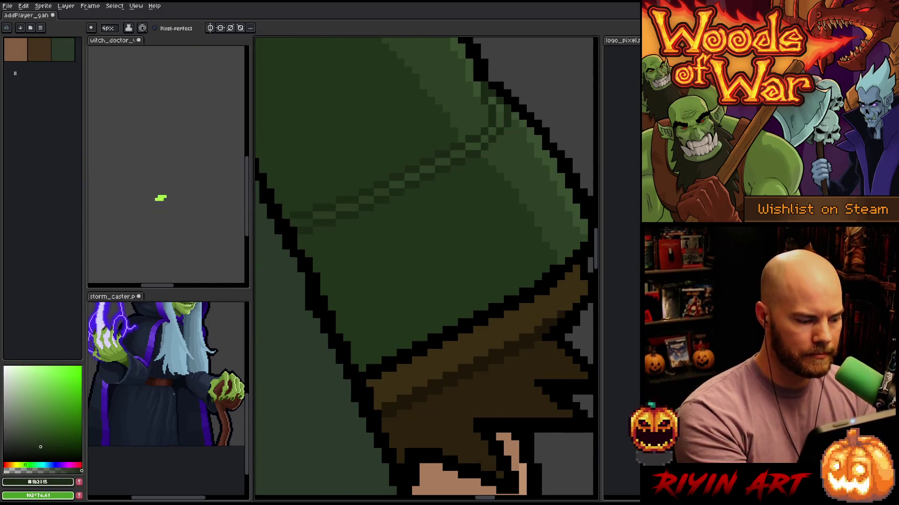
click(45, 453)
mouse_move(370, 372)
mouse_down()
mouse_move(398, 358)
mouse_move(393, 366)
mouse_up()
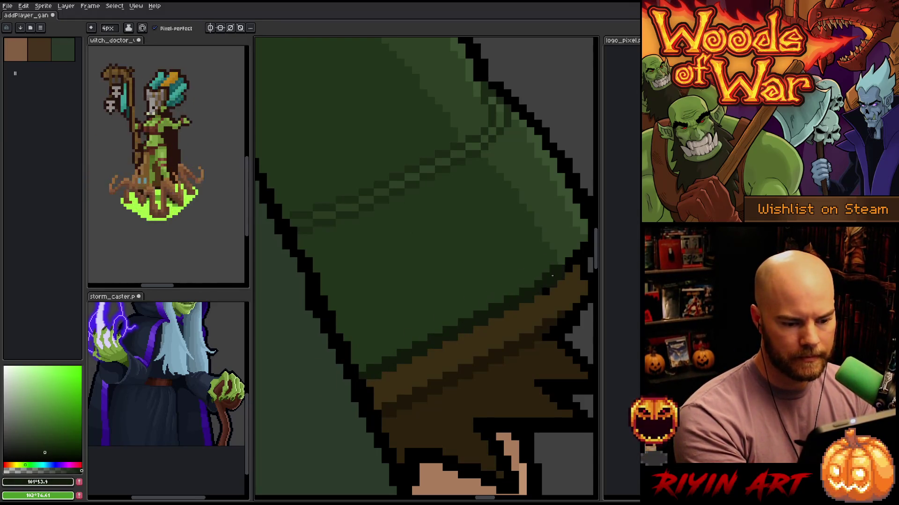
drag(489, 321, 354, 370)
mouse_move(421, 316)
mouse_down()
mouse_move(435, 300)
mouse_move(441, 305)
mouse_up()
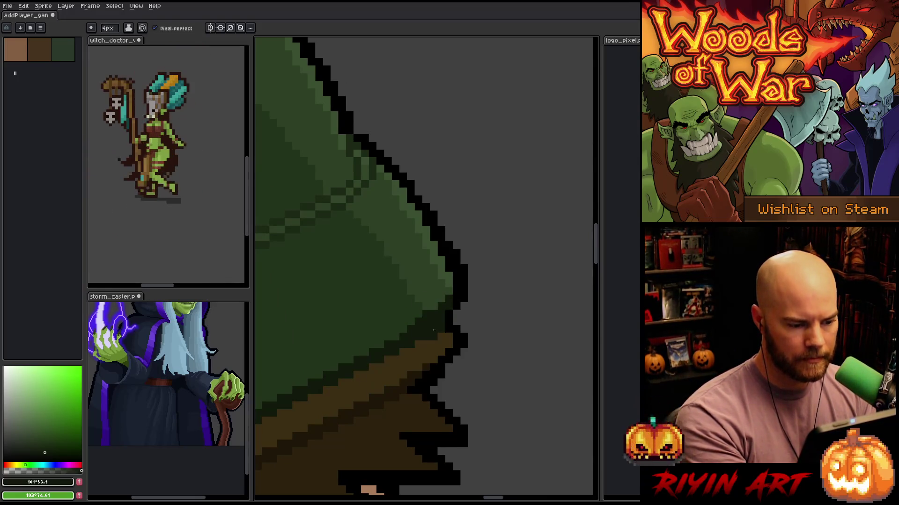
Pan to frame the elf's head, cloak, shoulder armor and arm
scroll(458, 362, down, 5)
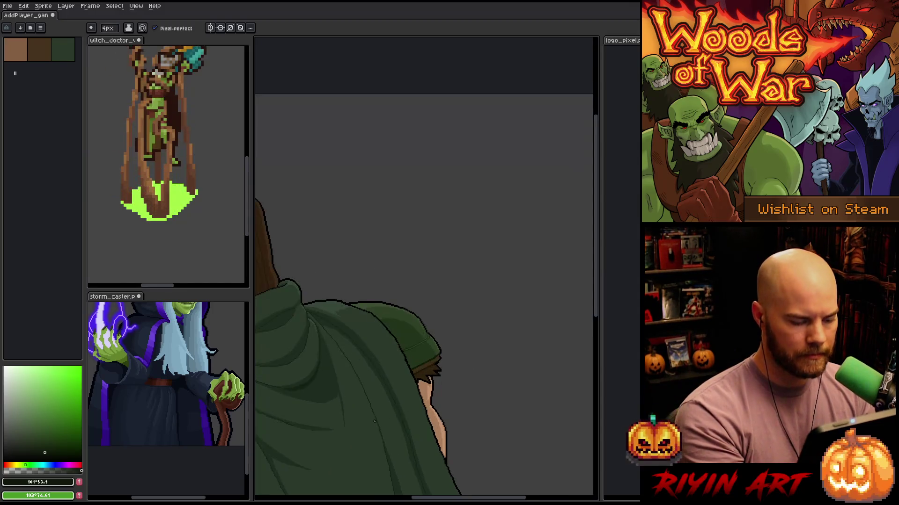
drag(438, 405, 525, 330)
drag(347, 391, 529, 313)
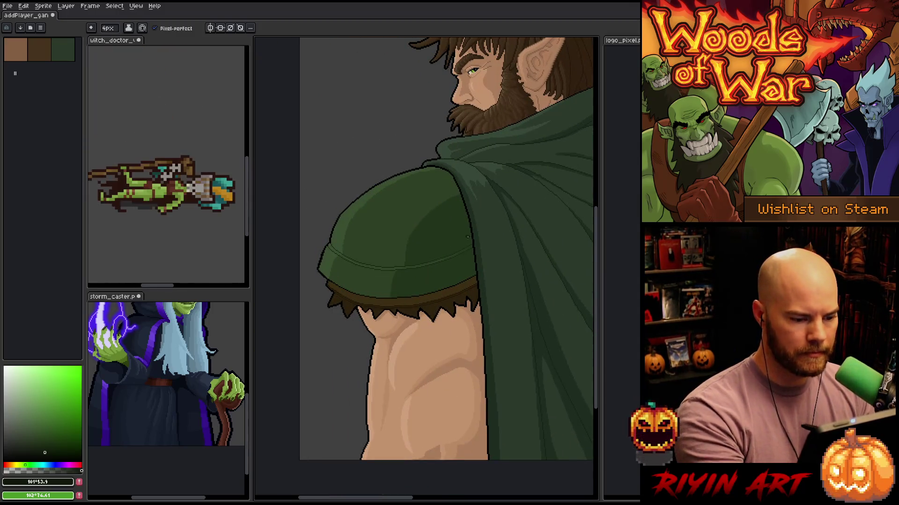
scroll(466, 241, up, 3)
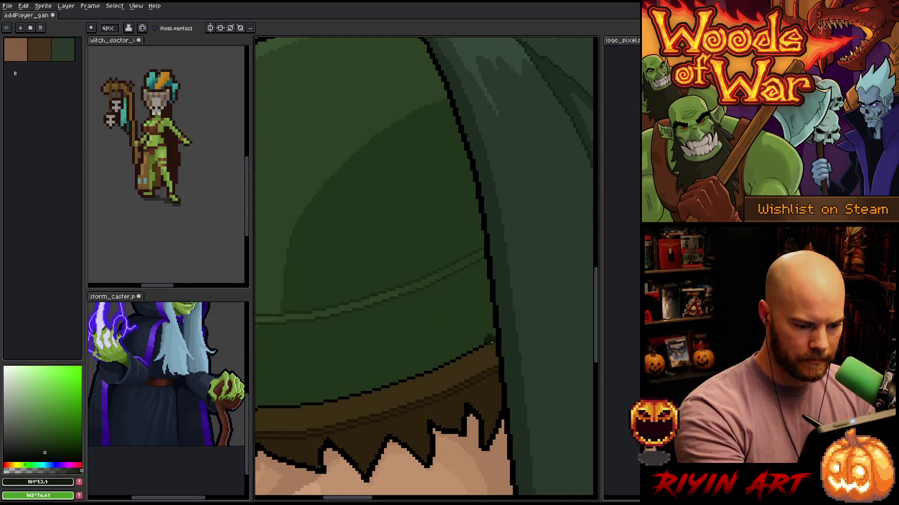
mouse_move(333, 401)
mouse_down()
mouse_move(495, 315)
mouse_move(530, 332)
mouse_up()
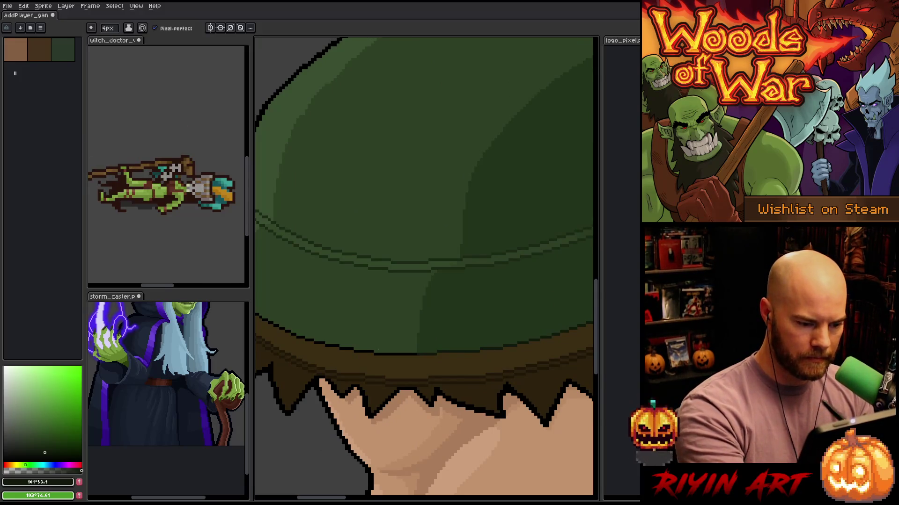
mouse_move(482, 327)
mouse_down()
mouse_move(417, 303)
mouse_move(409, 349)
mouse_up()
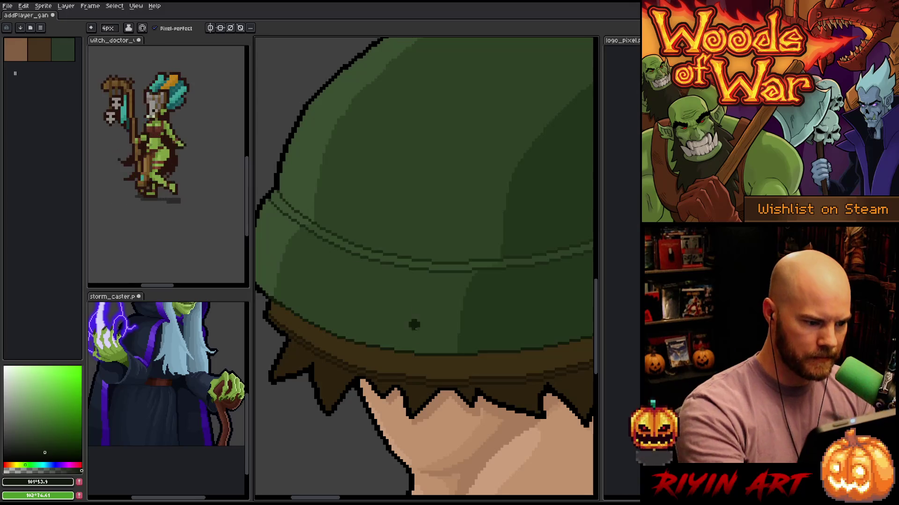
scroll(417, 336, down, 2)
scroll(423, 345, down, 2)
scroll(386, 354, up, 5)
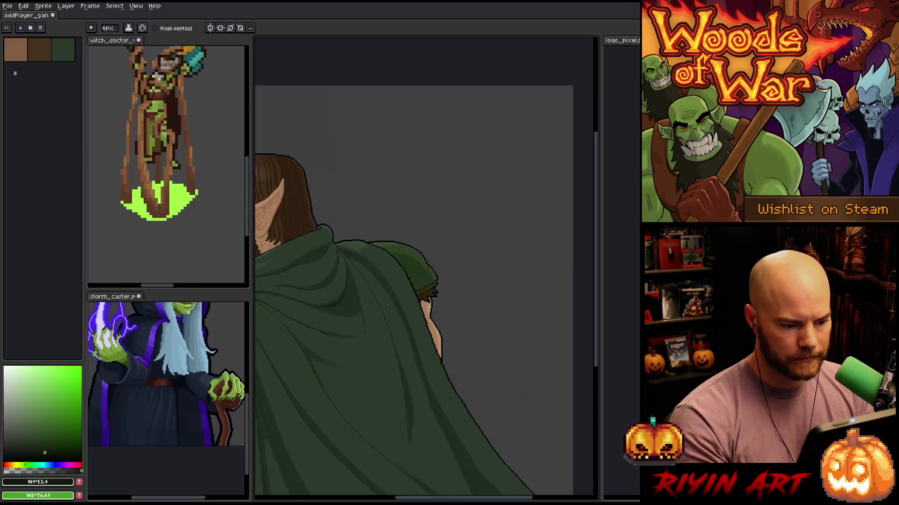
Set the brush to 1 px and sample several browns from the armor band
scroll(386, 354, up, 2)
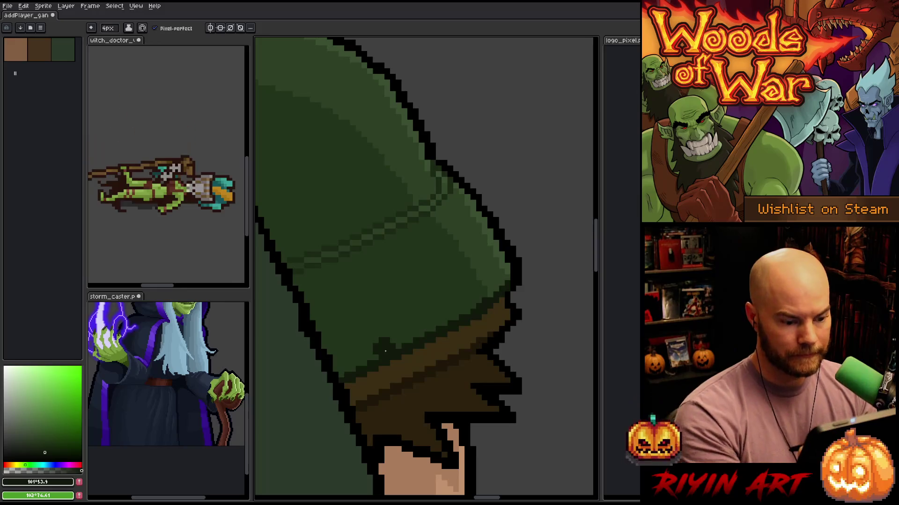
drag(112, 27, 117, 36)
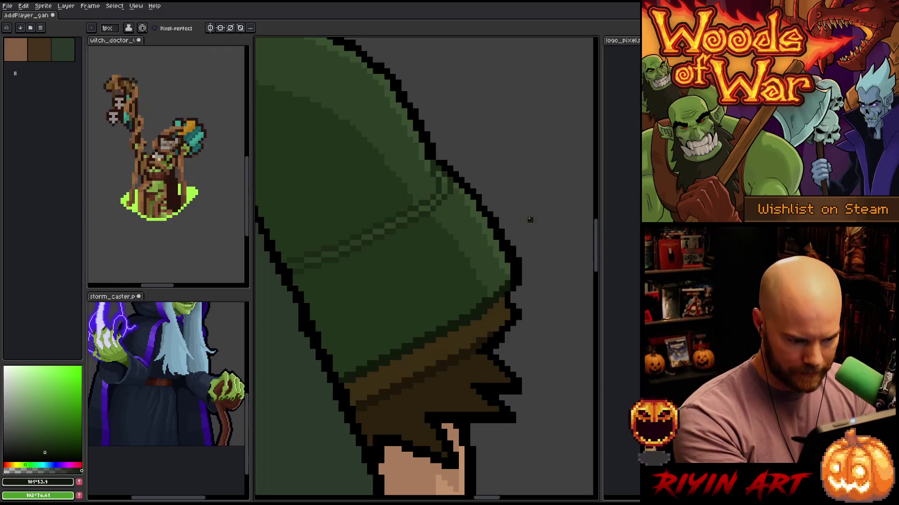
key(alt)
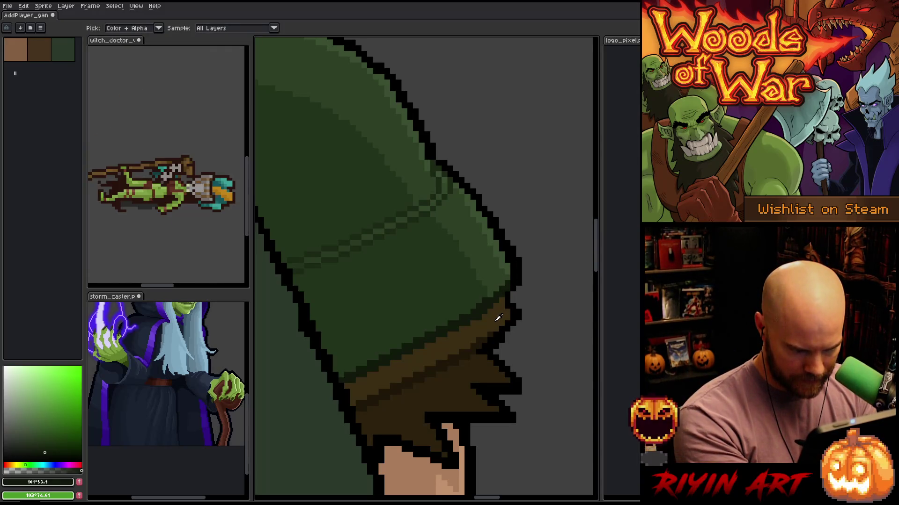
alt+click(496, 322)
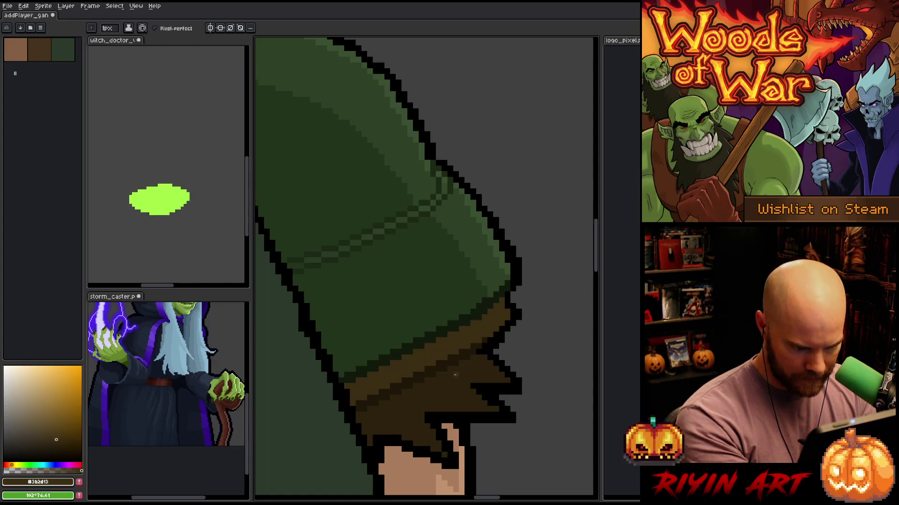
alt+click(457, 373)
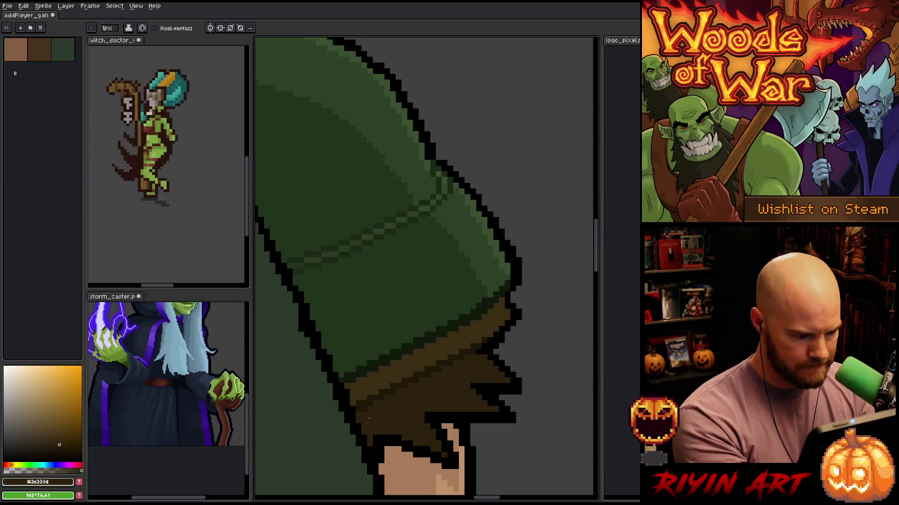
alt+click(370, 396)
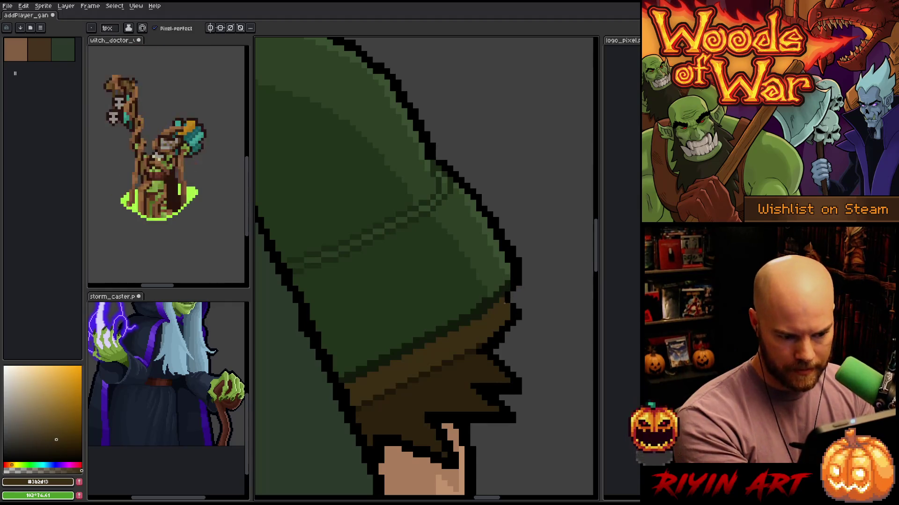
alt+click(482, 349)
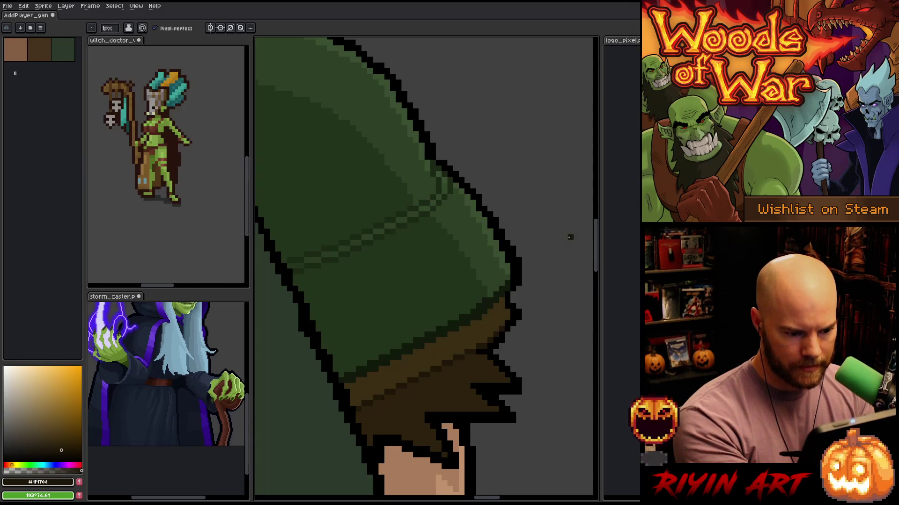
Toggle eraser and pencil, sample black and brown, then settle on the armor's dark green
key(e)
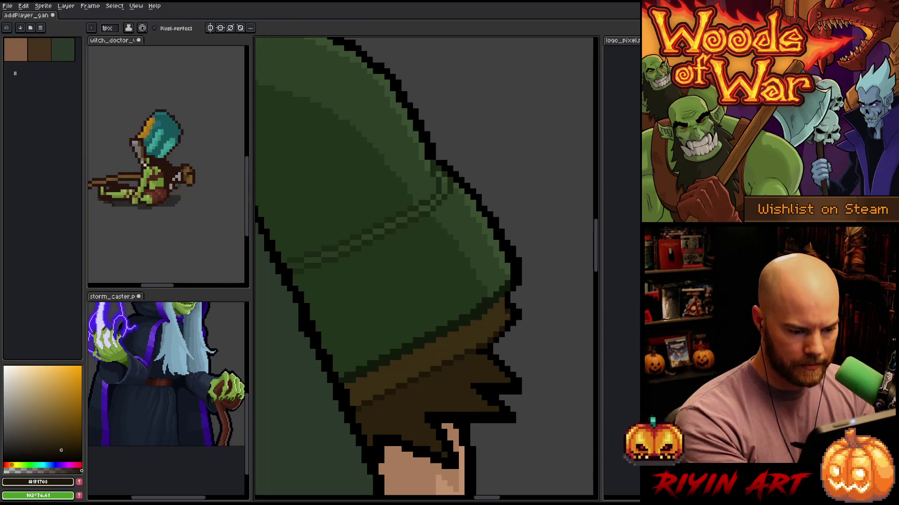
key(b)
alt+click(507, 306)
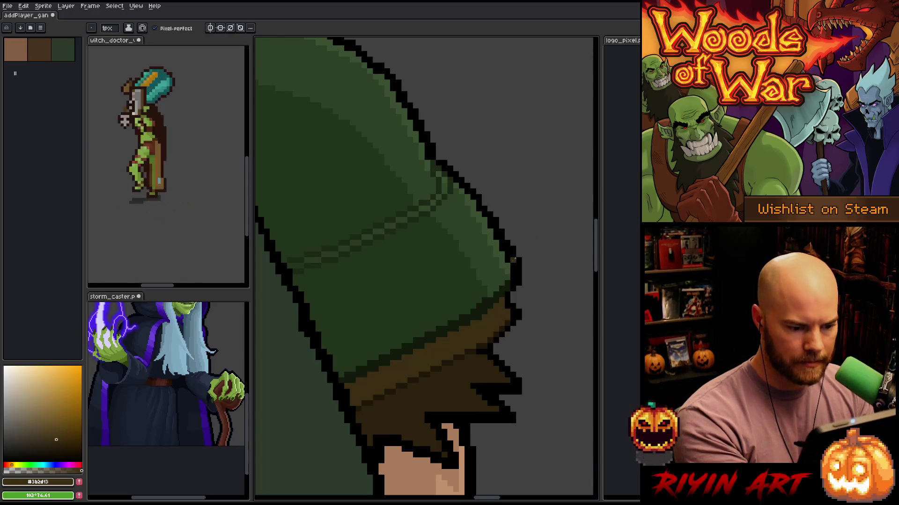
alt+click(513, 271)
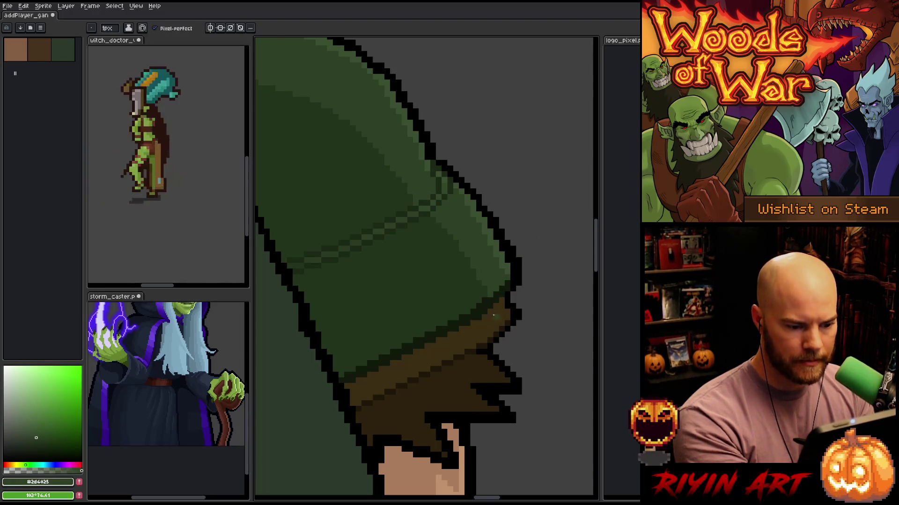
key(alt)
alt+click(513, 291)
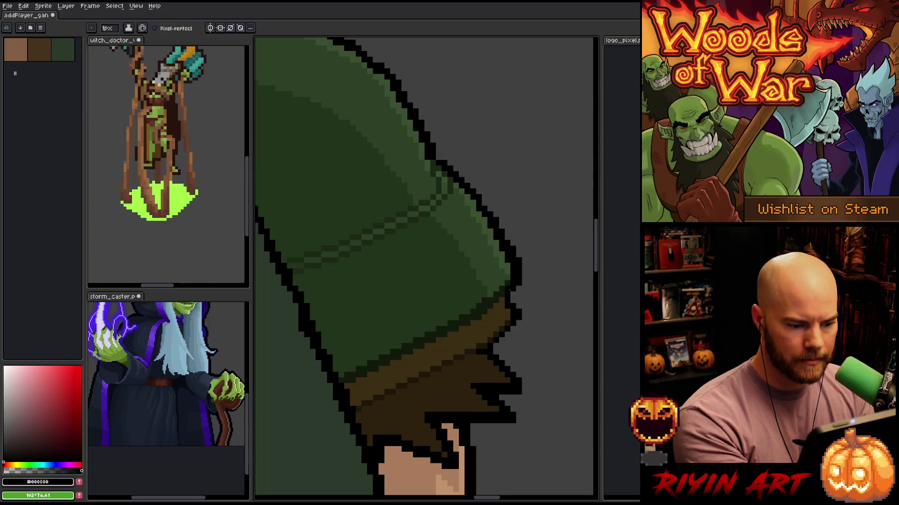
alt+click(503, 297)
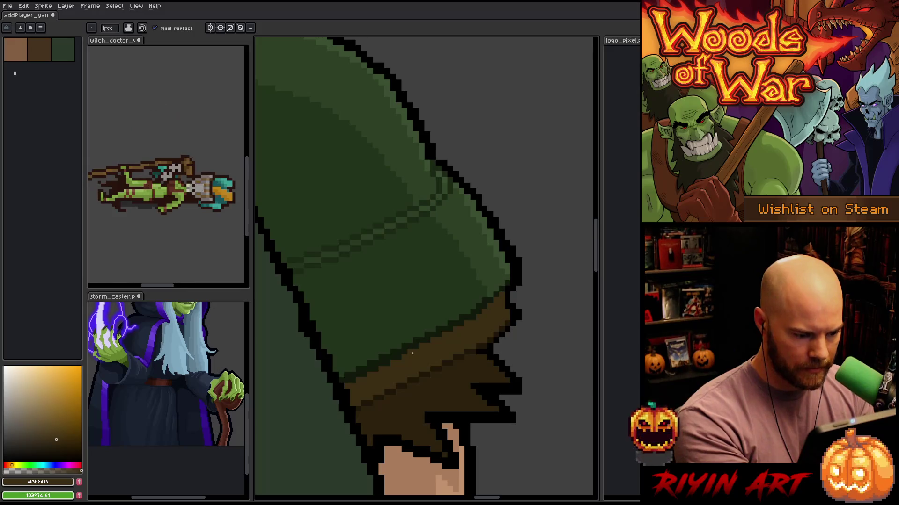
alt+click(357, 365)
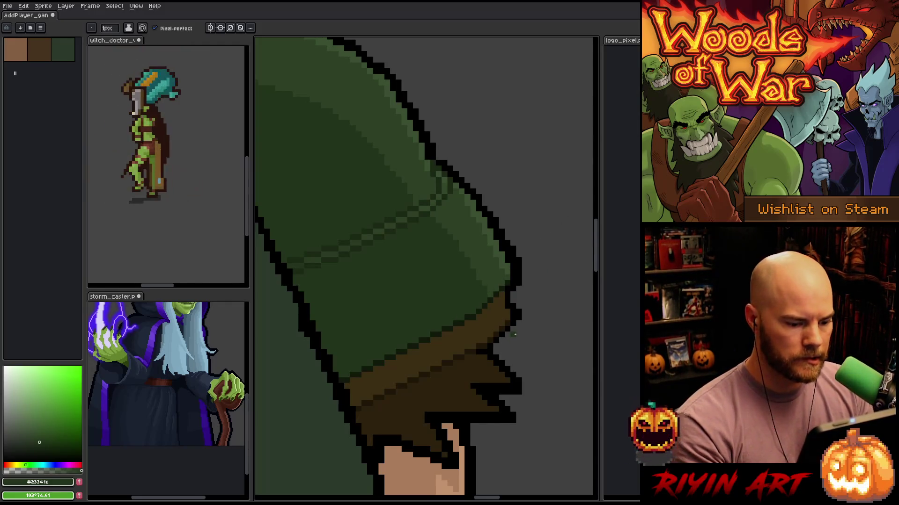
scroll(496, 345, down, 2)
Recolour the band's black outline pixels and rows along the fringe dark brown
scroll(484, 375, up, 3)
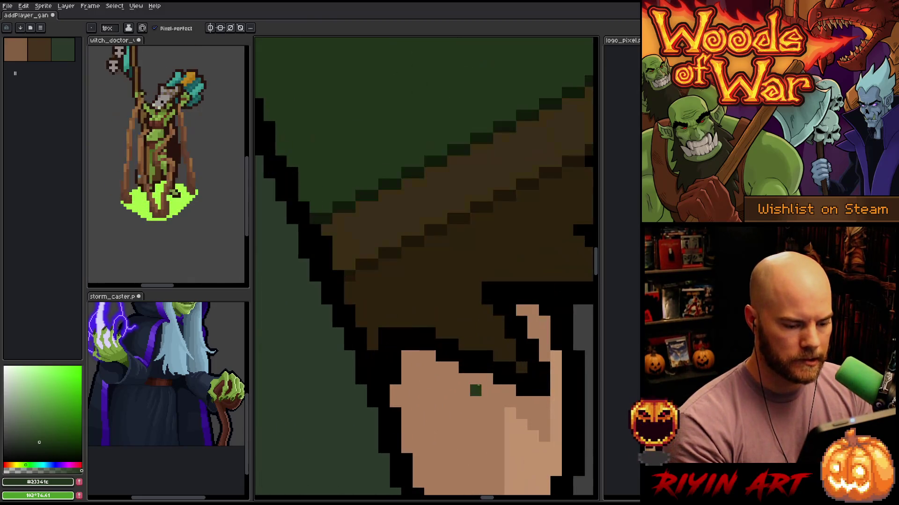
alt+click(450, 356)
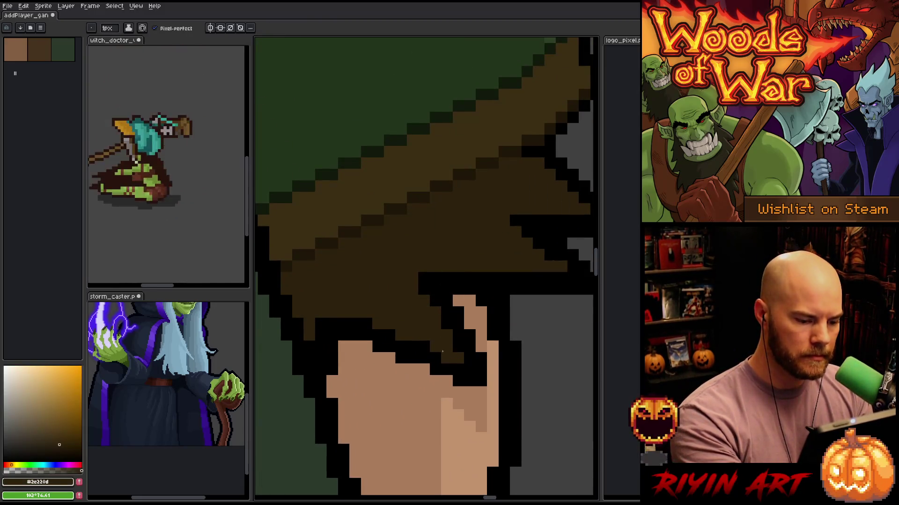
click(458, 348)
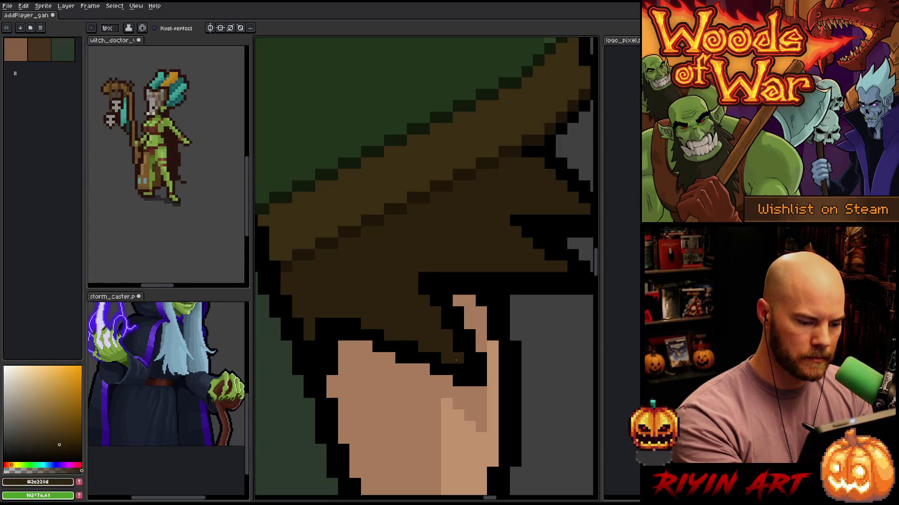
click(447, 323)
click(447, 301)
click(423, 278)
drag(506, 215, 433, 219)
drag(501, 283, 363, 283)
click(478, 248)
mouse_move(480, 243)
mouse_down()
mouse_move(466, 248)
mouse_move(455, 237)
mouse_up()
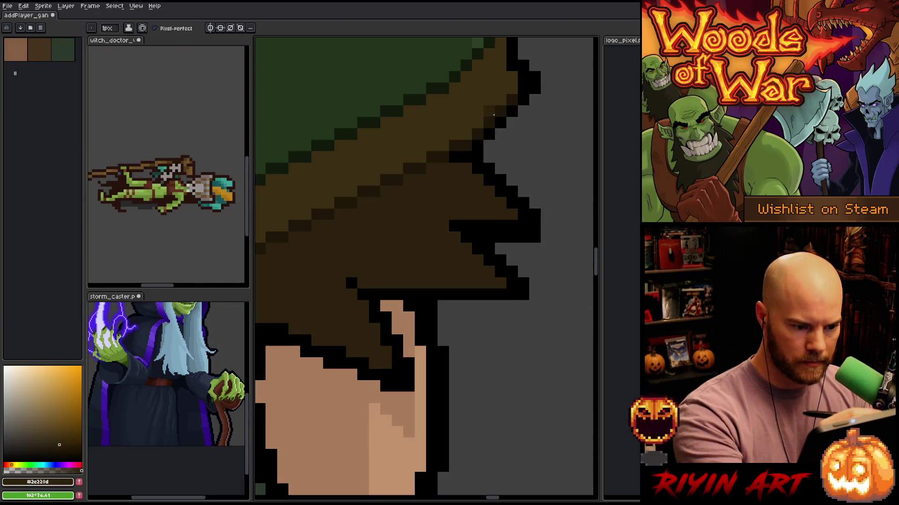
click(523, 214)
drag(506, 225, 478, 226)
click(523, 225)
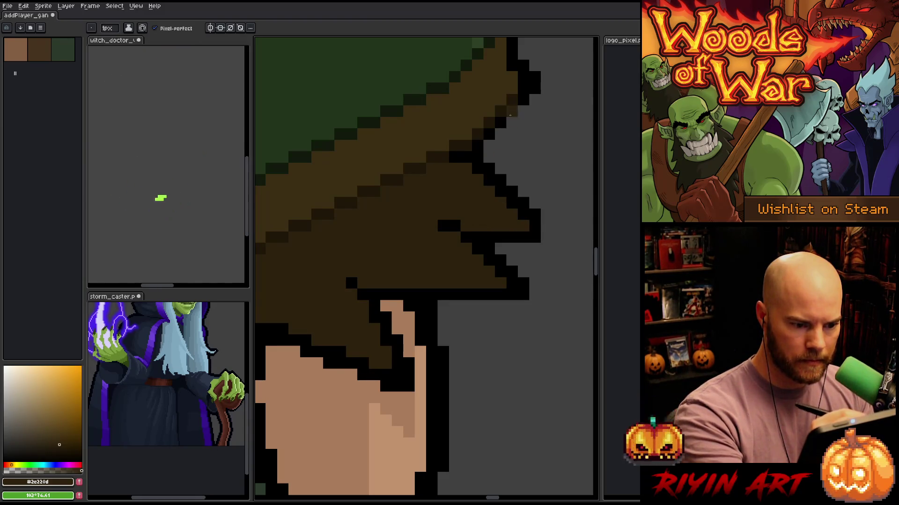
Undo the last strokes, redraw a black outline row under the fringe, and brown the strip
key(ctrl+z)
key(ctrl+z)
key(ctrl+z)
key(ctrl+z)
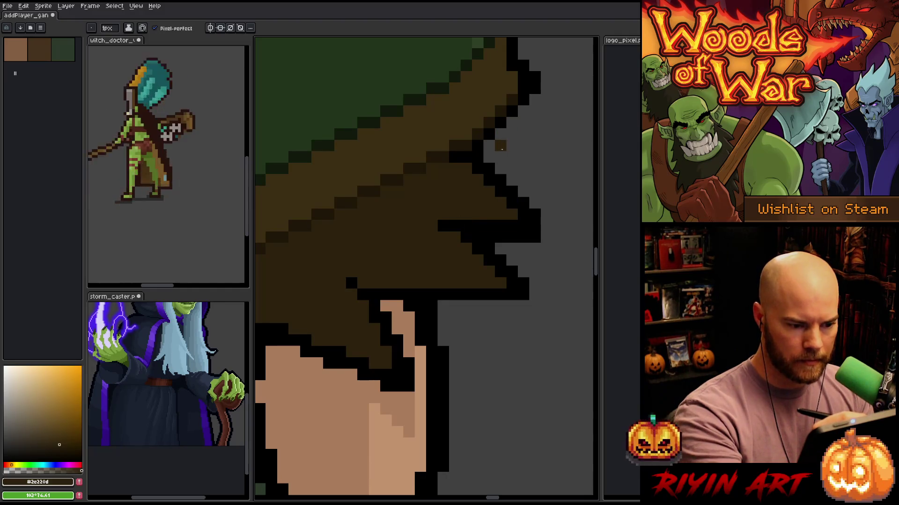
mouse_move(496, 159)
mouse_down()
mouse_move(498, 207)
mouse_move(503, 189)
mouse_up()
drag(526, 305, 518, 262)
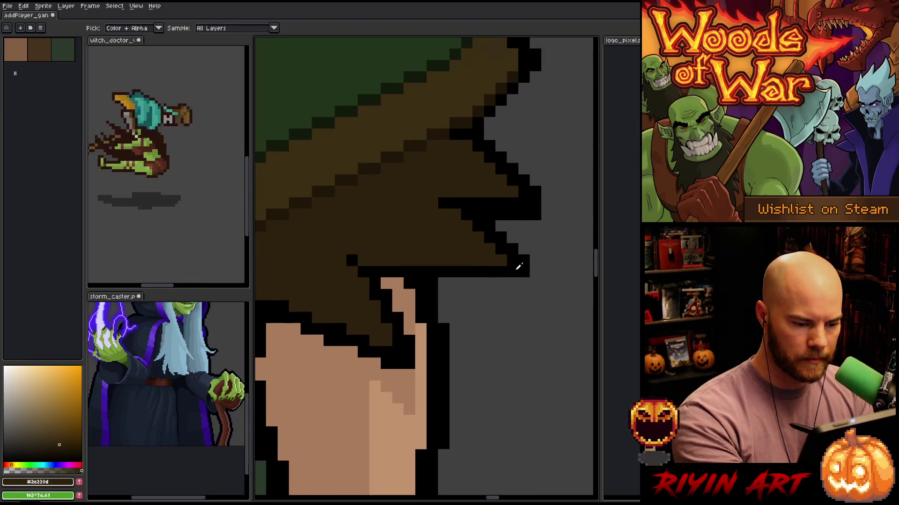
alt+click(518, 263)
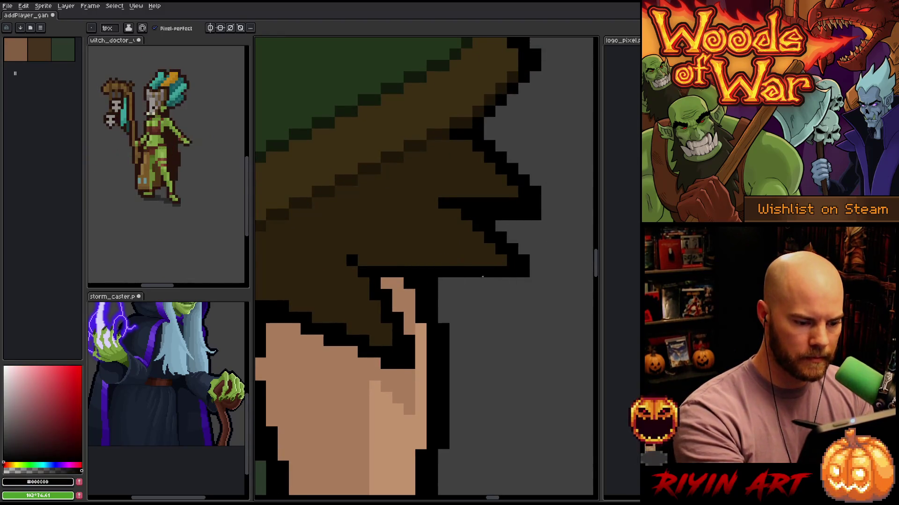
mouse_move(443, 282)
mouse_down()
mouse_move(517, 283)
mouse_move(529, 263)
mouse_up()
drag(394, 235, 491, 199)
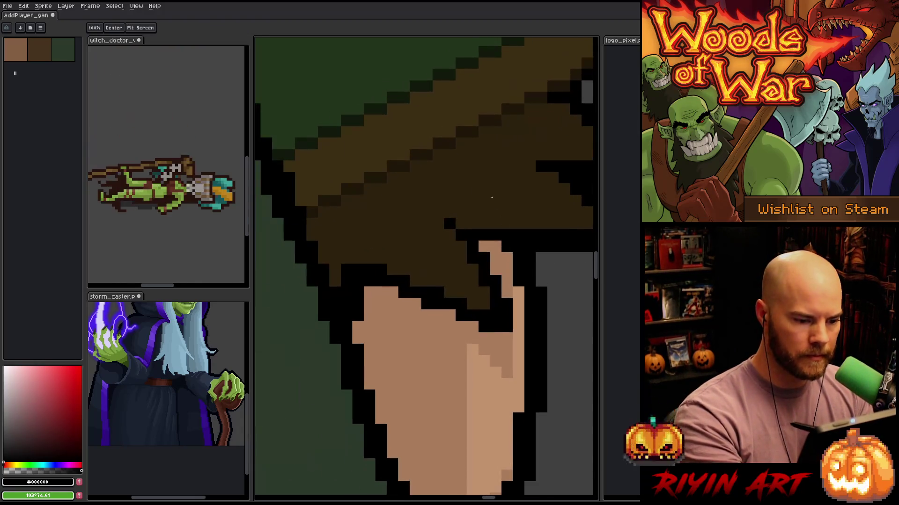
alt+click(467, 261)
drag(483, 280, 490, 300)
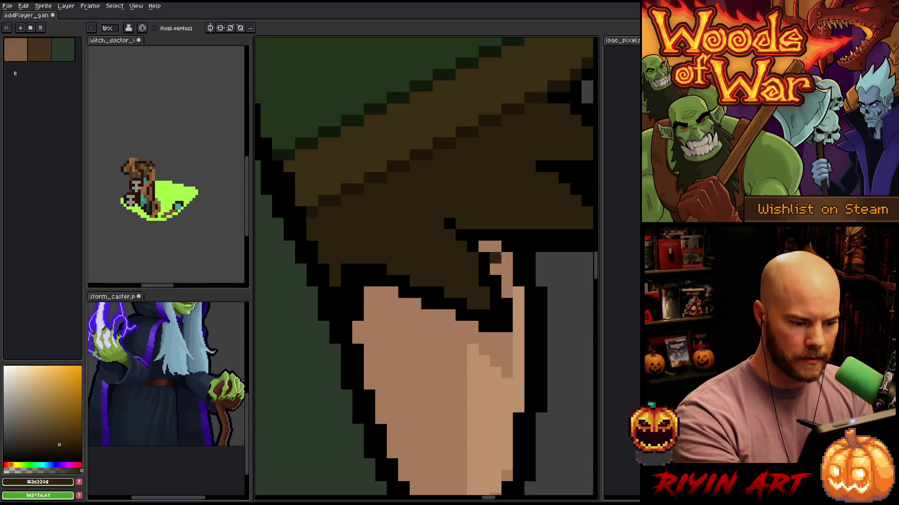
Paint stray black pixels under the fringe and beside the jaw in skin tone, restoring one black jaw pixel
alt+click(496, 262)
click(495, 281)
click(507, 304)
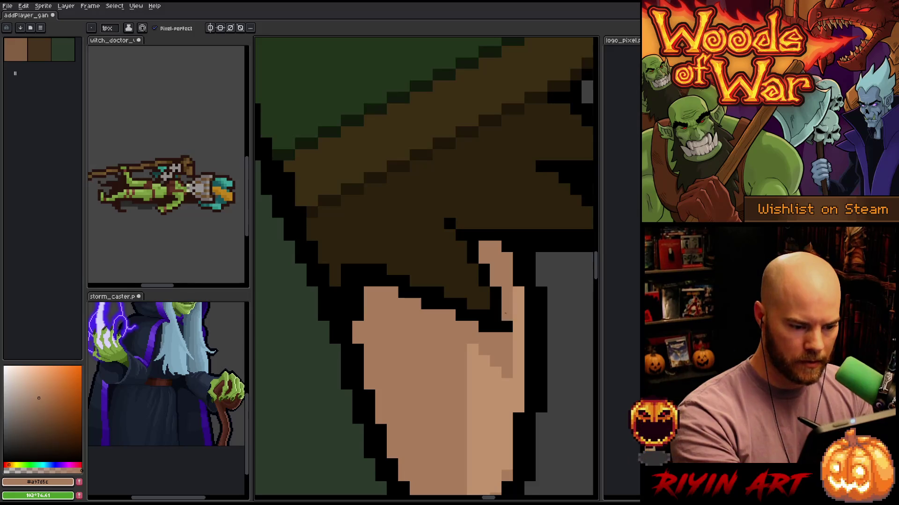
drag(507, 315, 495, 326)
click(484, 326)
click(461, 315)
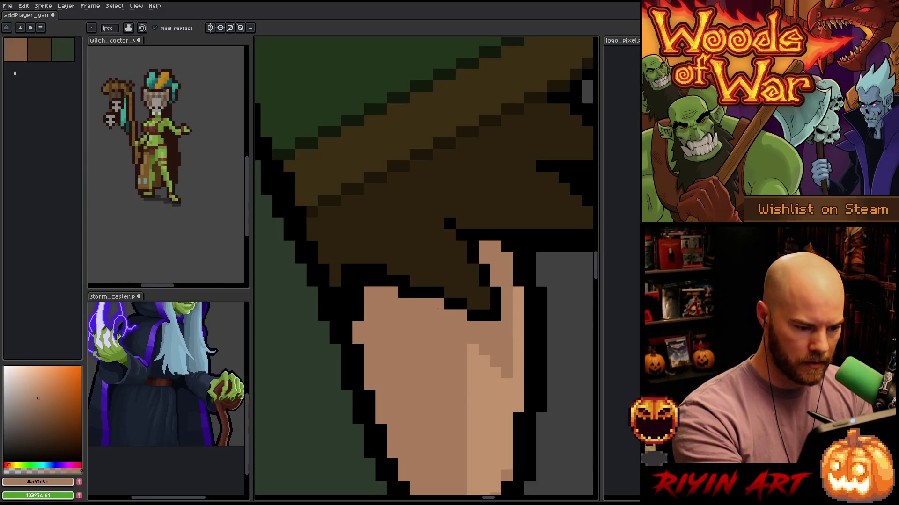
click(404, 293)
click(381, 280)
click(370, 280)
click(357, 281)
drag(357, 292, 357, 316)
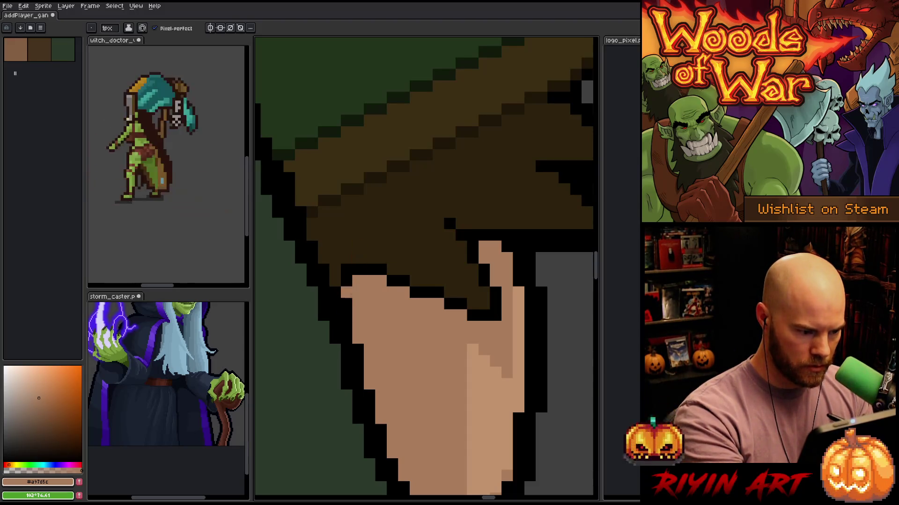
right_click(347, 326)
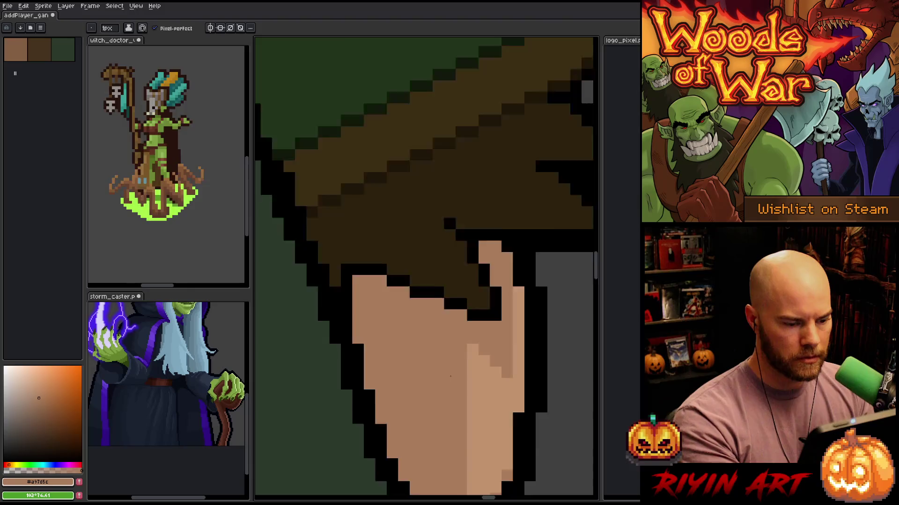
Zoom out and pan up to reveal more of the hooded figure
scroll(451, 376, down, 5)
key(space)
mouse_move(338, 426)
mouse_down()
mouse_move(419, 345)
mouse_move(326, 393)
mouse_up()
scroll(374, 384, down, 2)
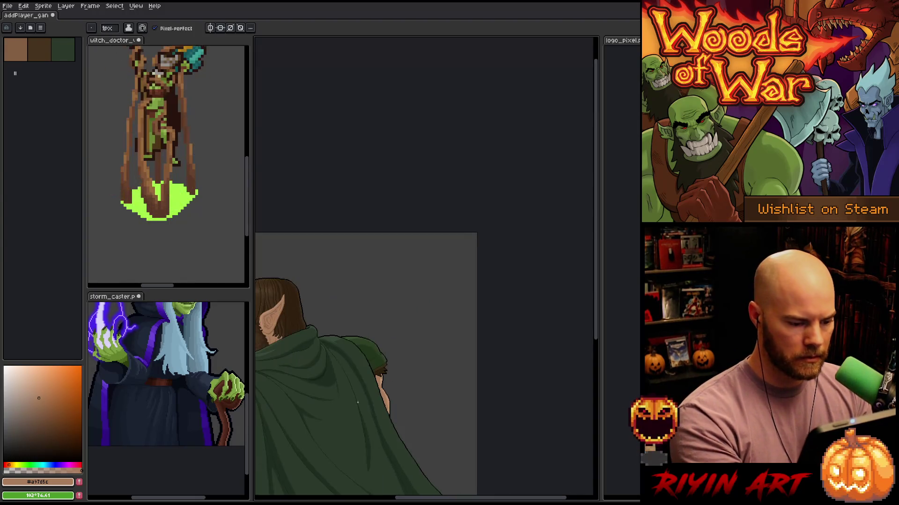
Sample the lighter face skin tone and lighten the dark pixels along the diagonal hair line
scroll(327, 419, down, 2)
scroll(388, 343, up, 4)
scroll(389, 343, up, 4)
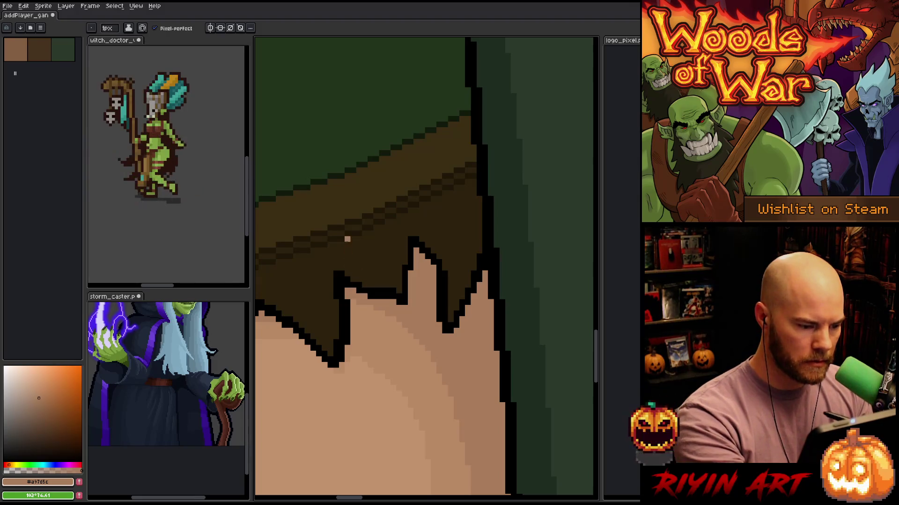
alt+click(341, 359)
drag(353, 346, 465, 332)
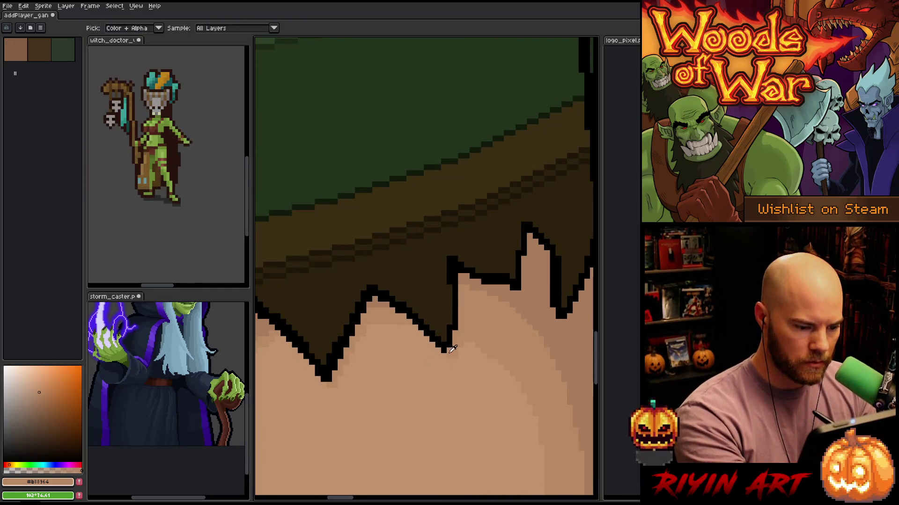
drag(409, 311, 440, 347)
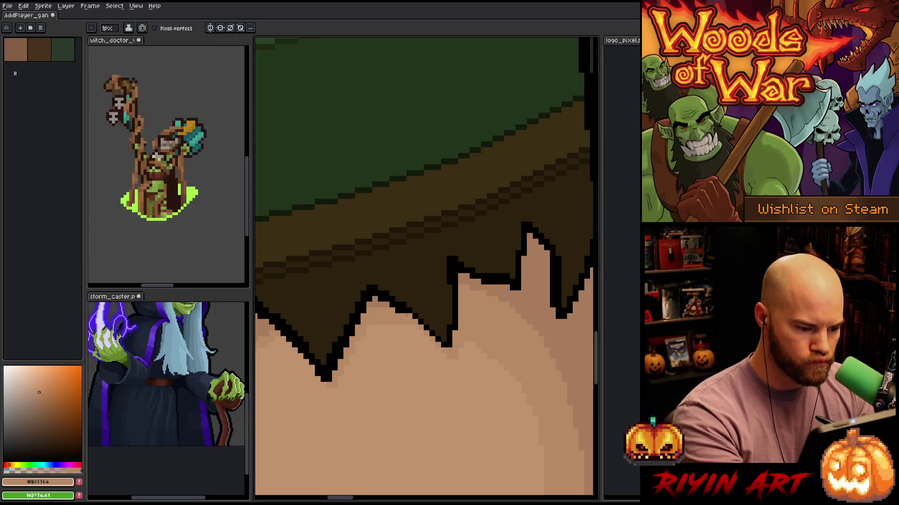
Repaint four black outline pixels on a hair spike in the lighter skin tone #b88964
alt+click(391, 304)
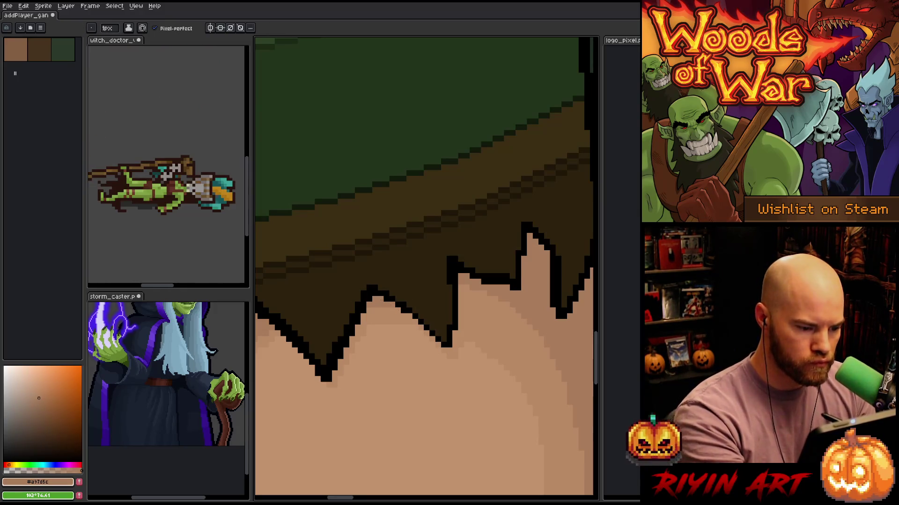
alt+click(358, 319)
click(346, 344)
click(341, 356)
click(334, 367)
click(329, 377)
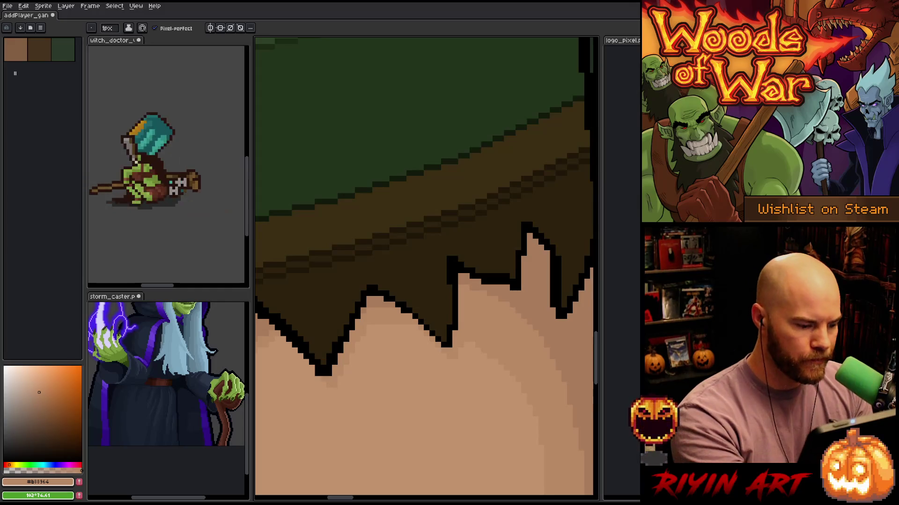
Repaint the black outline column beside a hair spike in the darker skin tone #a97d5c
scroll(315, 341, down, 1)
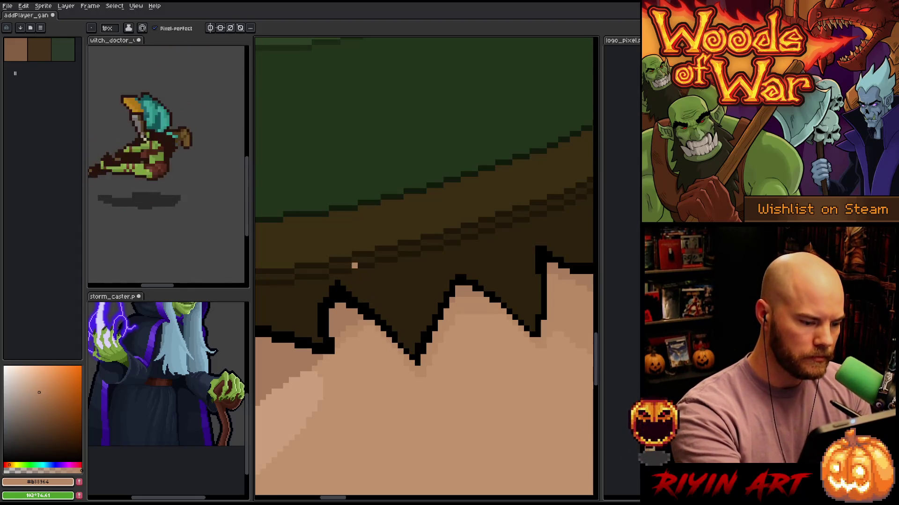
key(alt)
alt+click(357, 310)
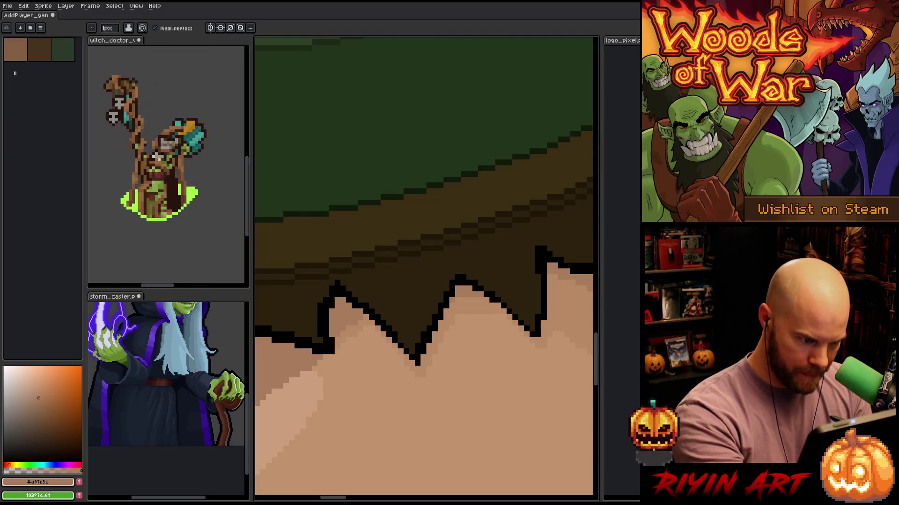
drag(326, 311, 332, 340)
click(332, 346)
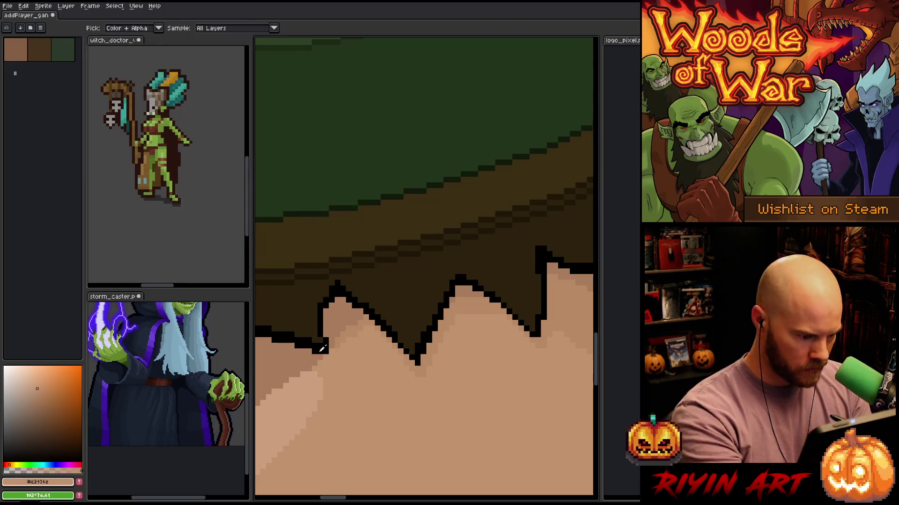
drag(308, 302, 358, 309)
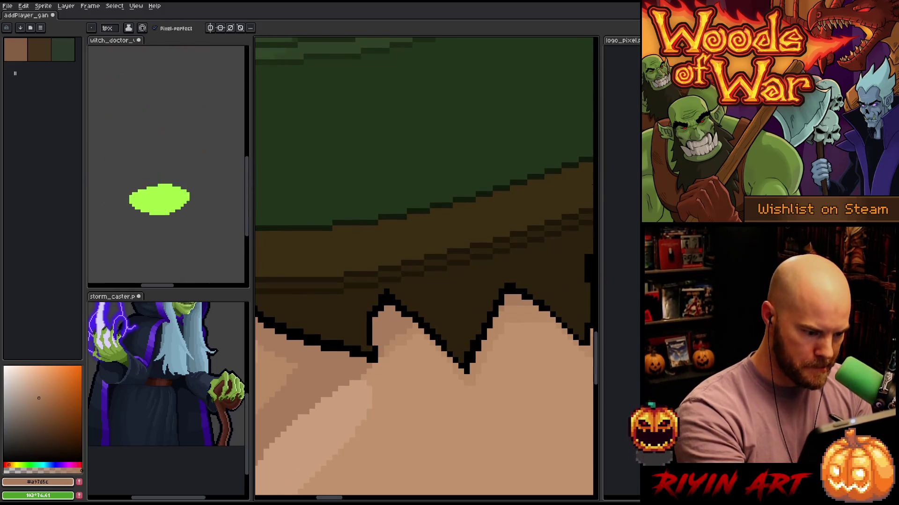
drag(365, 392, 439, 413)
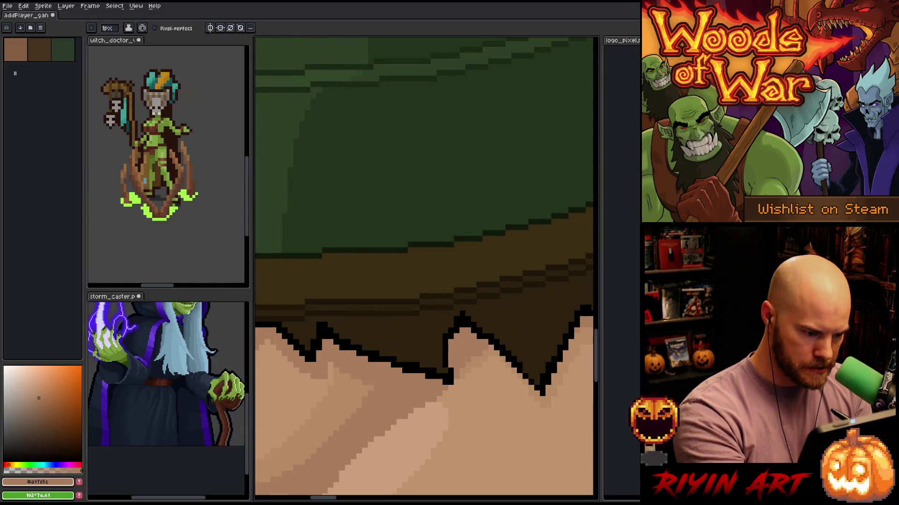
mouse_move(335, 327)
mouse_down()
mouse_move(408, 295)
mouse_move(409, 279)
mouse_move(481, 280)
mouse_up()
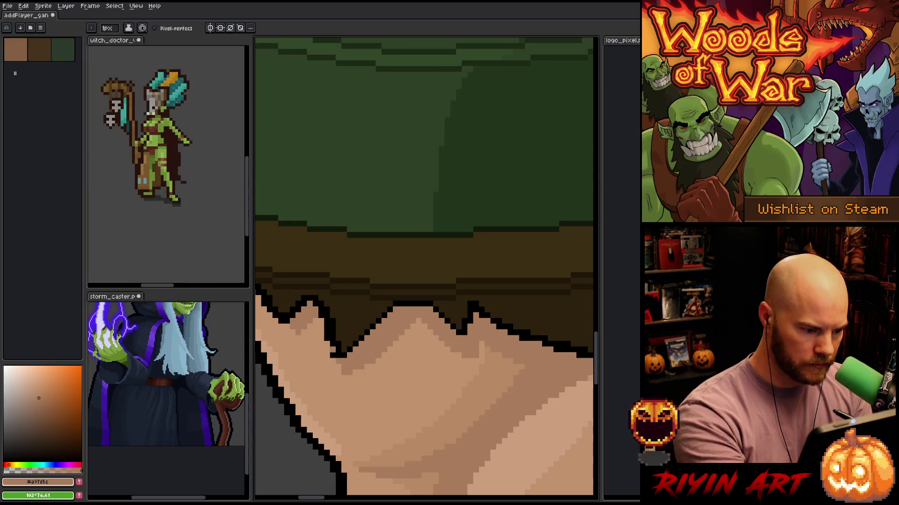
alt+click(333, 355)
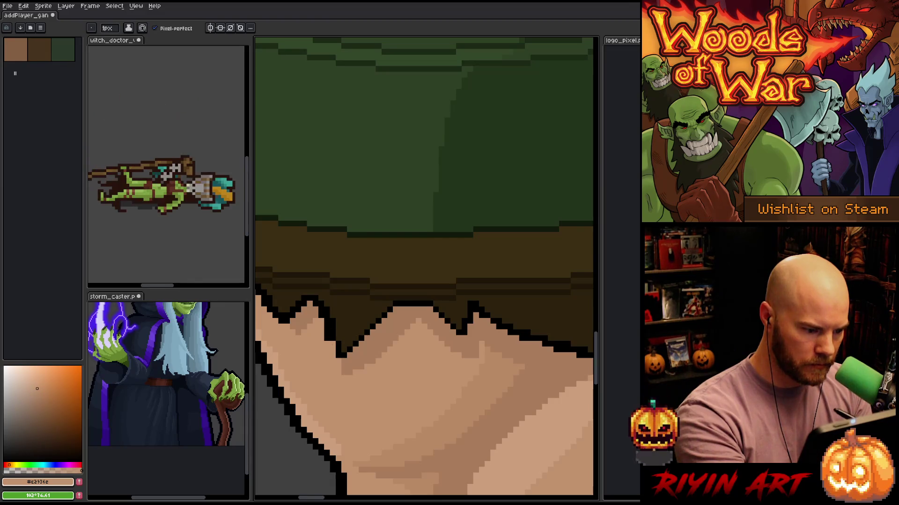
alt+click(321, 304)
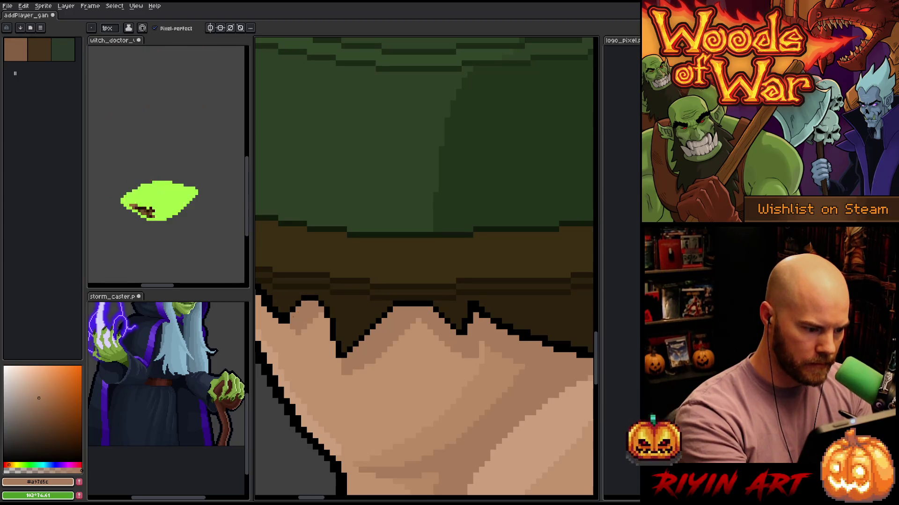
drag(293, 317, 386, 345)
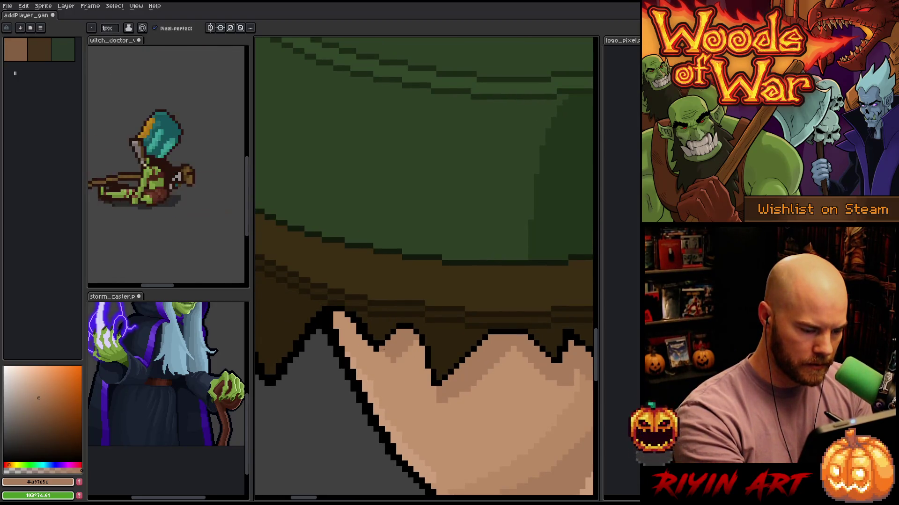
alt+click(377, 351)
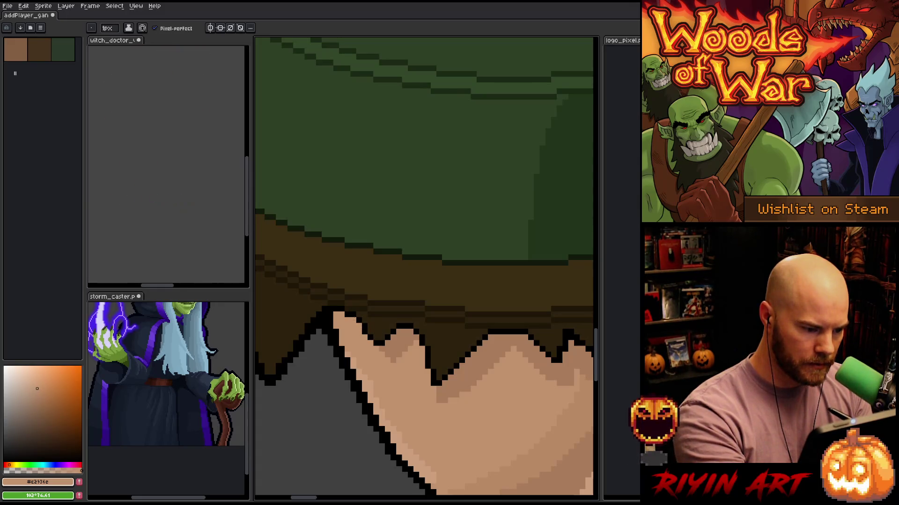
mouse_move(478, 400)
mouse_down()
mouse_move(441, 387)
mouse_move(344, 397)
mouse_up()
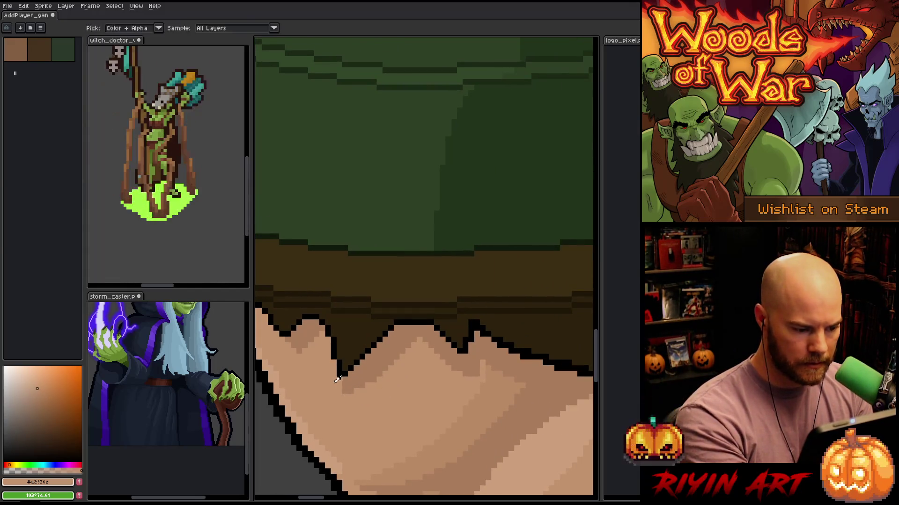
drag(474, 321, 417, 313)
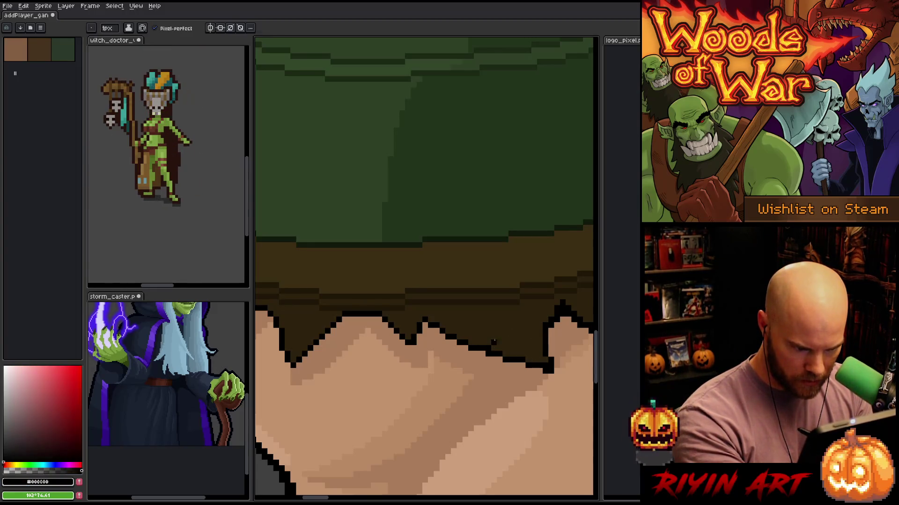
drag(532, 341, 470, 403)
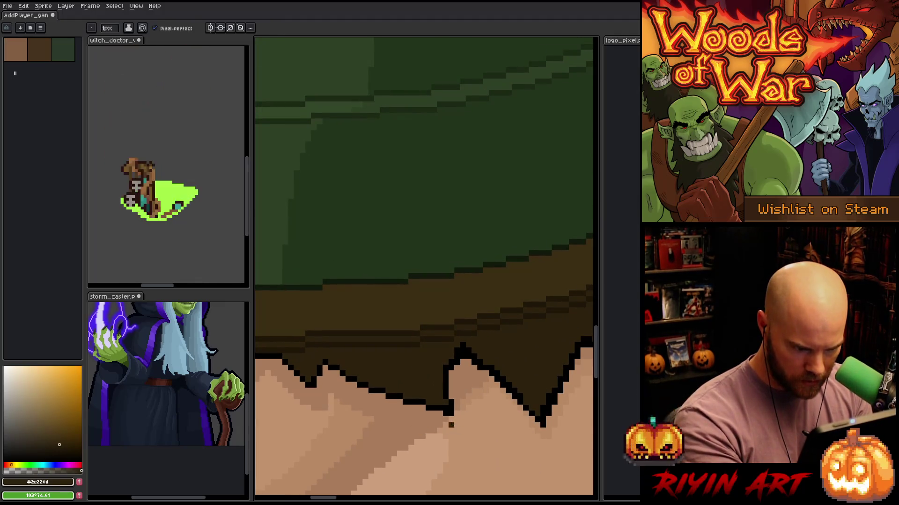
alt+click(450, 413)
key(alt)
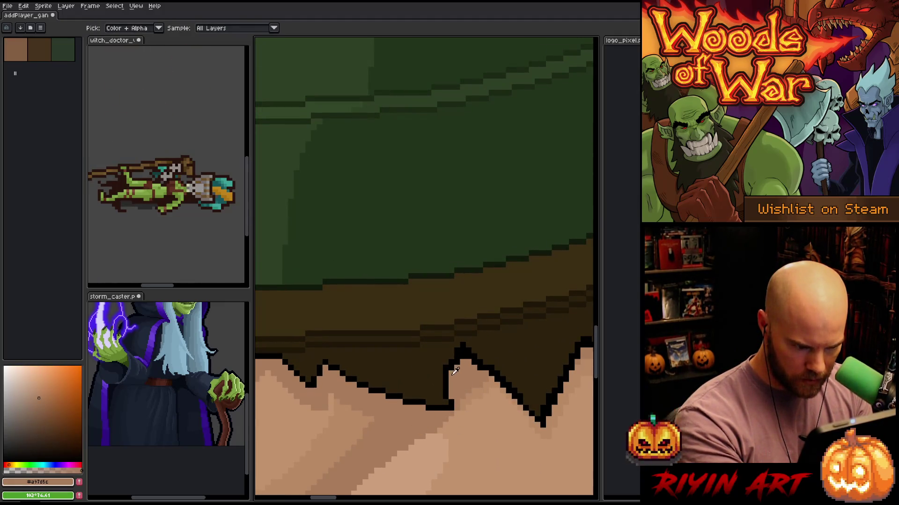
alt+click(449, 362)
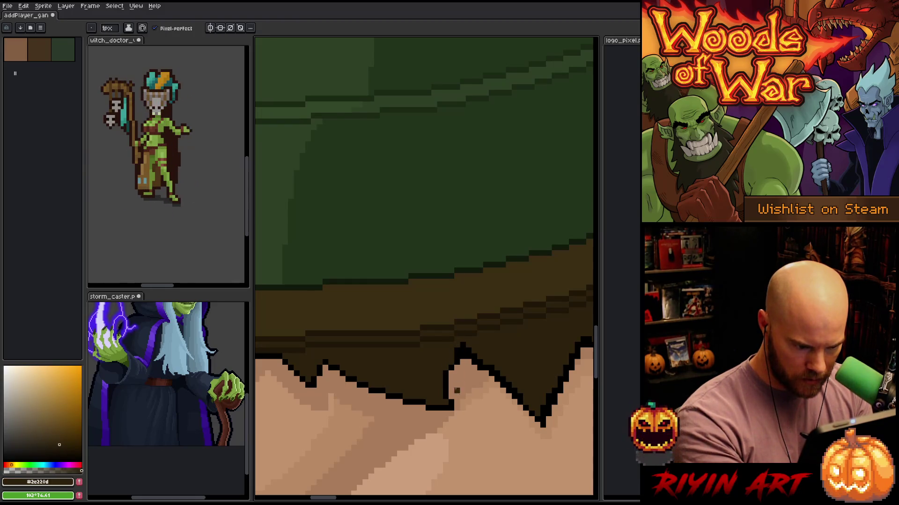
alt+click(455, 370)
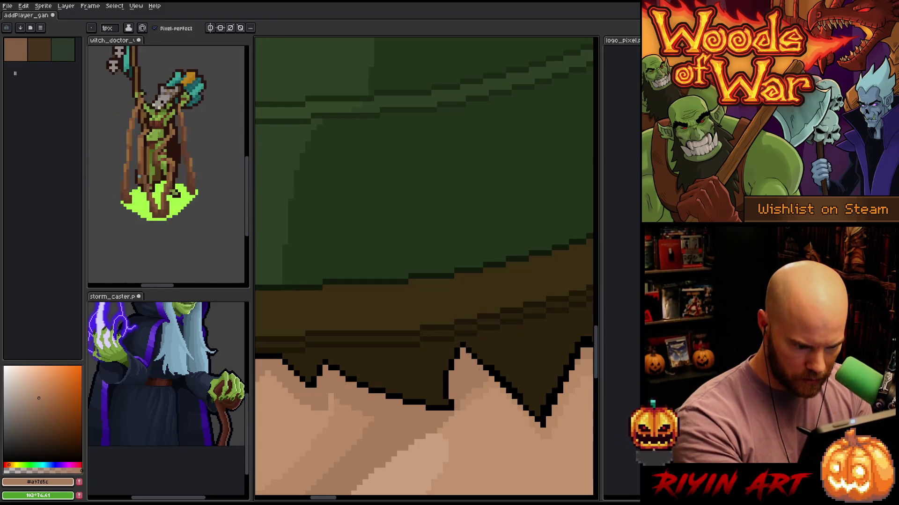
alt+click(498, 359)
scroll(445, 427, right, 3)
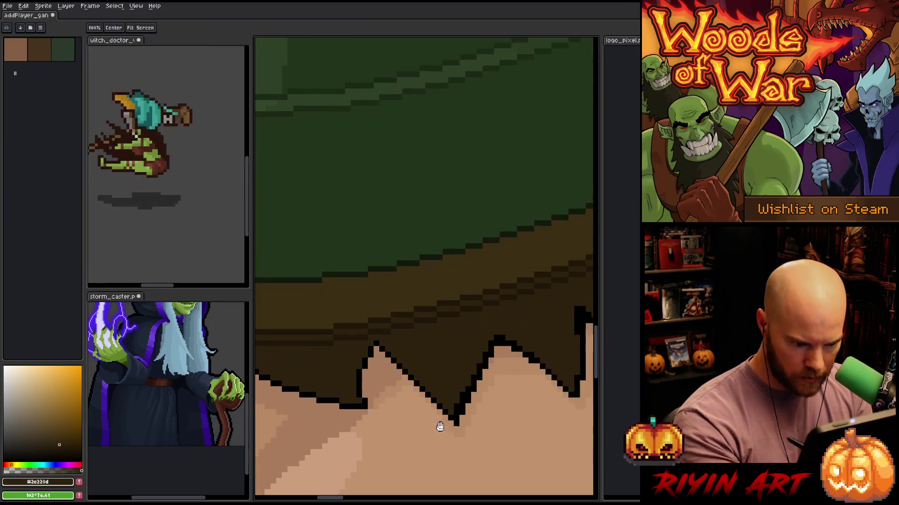
Paint the dark outline pixels at the fringe tip in skin tone #b88964
alt+click(463, 412)
click(448, 420)
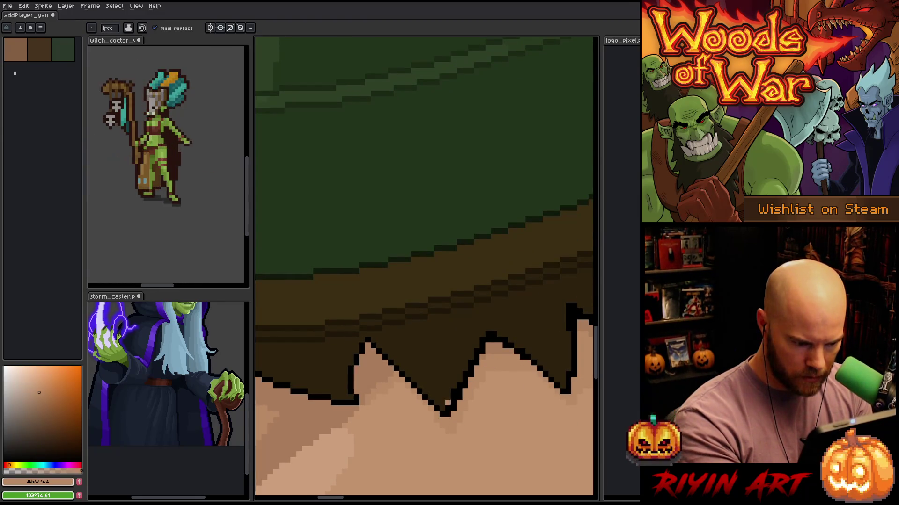
alt+click(447, 403)
alt+click(450, 414)
click(454, 409)
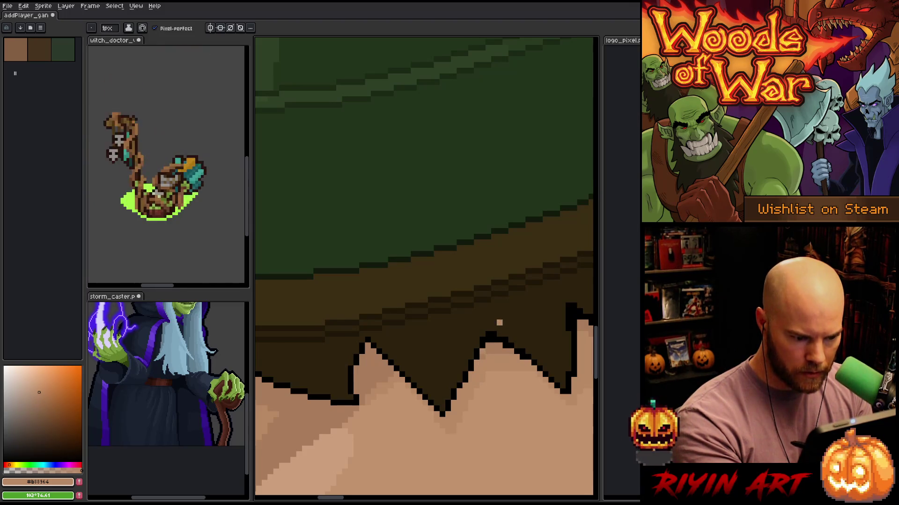
Redraw the black outline at the fringe's lowest point and patch nearby pixels with arm skin tone
alt+click(482, 351)
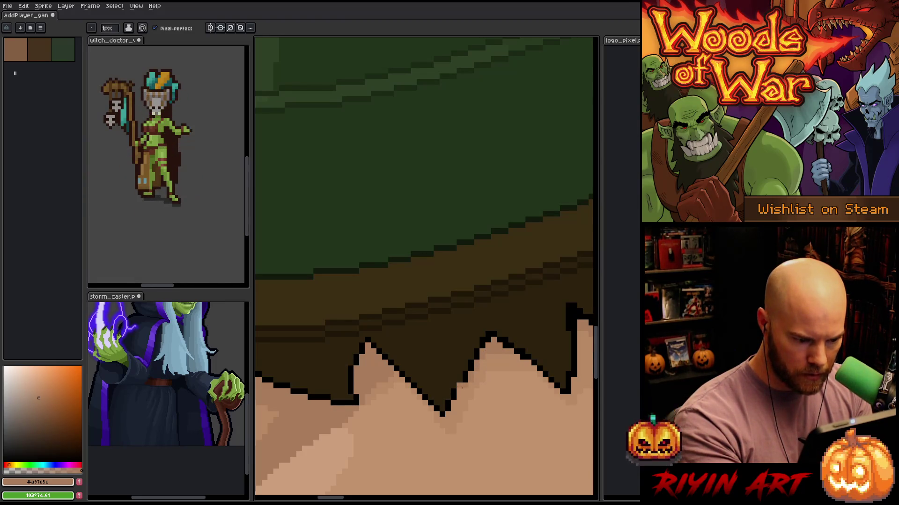
alt+click(450, 396)
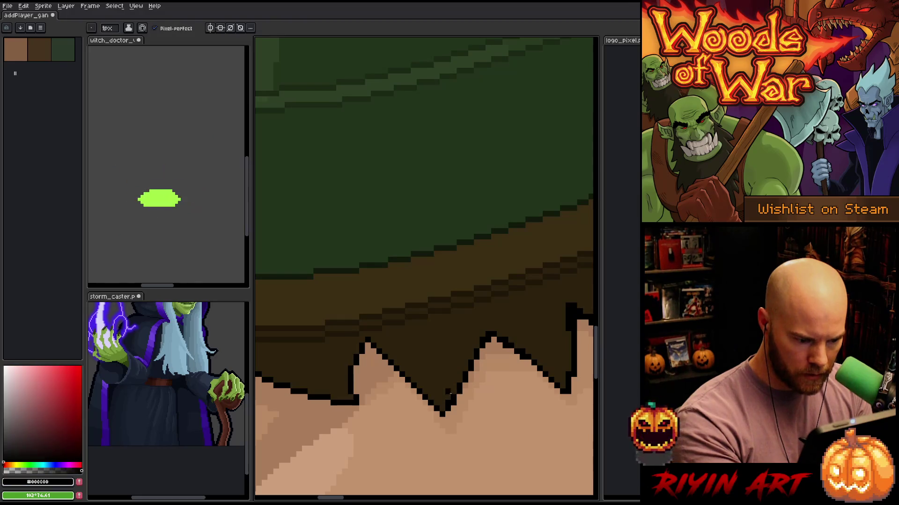
click(448, 414)
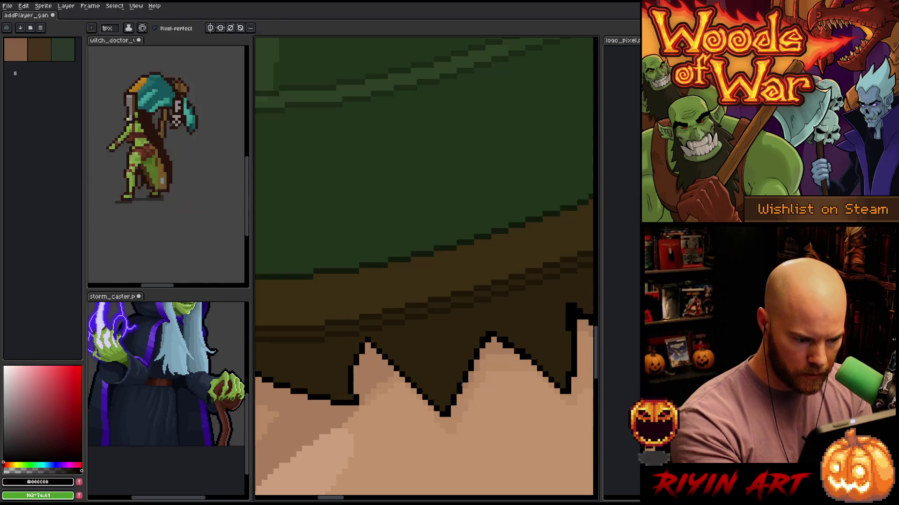
alt+click(466, 391)
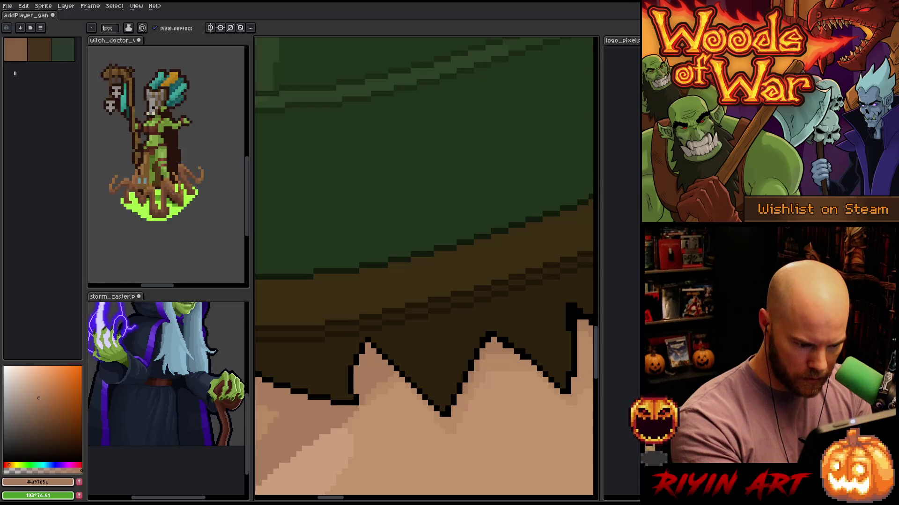
drag(459, 425, 417, 430)
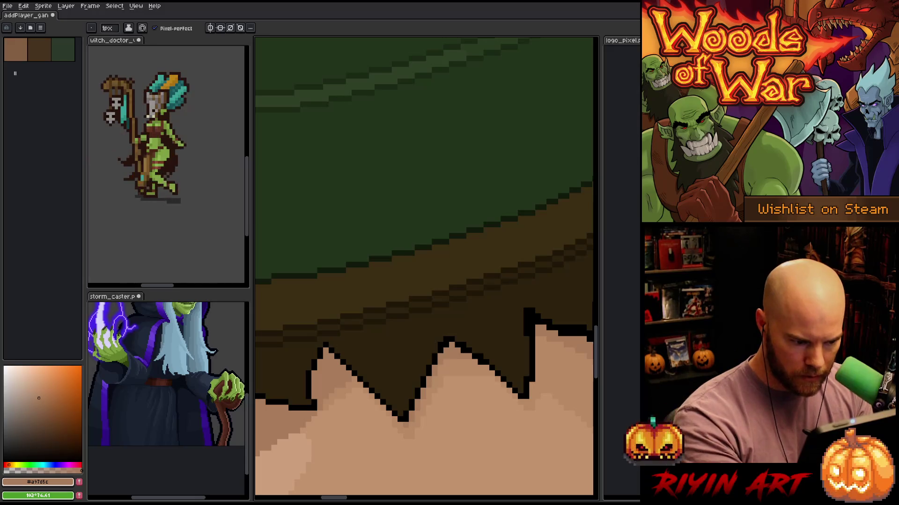
alt+click(449, 333)
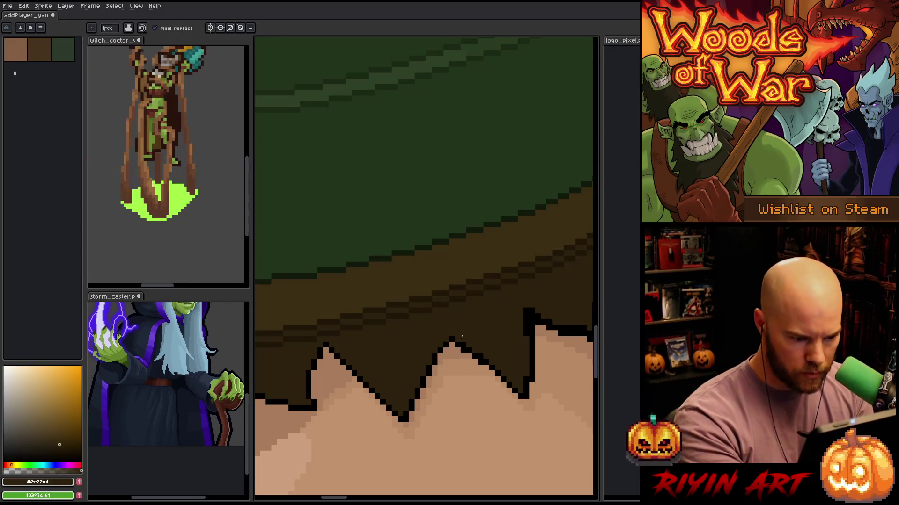
drag(482, 354, 433, 350)
alt+click(418, 352)
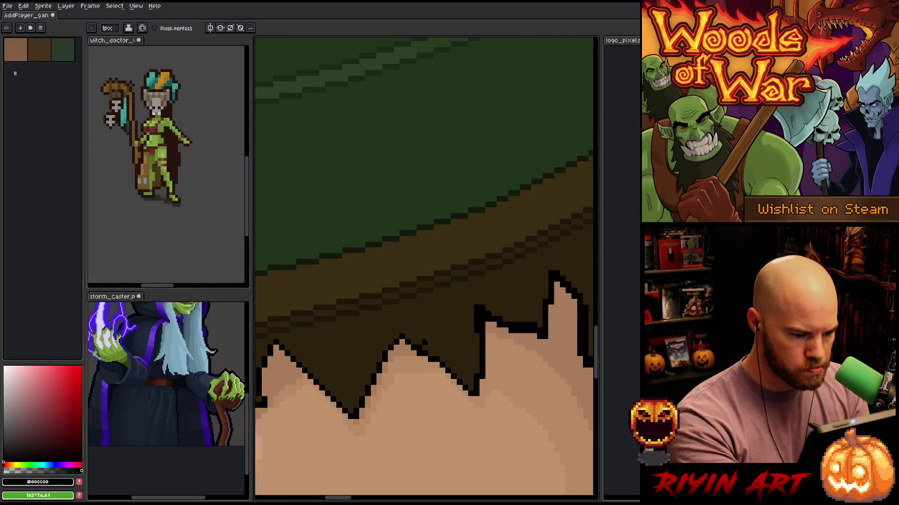
Cover a stray black outline pixel beside the fringe with the arm's skin tone
alt+click(426, 340)
drag(487, 314, 421, 331)
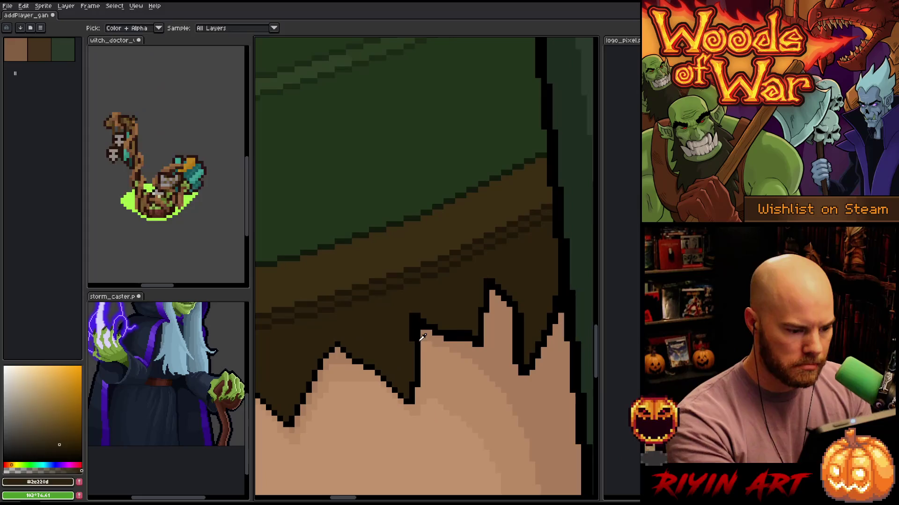
alt+click(421, 330)
click(412, 326)
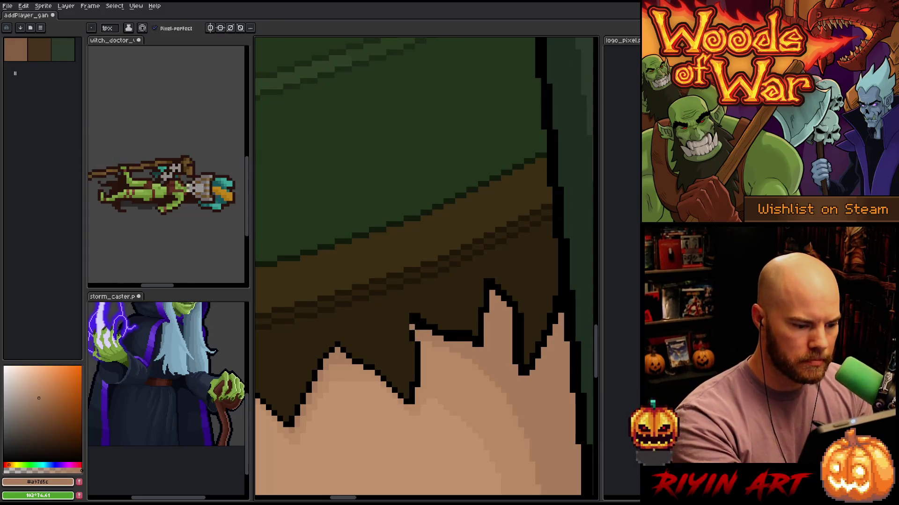
Repaint a stretch of the fringe's black outline in dark brown
alt+click(411, 375)
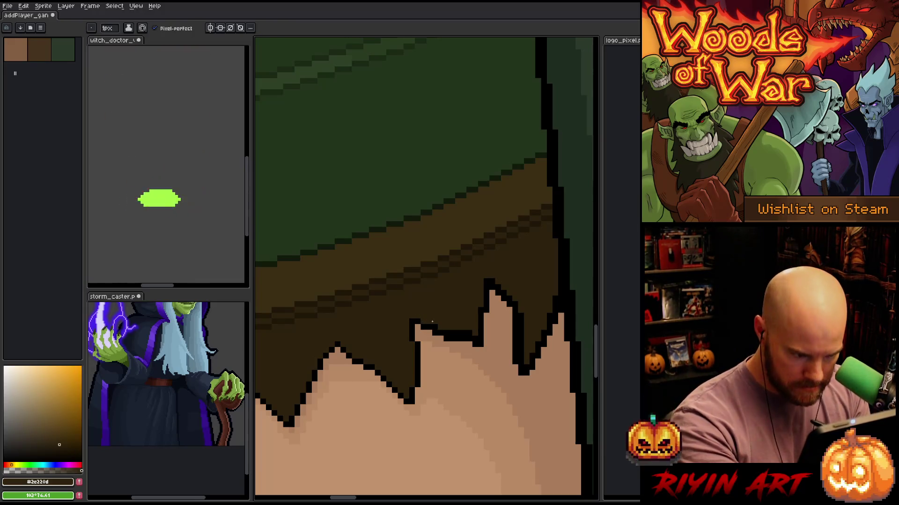
drag(443, 333, 476, 339)
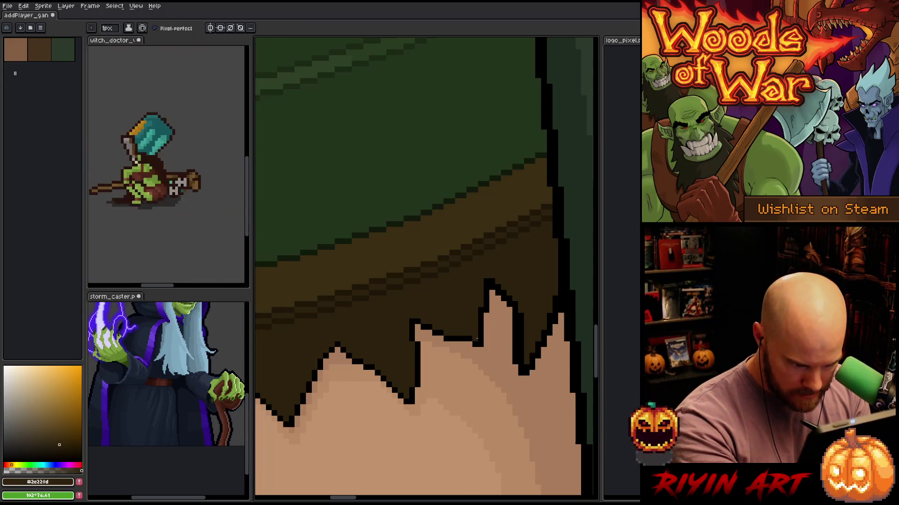
key(alt)
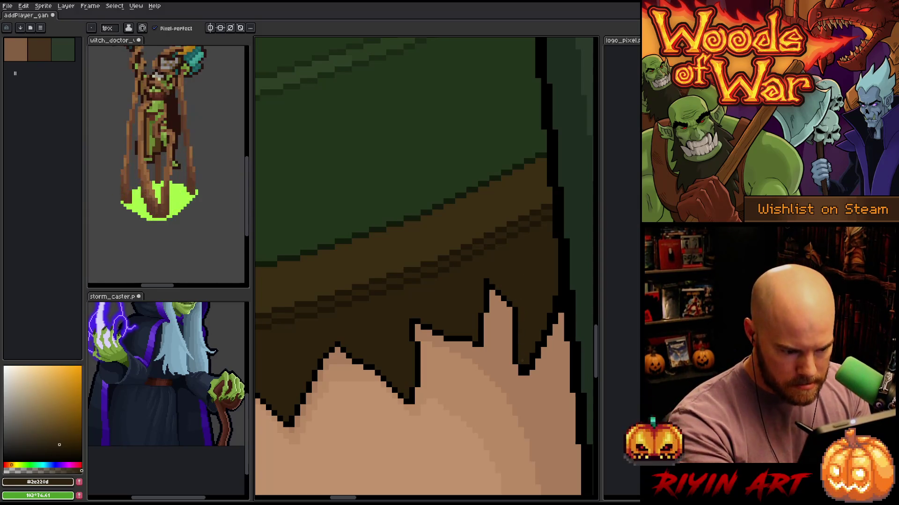
alt+click(527, 385)
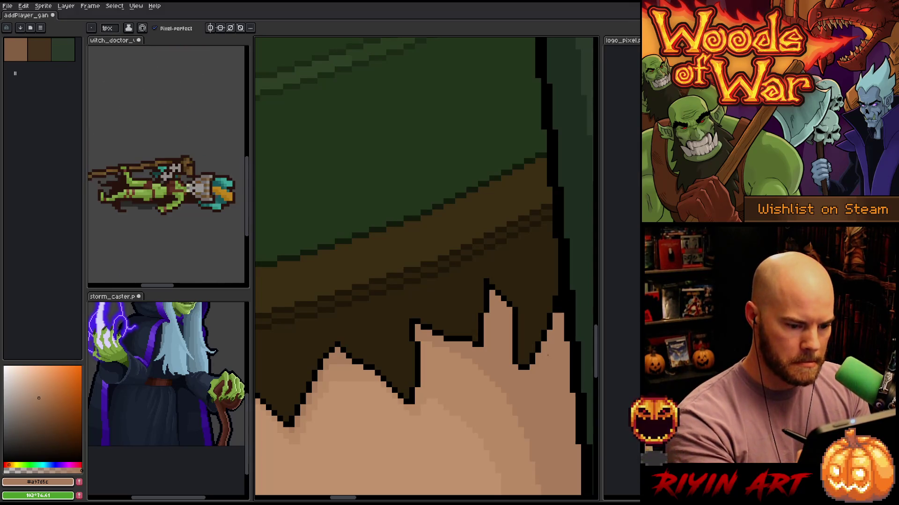
alt+click(510, 304)
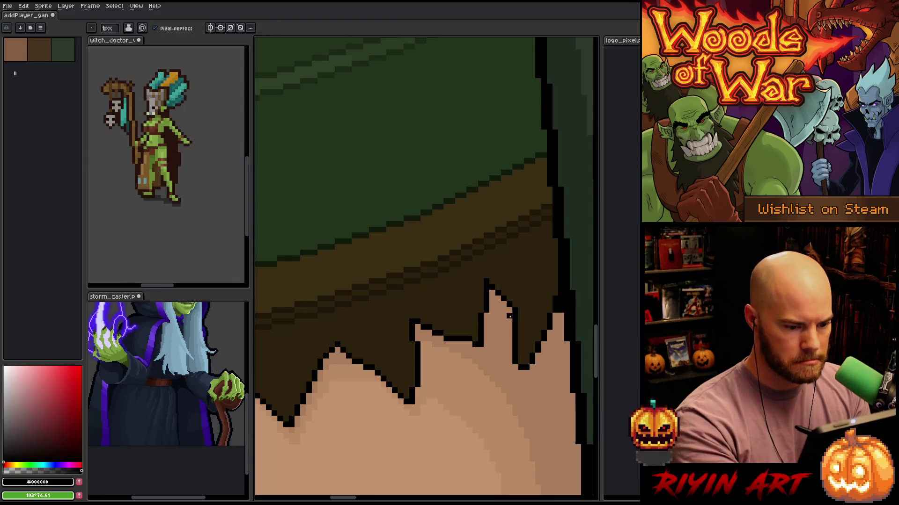
alt+click(515, 323)
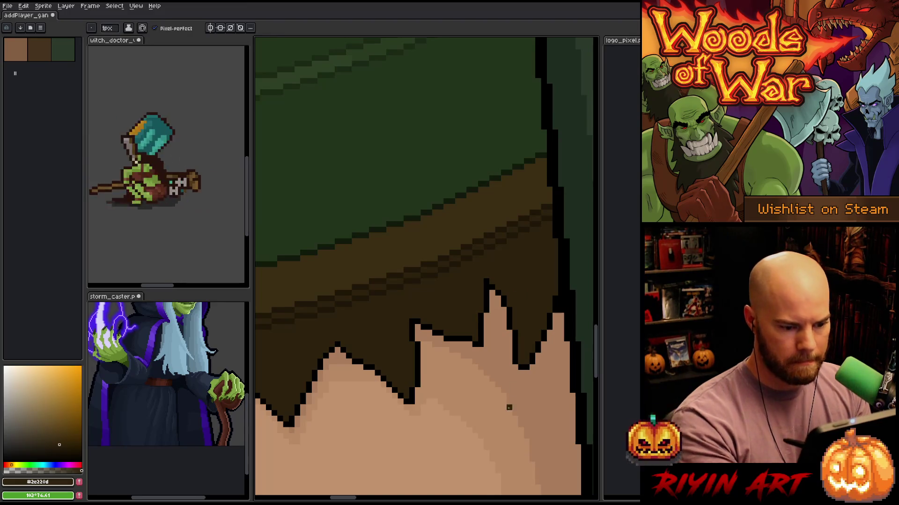
alt+click(516, 351)
Review the shoulder area up close and save the elf drawing with Ctrl+S
scroll(538, 321, down, 3)
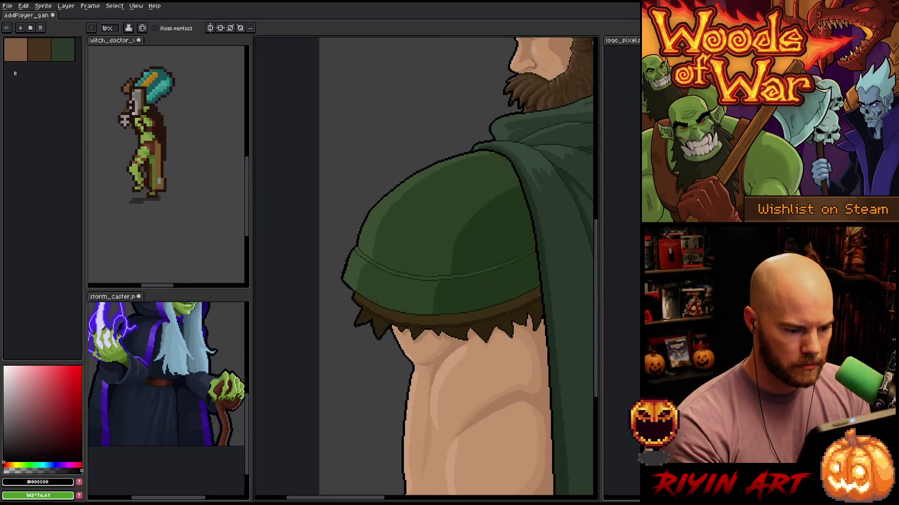
scroll(439, 347, up, 3)
scroll(421, 327, down, 2)
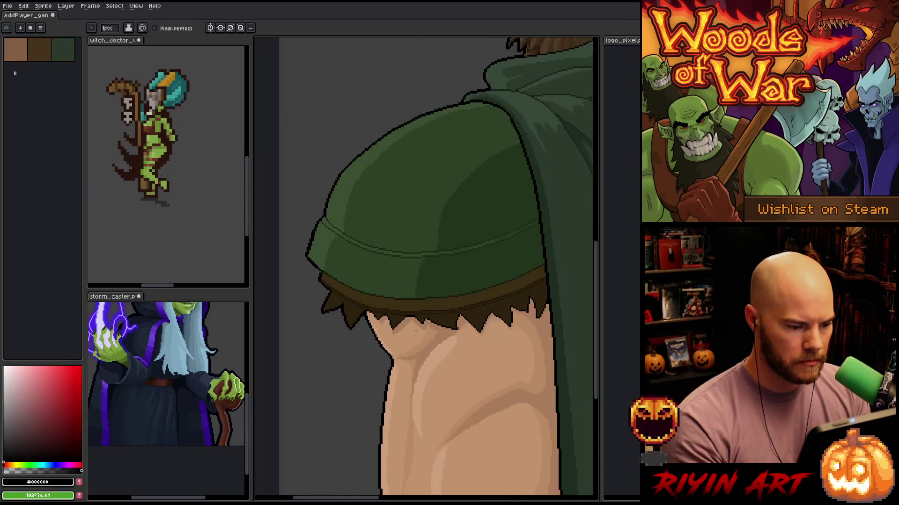
scroll(410, 314, up, 2)
scroll(410, 315, up, 1)
alt+click(420, 328)
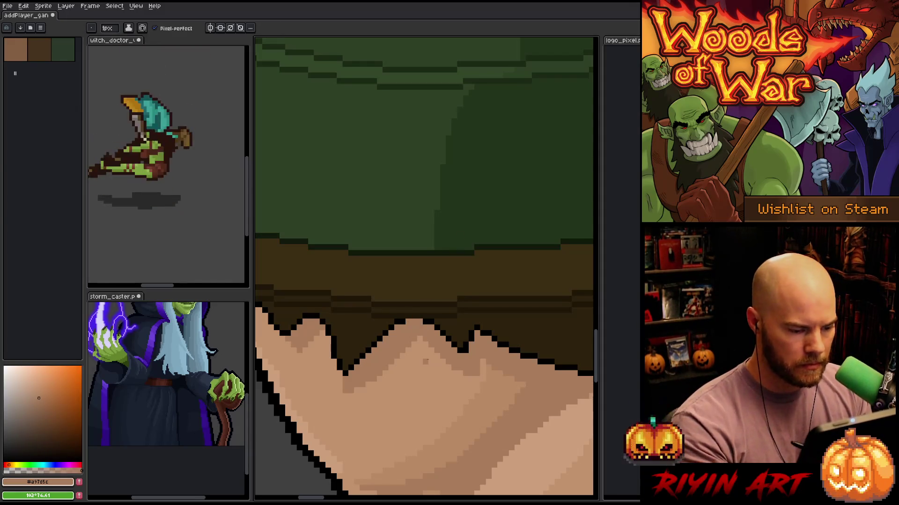
scroll(421, 298, down, 3)
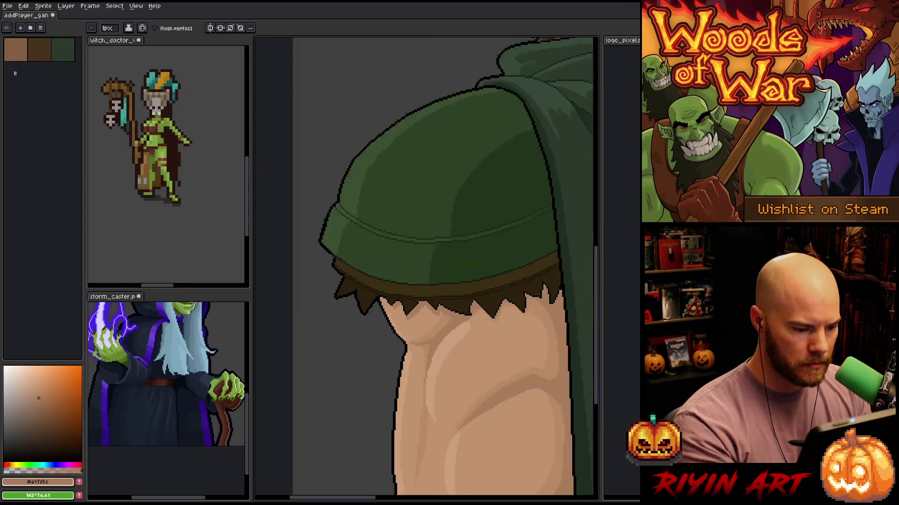
scroll(402, 331, down, 1)
key(ctrl+s)
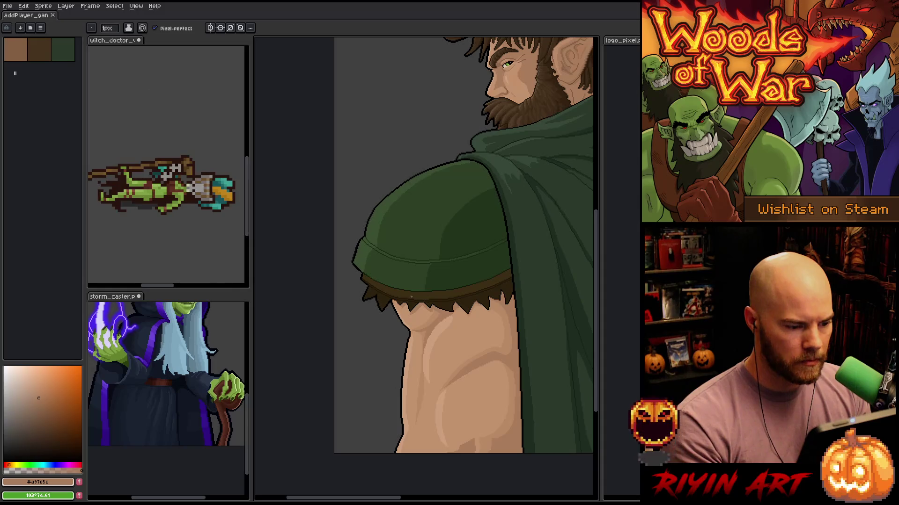
Frame the whole elf in view and bring back the layers and timeline panel
scroll(371, 276, down, 3)
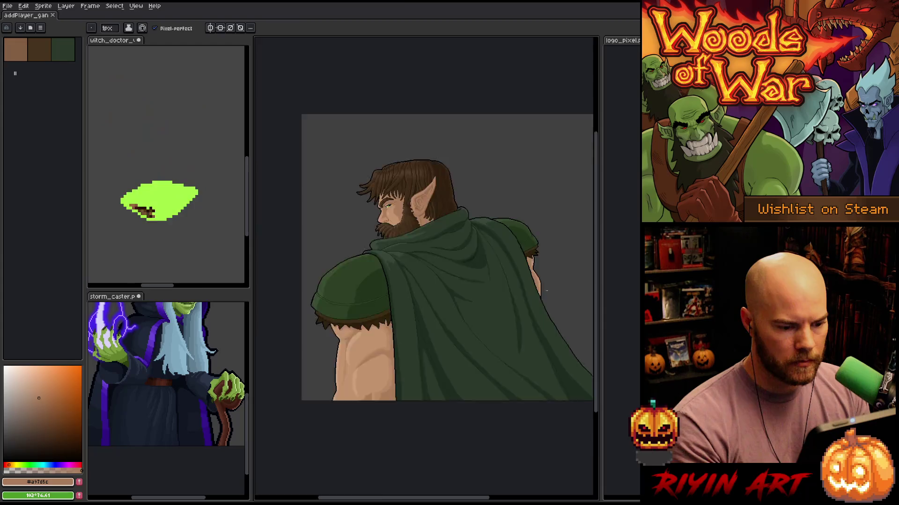
scroll(546, 290, up, 5)
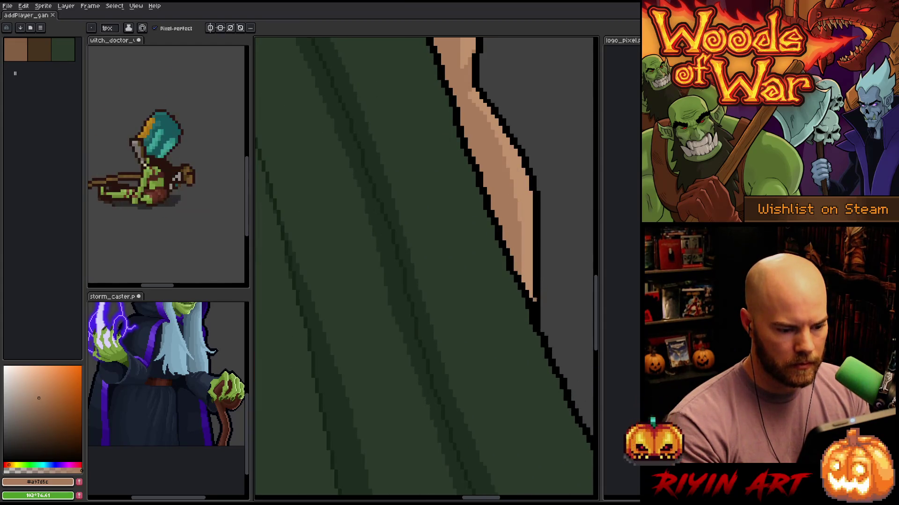
scroll(534, 299, down, 4)
scroll(440, 308, down, 3)
scroll(442, 308, up, 2)
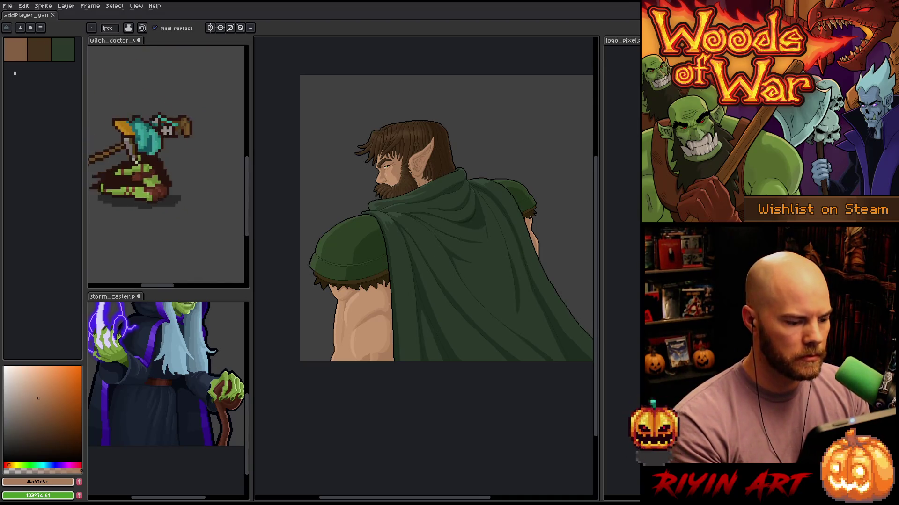
scroll(403, 298, up, 2)
scroll(331, 302, down, 1)
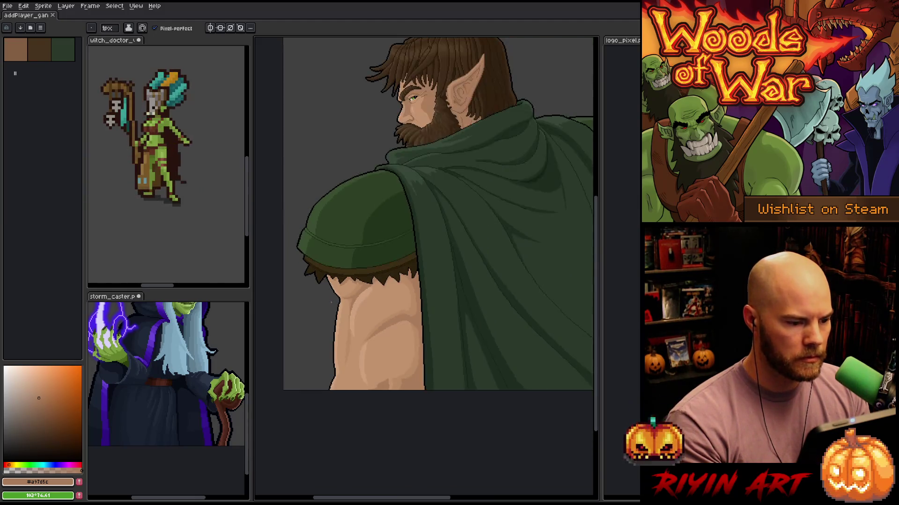
scroll(331, 302, down, 1)
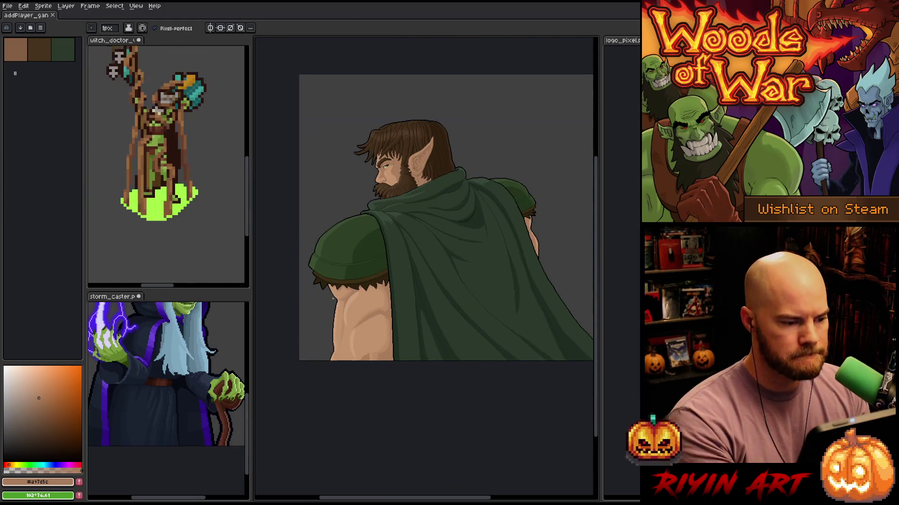
key(space)
drag(378, 240, 398, 258)
scroll(396, 213, up, 2)
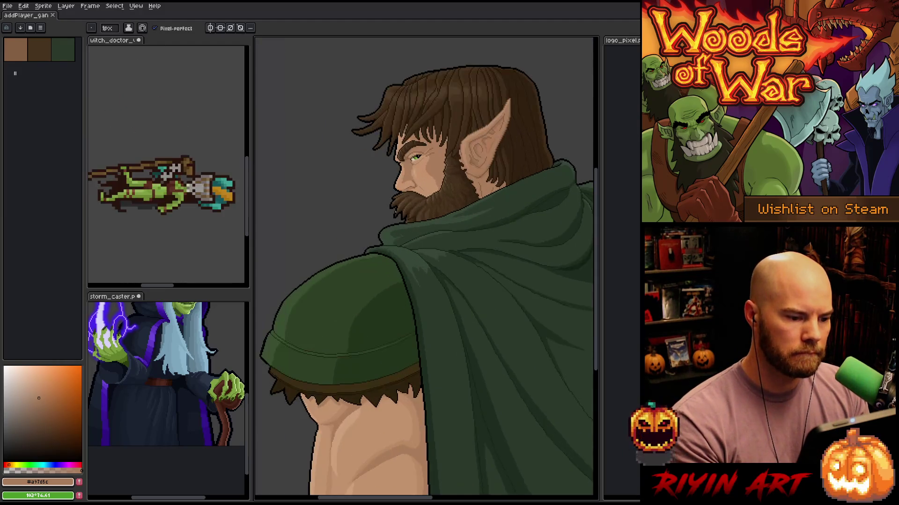
scroll(396, 213, down, 1)
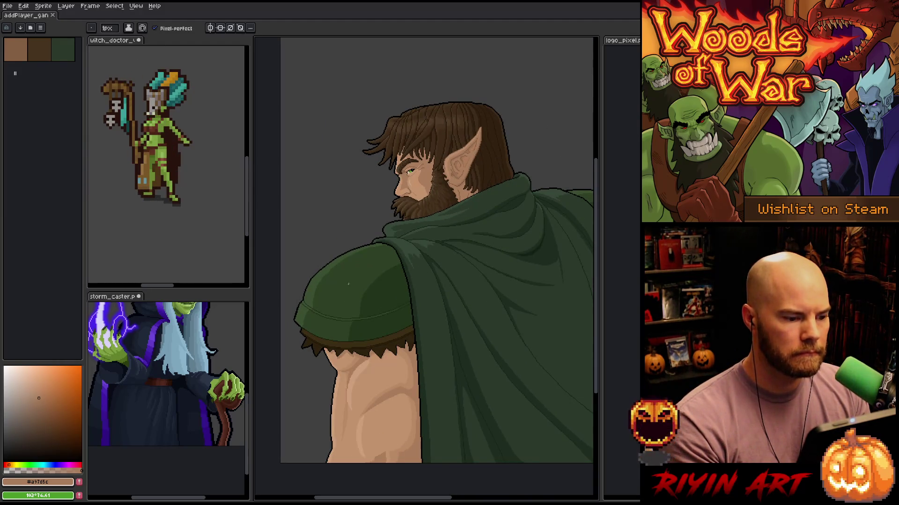
scroll(364, 267, up, 1)
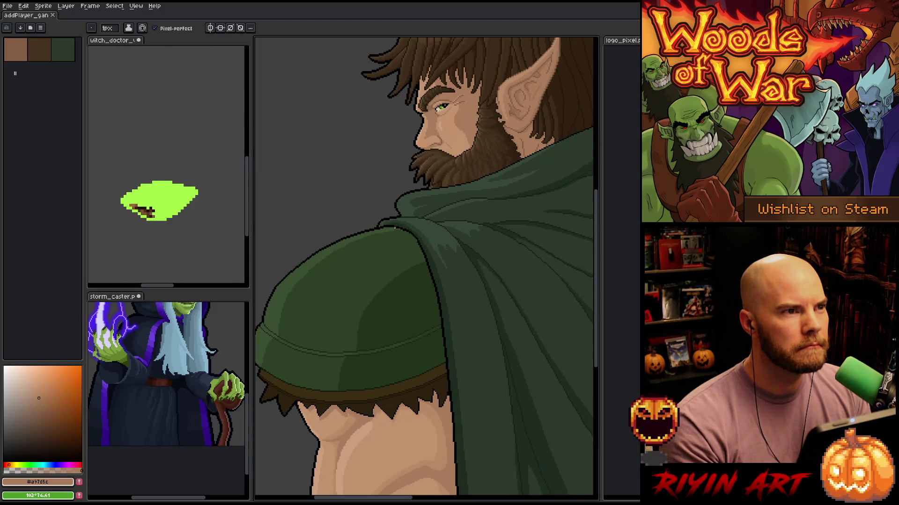
scroll(395, 227, down, 1)
drag(395, 228, 393, 276)
scroll(402, 280, down, 1)
scroll(402, 280, up, 1)
key(Tab)
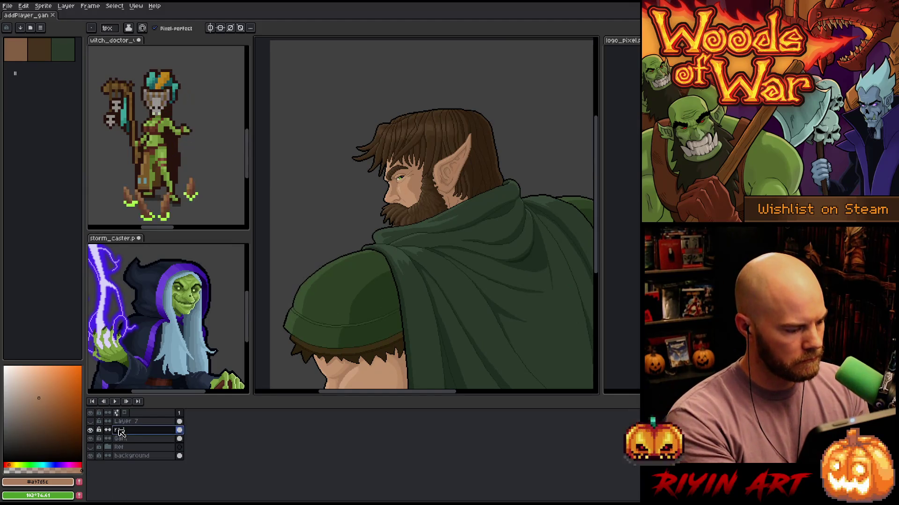
Add a new layer named 'detail' above the Gant layer, then hide the timeline and zoom in
click(94, 431)
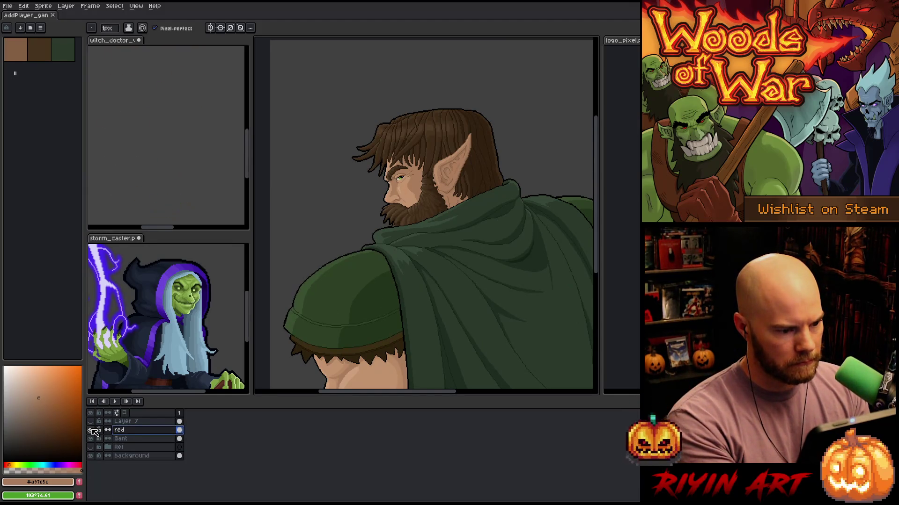
click(131, 440)
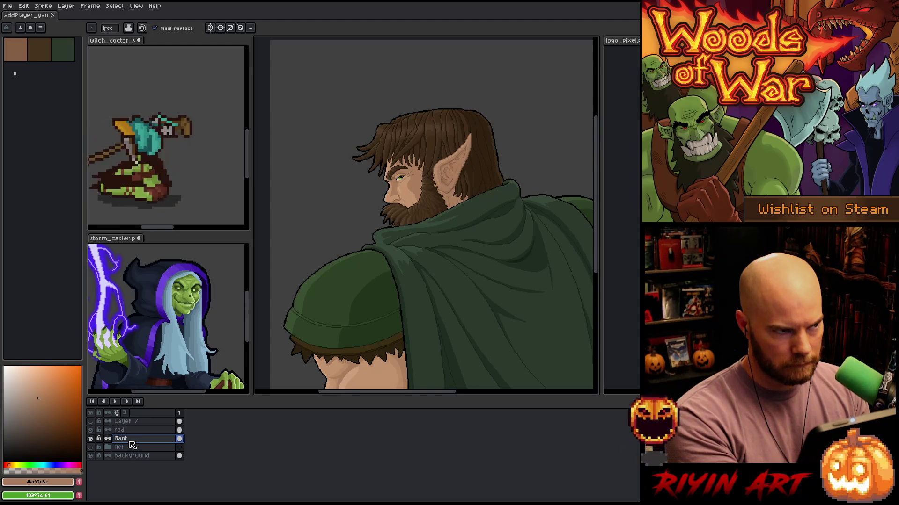
key(shift+n)
double_click(130, 439)
text(detail)
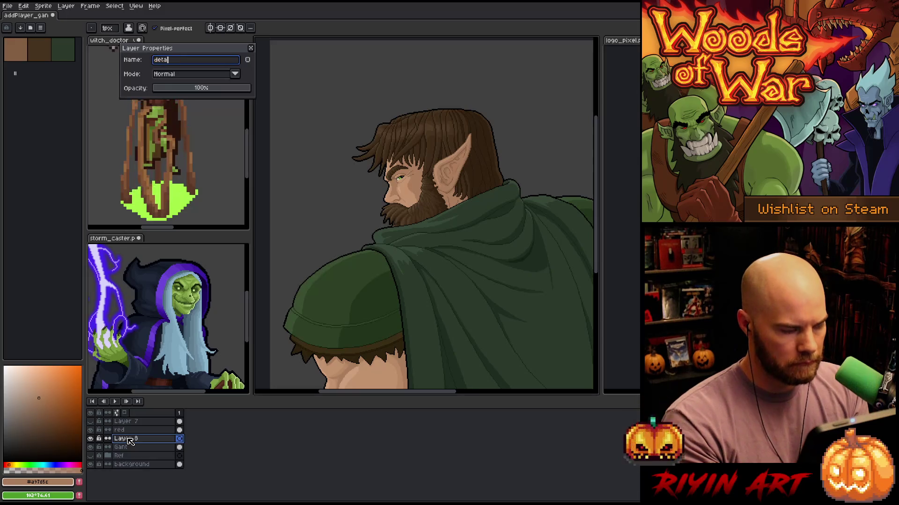
key(Return)
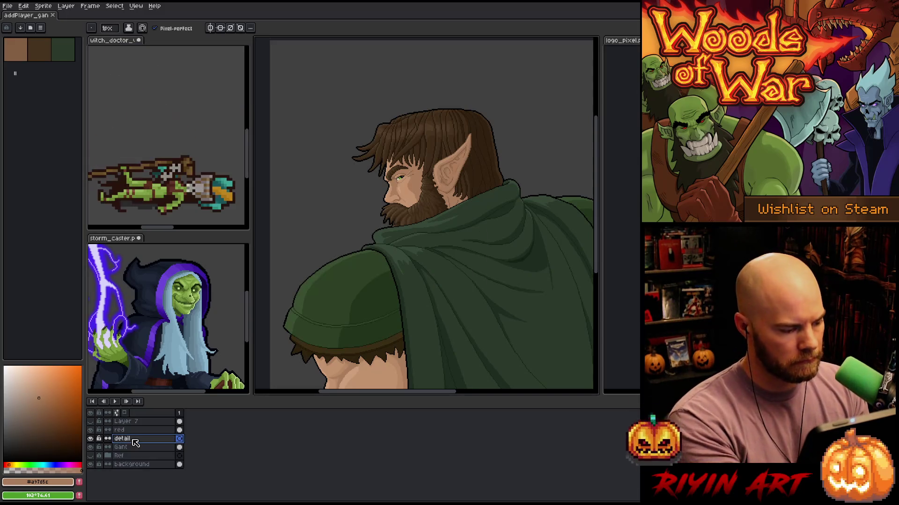
key(Tab)
scroll(358, 288, up, 2)
scroll(402, 296, up, 2)
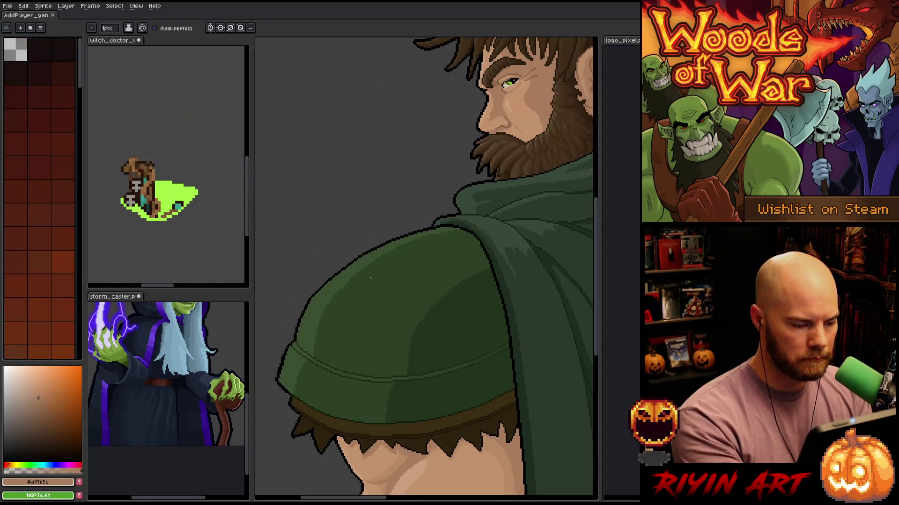
Pick a dark green from the shoulder and sketch the first ornament strokes, undoing one bad line
key(i)
click(369, 306)
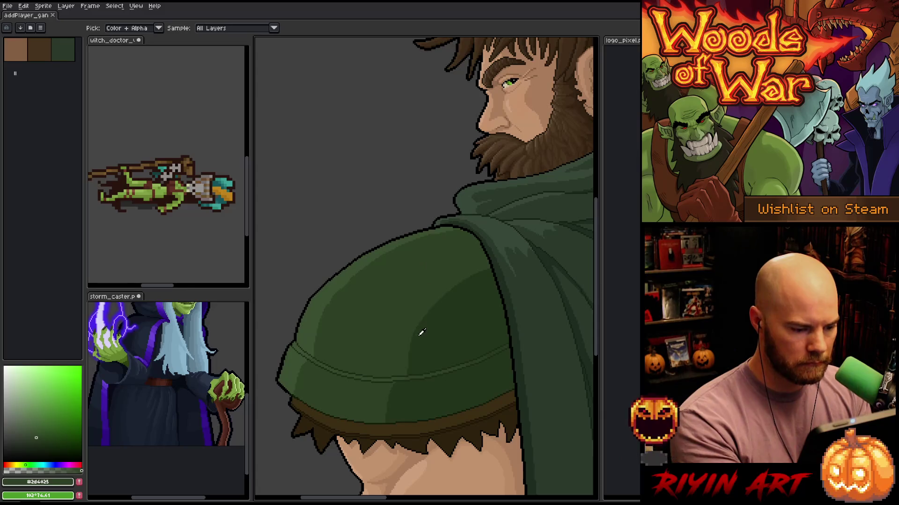
click(384, 374)
key(b)
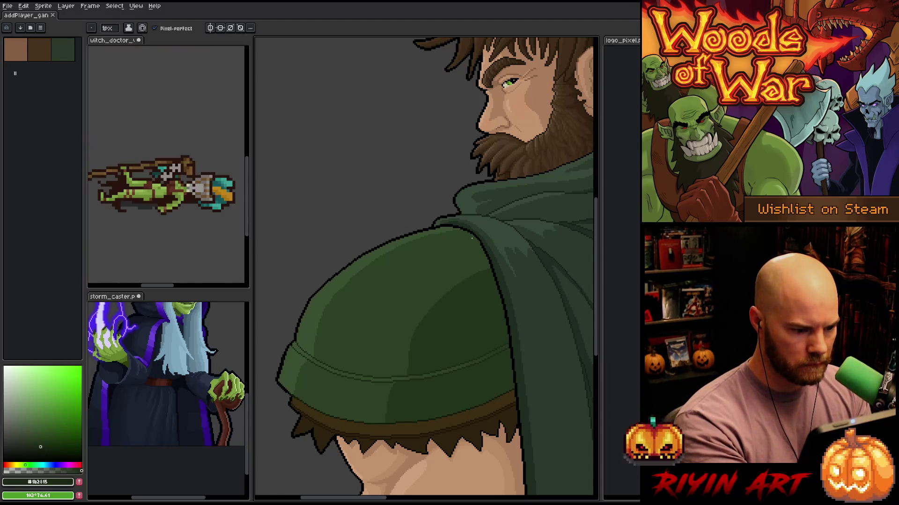
drag(478, 244, 431, 264)
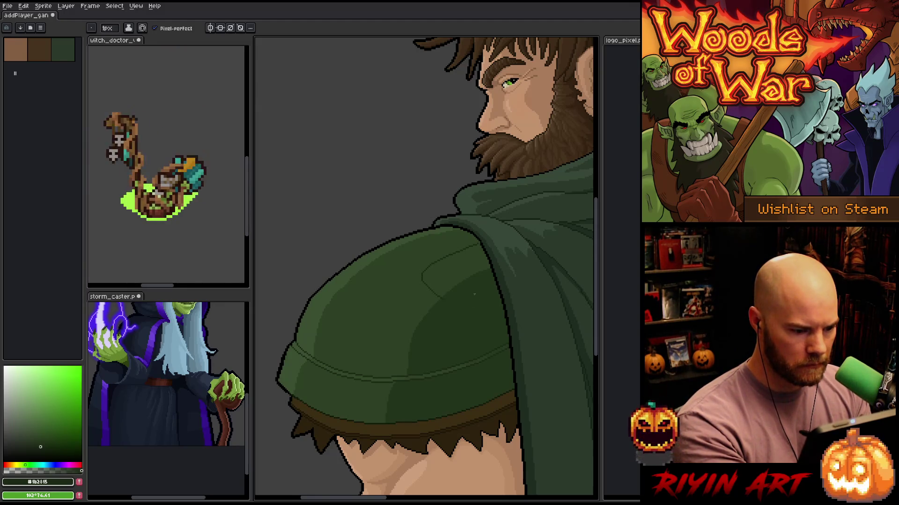
key(ctrl+z)
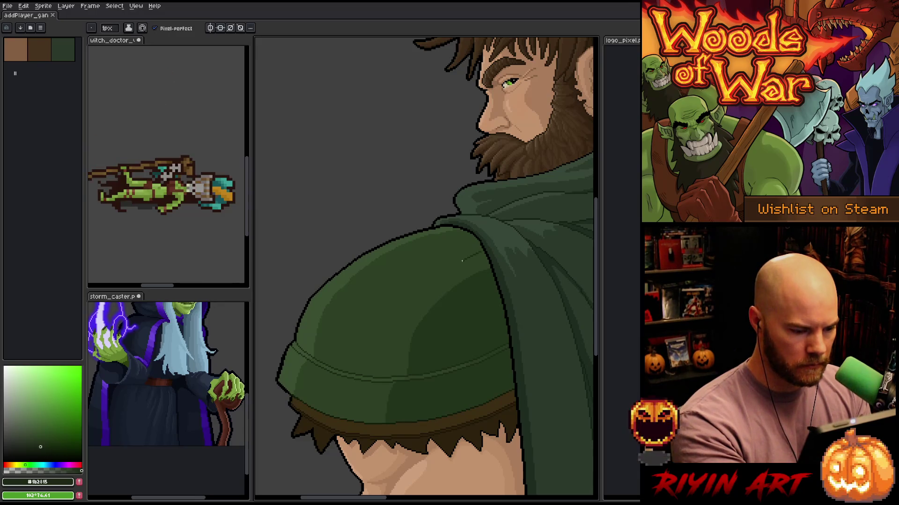
drag(463, 260, 440, 276)
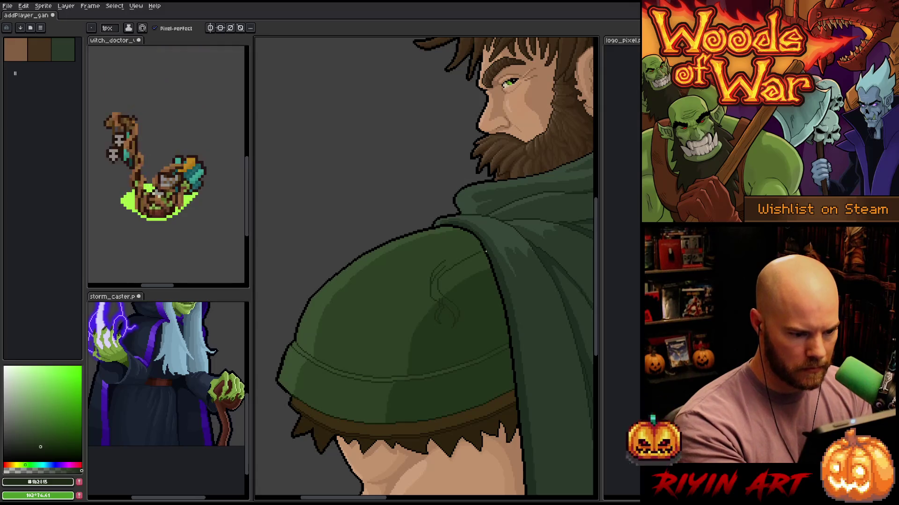
Sketch several curving dark-green root lines and a short branch across the upper shoulder
scroll(484, 249, up, 2)
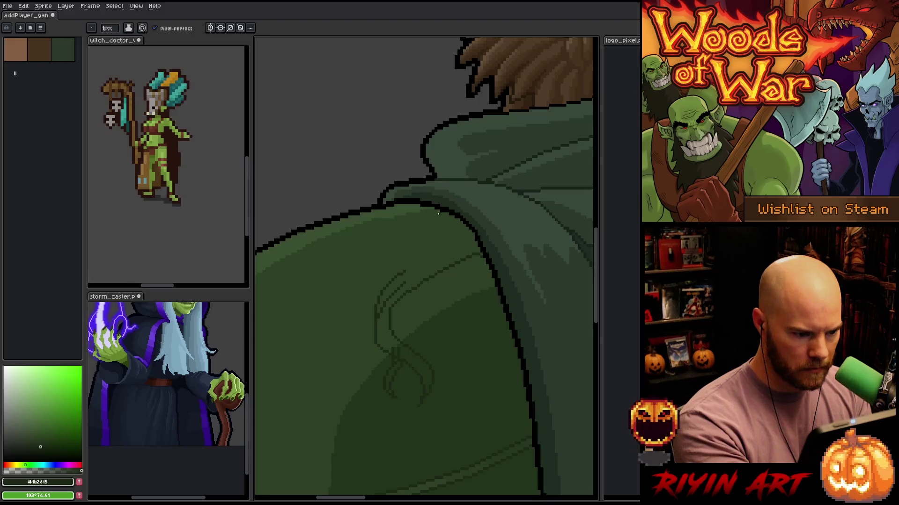
mouse_move(421, 253)
mouse_down()
mouse_move(485, 290)
mouse_move(555, 236)
mouse_up()
mouse_move(546, 144)
mouse_down()
mouse_move(461, 183)
mouse_move(443, 164)
mouse_up()
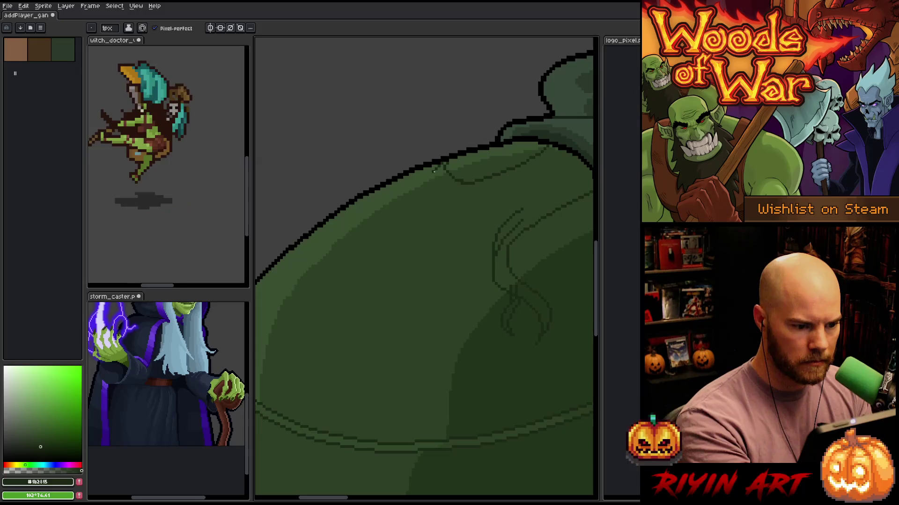
mouse_move(438, 167)
mouse_down()
mouse_move(466, 198)
mouse_move(412, 189)
mouse_move(414, 176)
mouse_move(416, 196)
mouse_move(443, 189)
mouse_move(439, 220)
mouse_move(376, 208)
mouse_move(365, 226)
mouse_up()
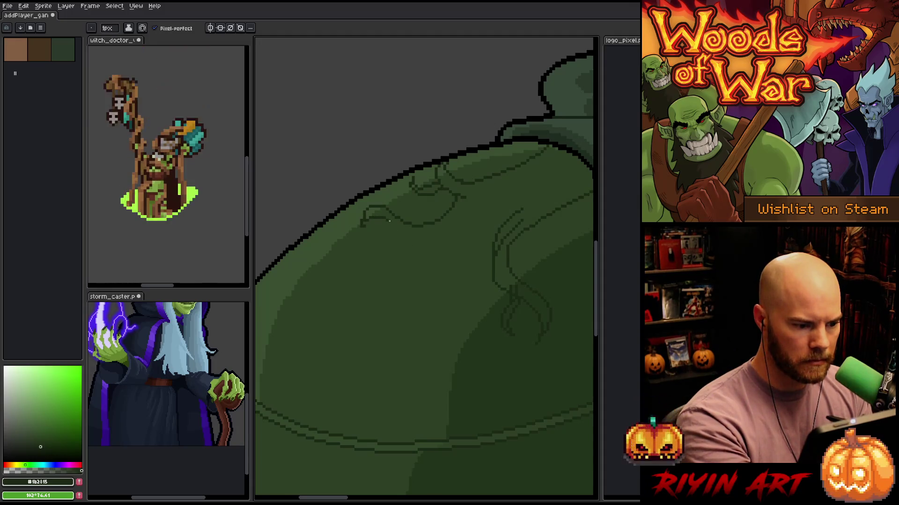
drag(369, 222, 412, 238)
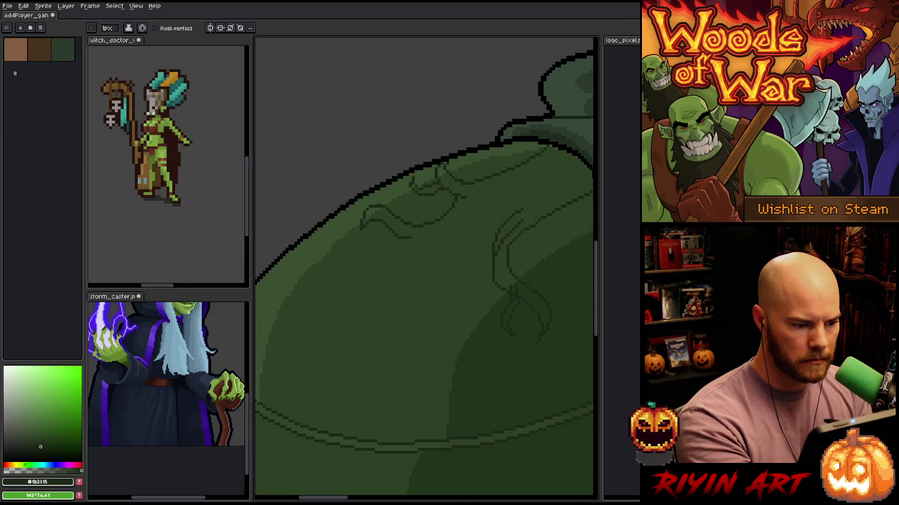
mouse_move(382, 189)
mouse_down()
mouse_move(393, 210)
mouse_move(384, 210)
mouse_up()
key(ctrl+z)
key(ctrl+z)
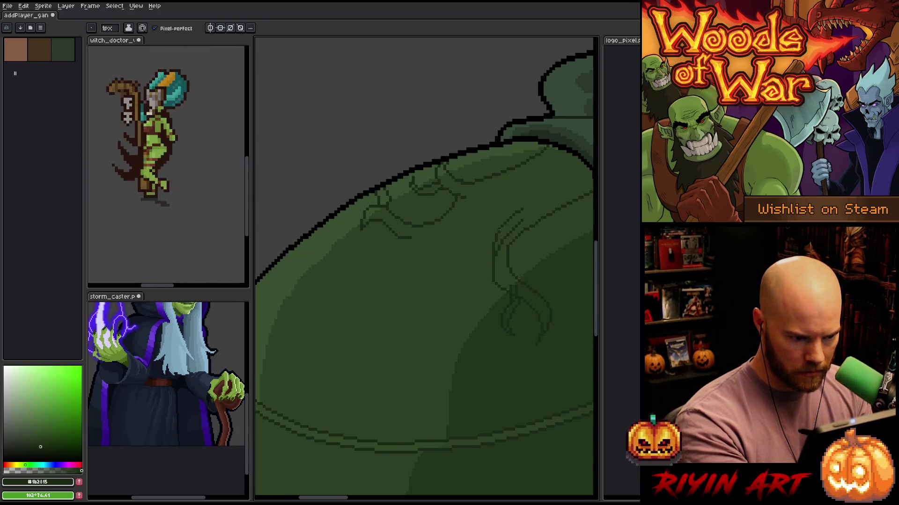
mouse_move(502, 224)
mouse_down()
mouse_move(468, 253)
mouse_move(456, 300)
mouse_move(471, 342)
mouse_move(453, 375)
mouse_move(435, 281)
mouse_move(497, 217)
mouse_up()
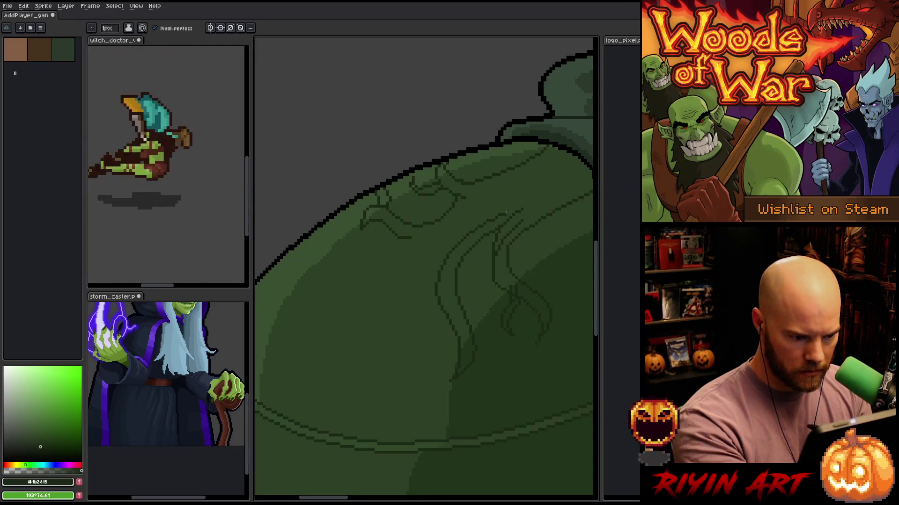
drag(504, 360, 521, 361)
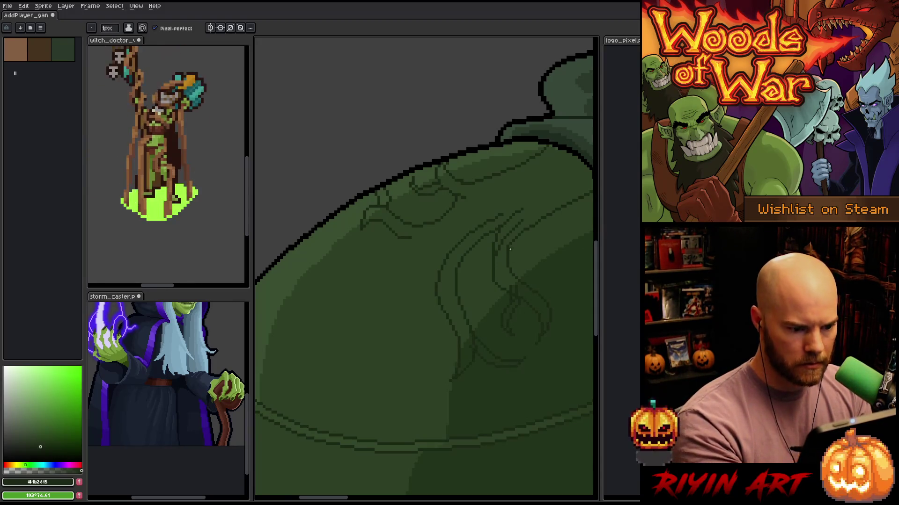
scroll(451, 353, right, 2)
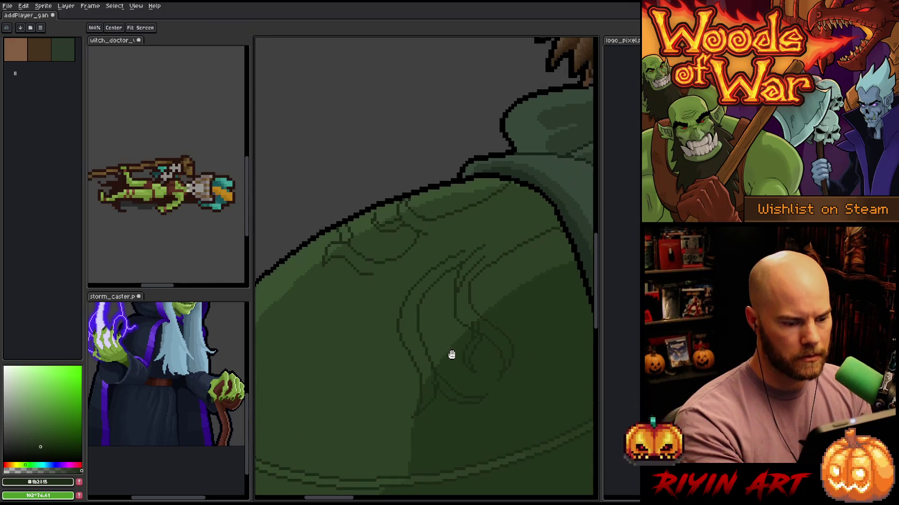
Add another curving root line, erase a short stray stroke, and recentre the ornament
mouse_move(430, 265)
mouse_down()
mouse_move(443, 298)
mouse_move(420, 279)
mouse_up()
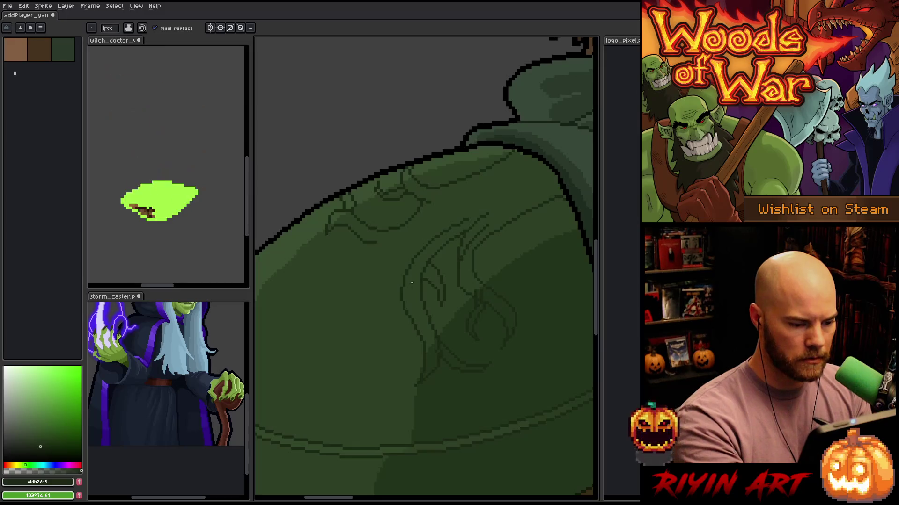
key(e)
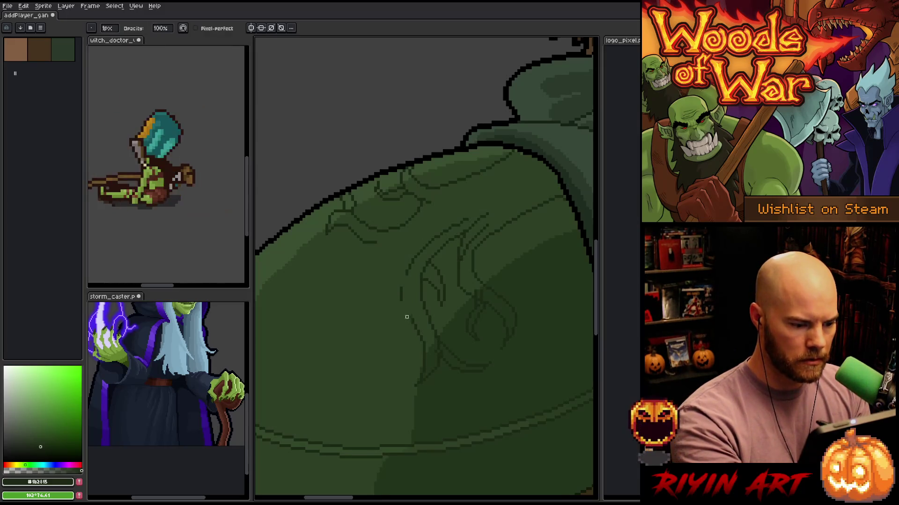
drag(407, 275, 410, 318)
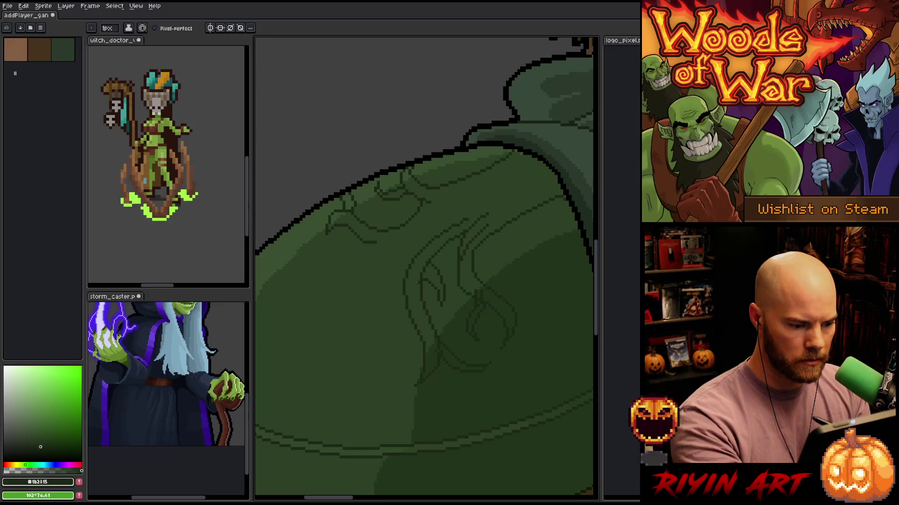
key(h)
drag(438, 372, 495, 351)
key(b)
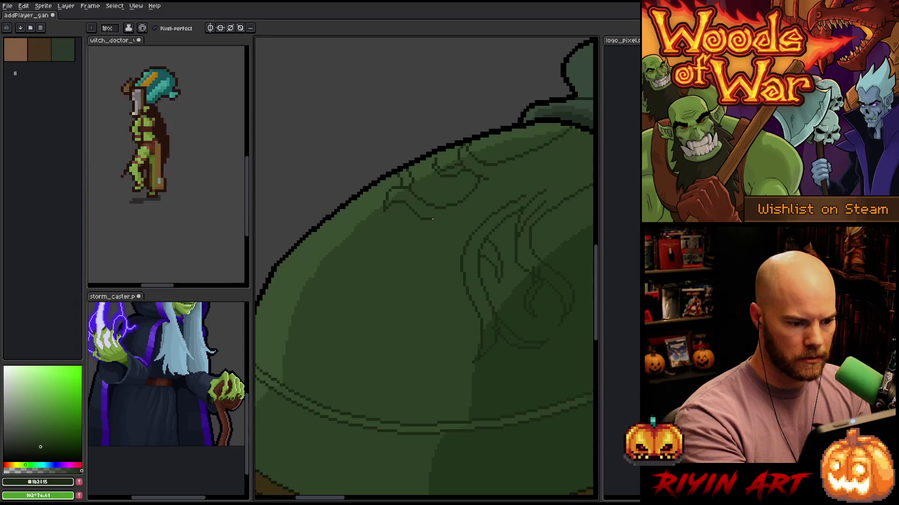
Draw a root across the upper shoulder with a closed looping tendril on the left and a middle root
drag(433, 219, 480, 204)
mouse_move(434, 225)
mouse_down()
mouse_move(339, 256)
mouse_move(452, 231)
mouse_up()
mouse_move(352, 229)
mouse_down()
mouse_move(337, 225)
mouse_move(364, 219)
mouse_move(369, 231)
mouse_up()
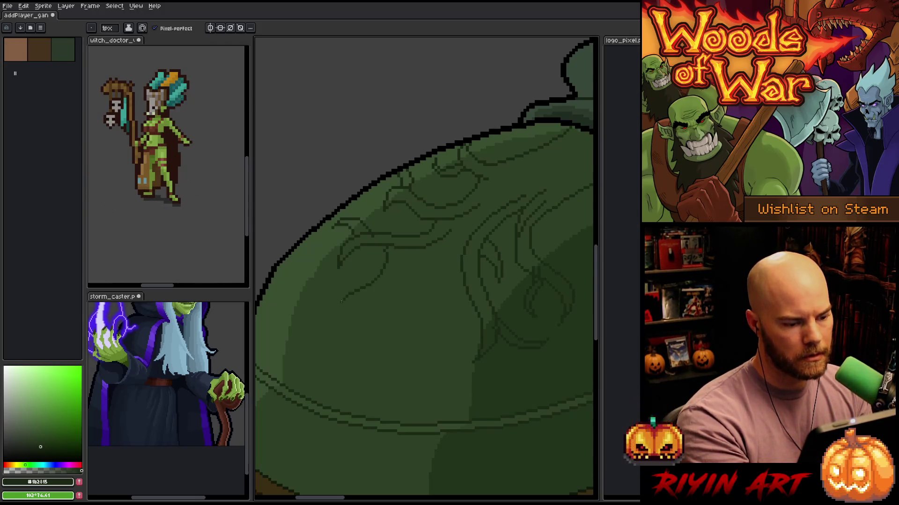
mouse_move(381, 252)
mouse_down()
mouse_move(338, 315)
mouse_move(394, 261)
mouse_up()
mouse_move(336, 300)
mouse_down()
mouse_move(349, 320)
mouse_move(347, 307)
mouse_up()
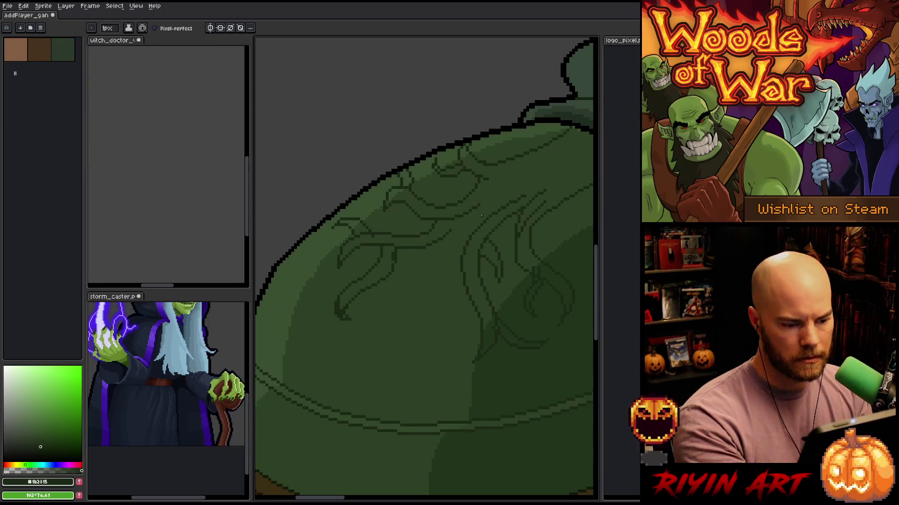
mouse_move(461, 272)
mouse_down()
mouse_move(437, 338)
mouse_move(394, 330)
mouse_move(393, 322)
mouse_move(424, 331)
mouse_move(434, 298)
mouse_move(432, 312)
mouse_up()
Draw a long root curving up-right and a curved downward stroke, undoing two failed extensions
key(e)
key(b)
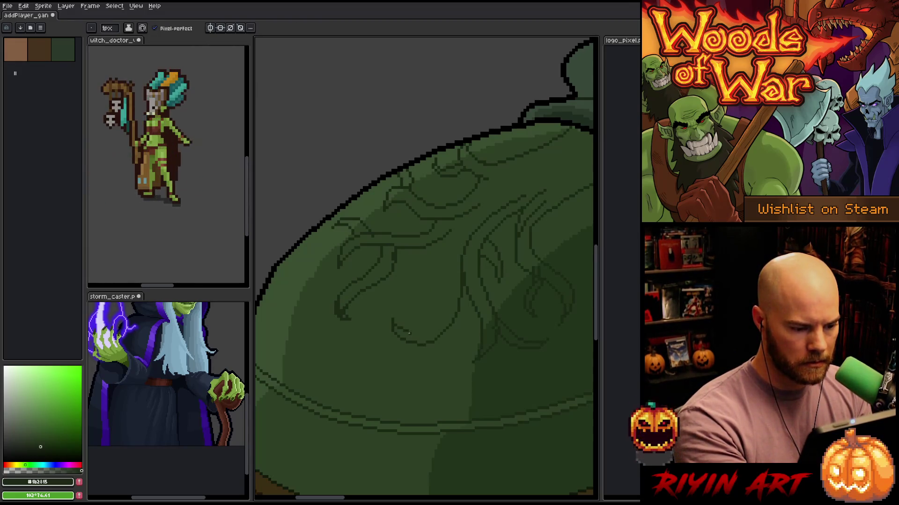
mouse_move(413, 333)
mouse_down()
mouse_move(433, 318)
mouse_move(468, 233)
mouse_up()
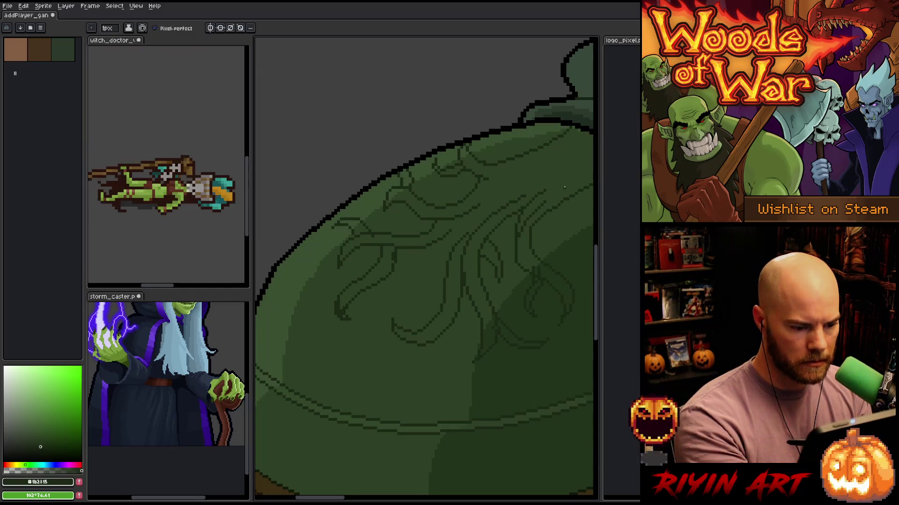
mouse_move(430, 345)
mouse_down()
mouse_move(443, 363)
mouse_move(460, 364)
mouse_move(442, 334)
mouse_move(439, 372)
mouse_move(450, 328)
mouse_move(429, 360)
mouse_up()
key(ctrl+z)
key(ctrl+z)
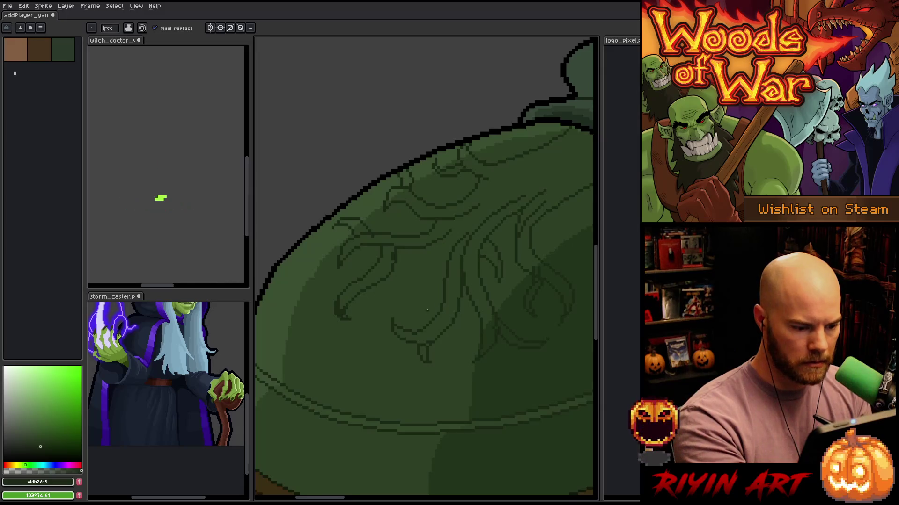
mouse_move(403, 324)
mouse_down()
mouse_move(401, 303)
mouse_move(387, 296)
mouse_move(412, 328)
mouse_up()
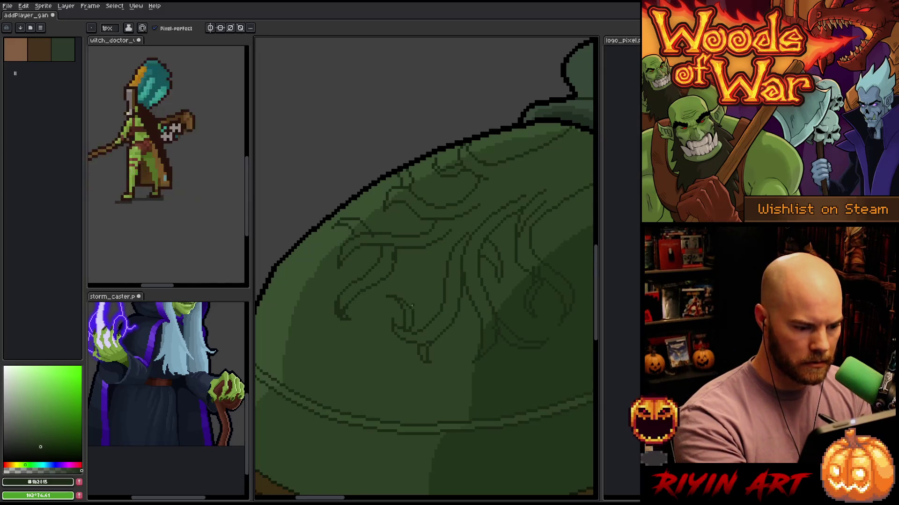
key(ctrl+z)
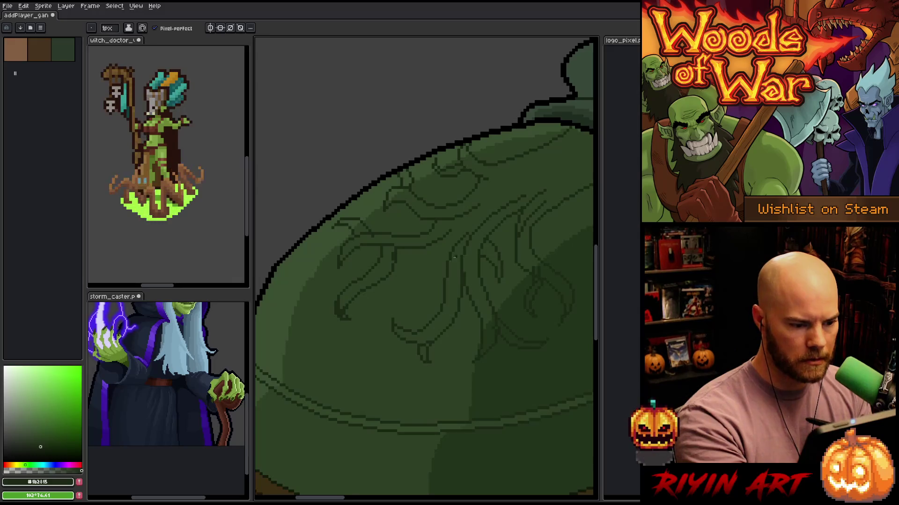
mouse_move(442, 263)
mouse_down()
mouse_move(424, 265)
mouse_move(414, 307)
mouse_move(397, 280)
mouse_move(439, 244)
mouse_up()
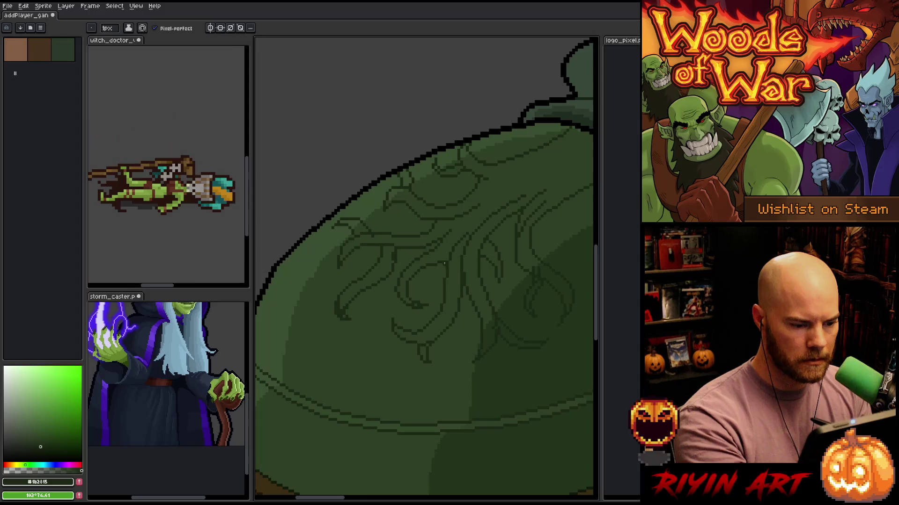
key(e)
key(b)
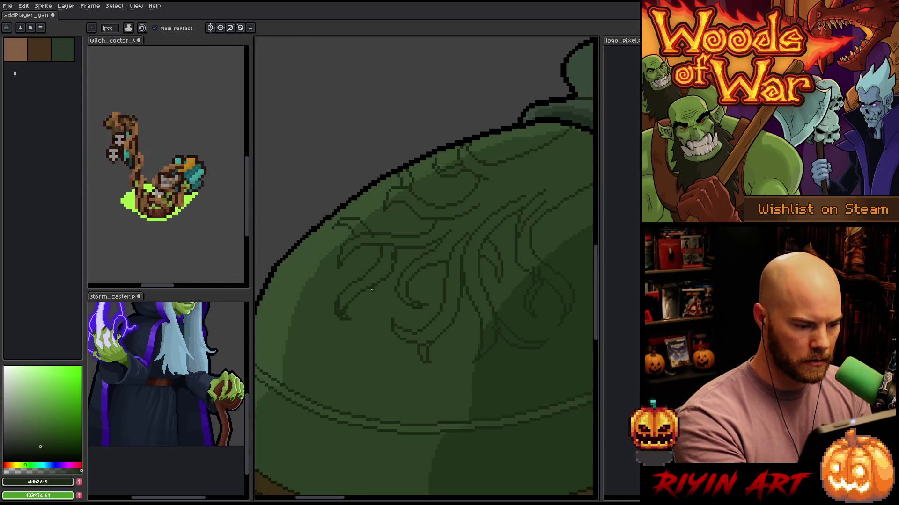
Draw another curving root strand near the pauldron's right edge and touch it up with the eraser
key(h)
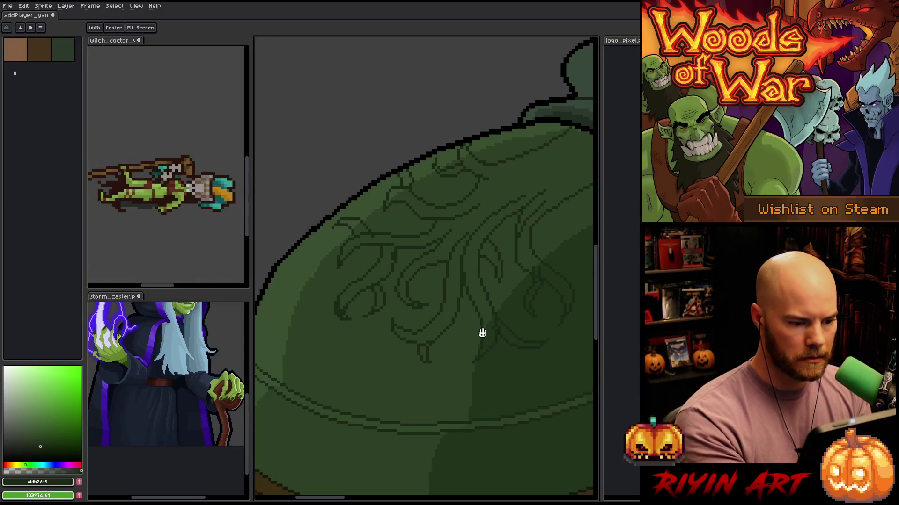
drag(482, 333, 406, 372)
key(b)
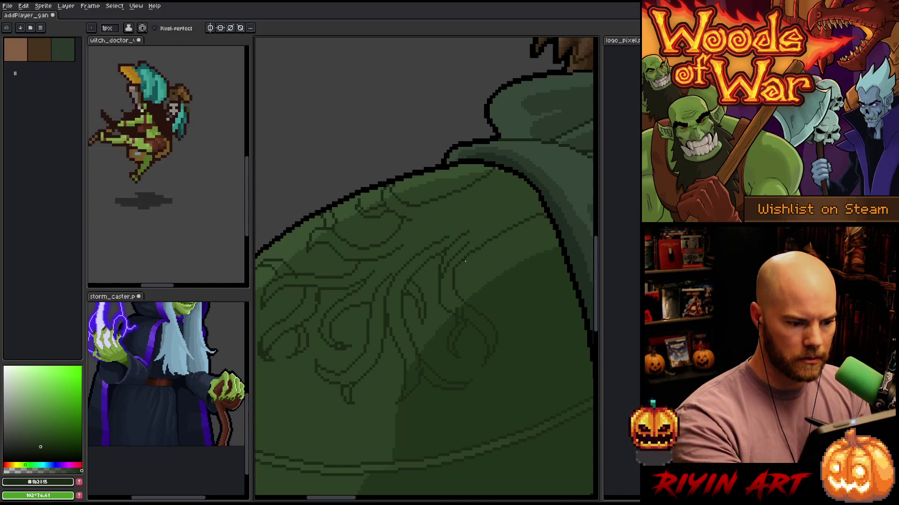
mouse_move(467, 253)
mouse_down()
mouse_move(495, 280)
mouse_move(479, 253)
mouse_up()
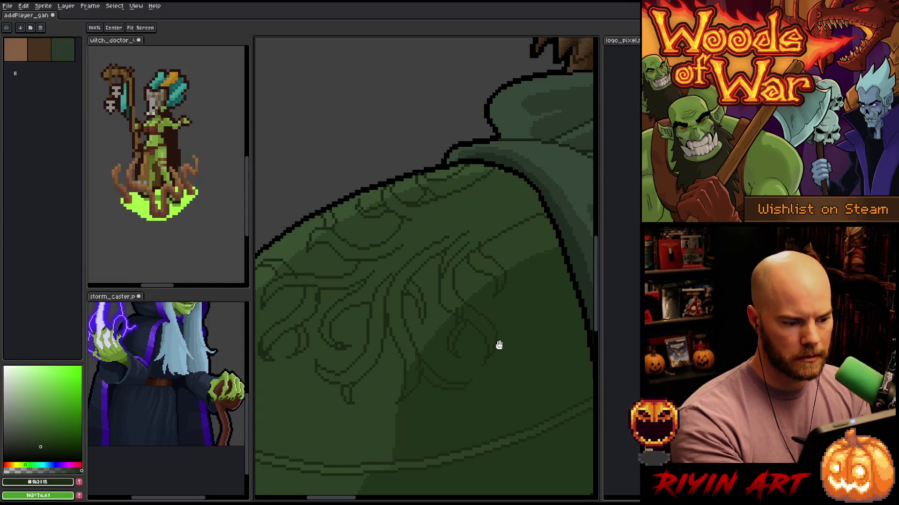
drag(516, 313, 509, 285)
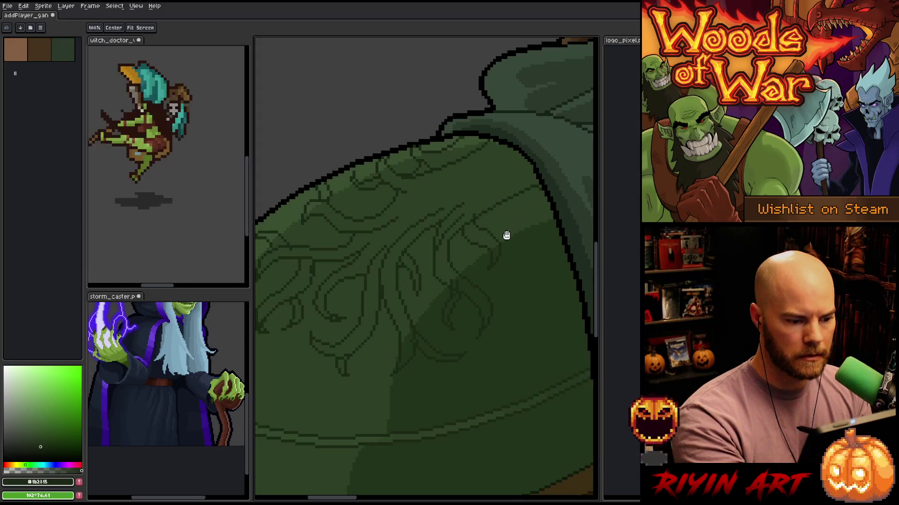
drag(508, 250, 558, 206)
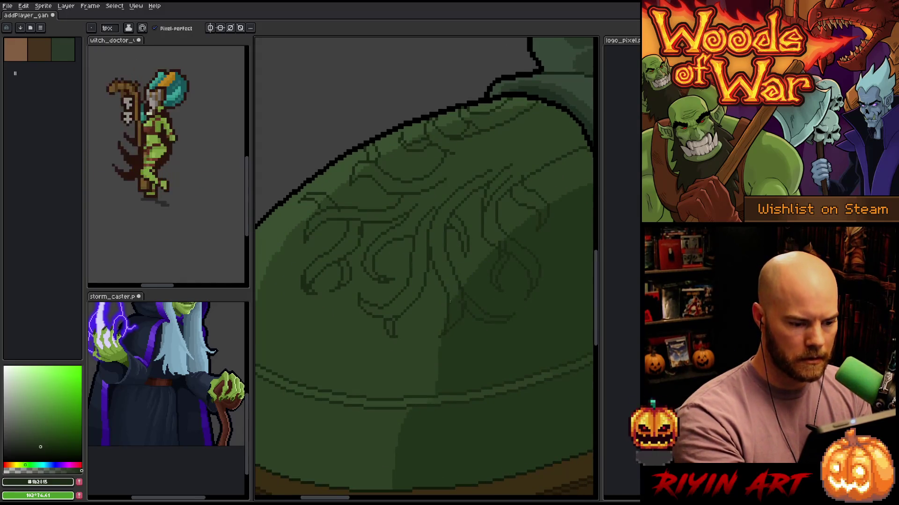
key(e)
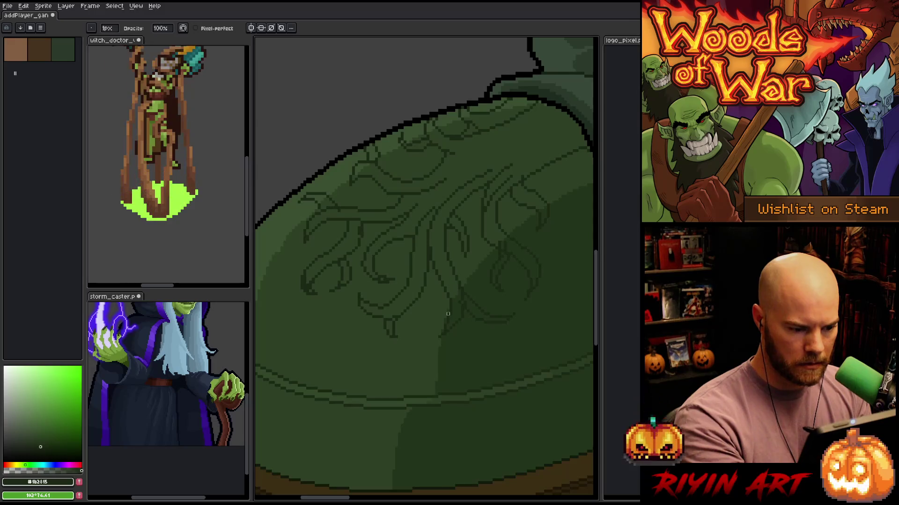
key(b)
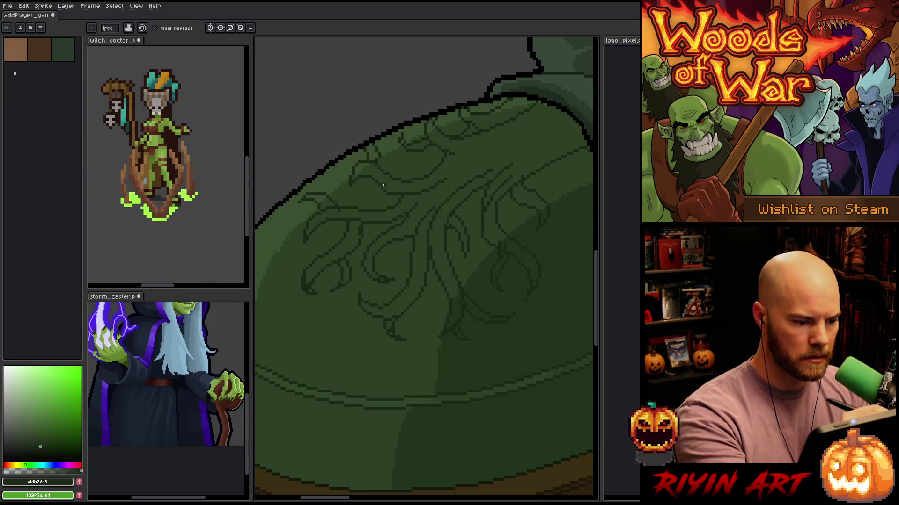
key(e)
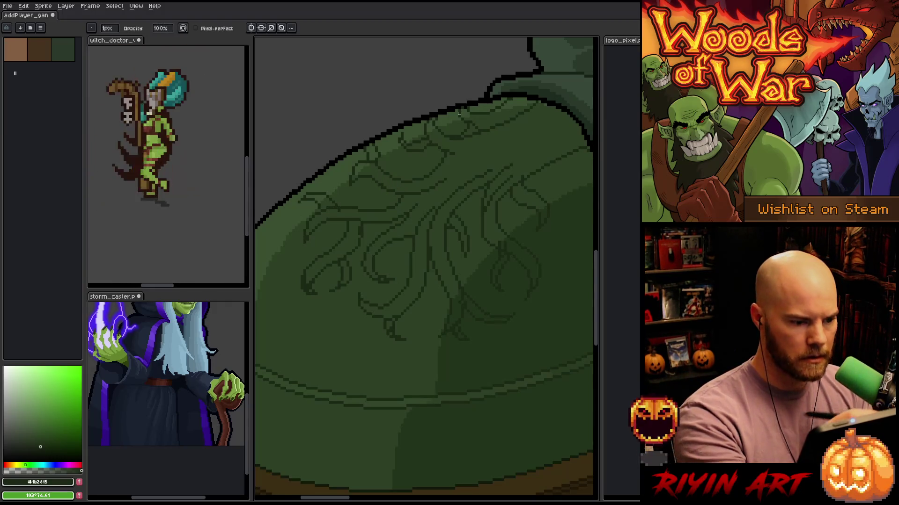
scroll(446, 215, down, 3)
scroll(408, 210, down, 1)
scroll(428, 203, up, 3)
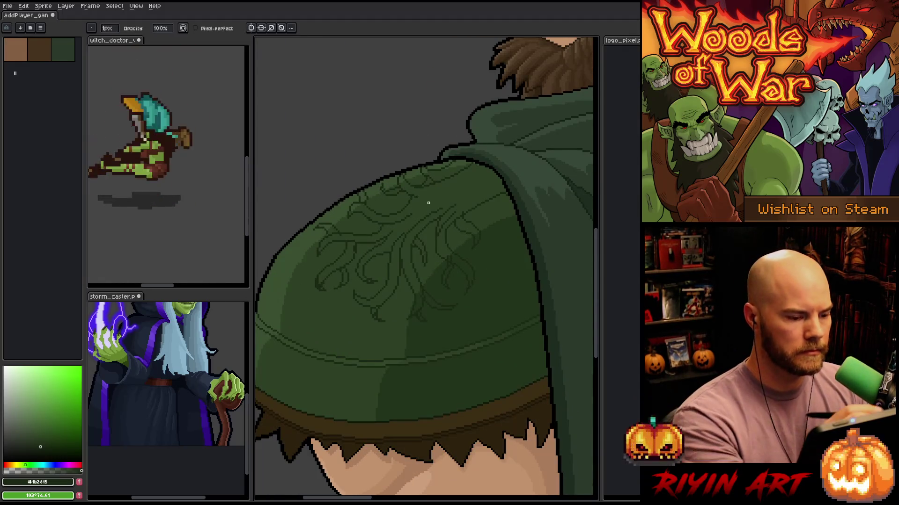
key(e)
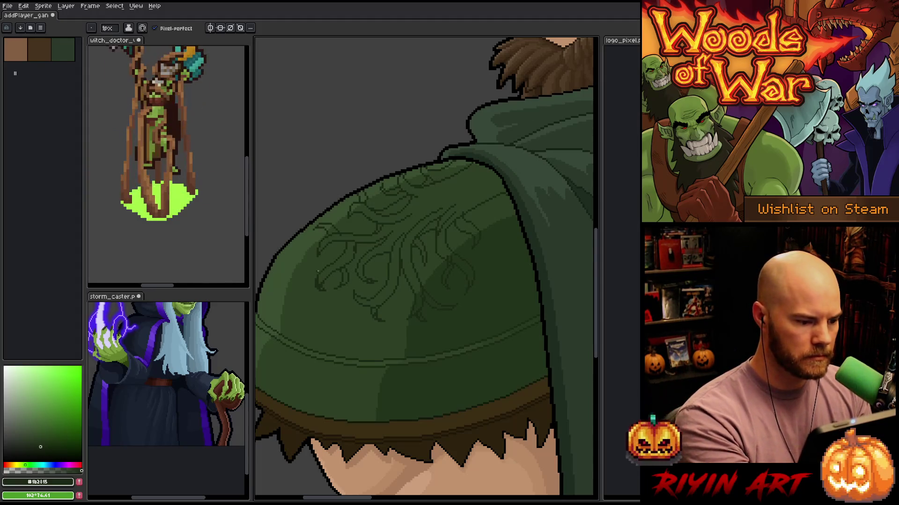
mouse_move(295, 289)
mouse_down()
mouse_move(299, 275)
mouse_move(322, 270)
mouse_up()
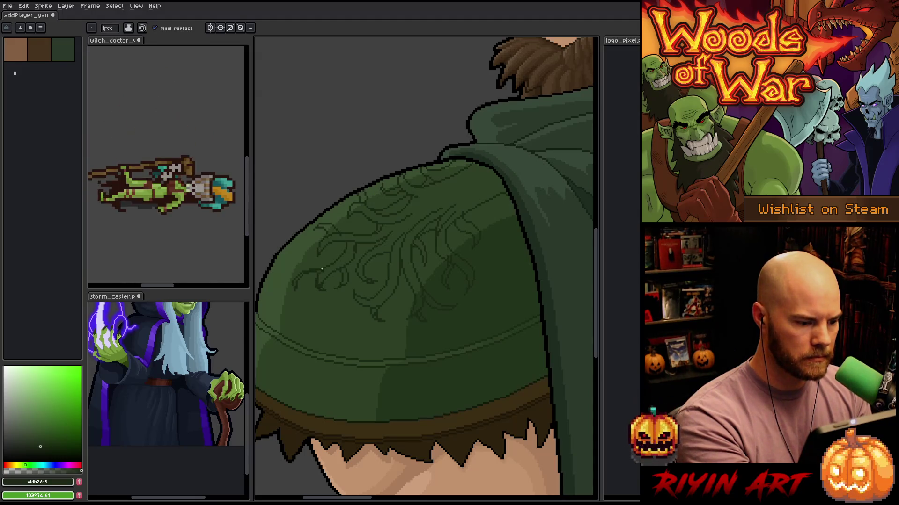
key(ctrl+z)
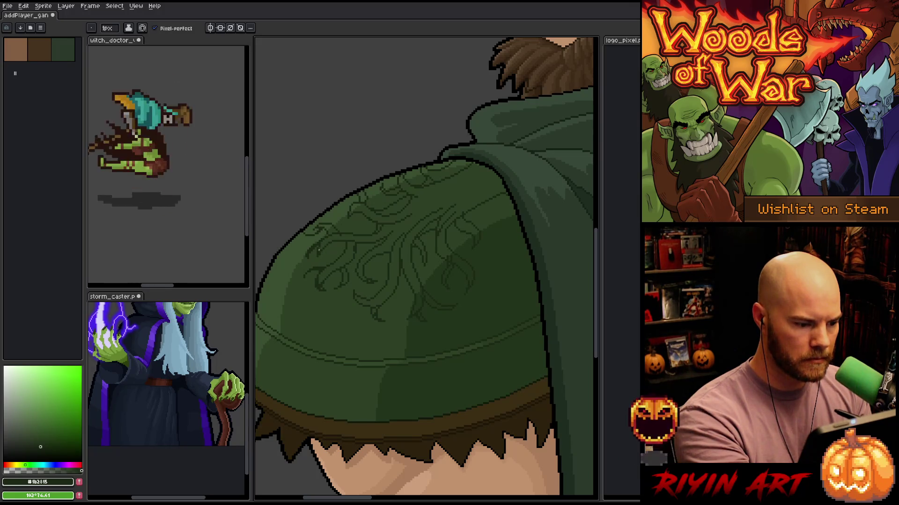
key(b)
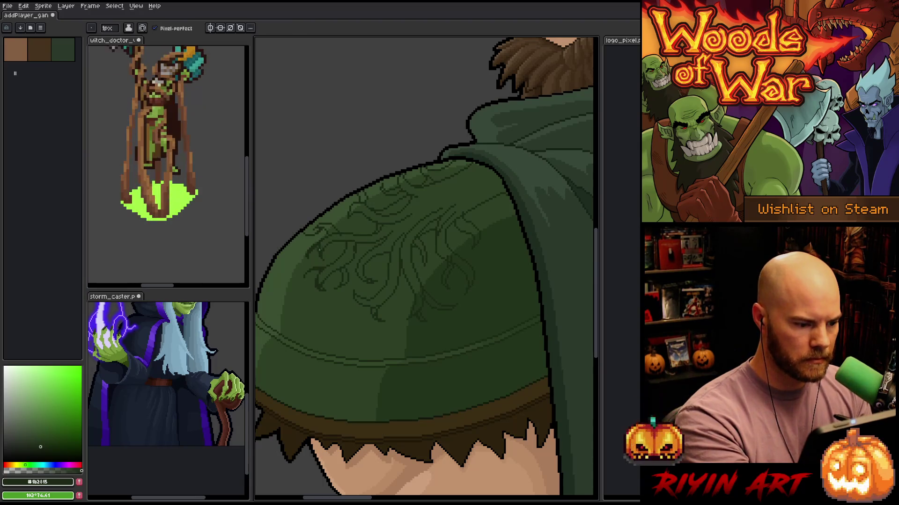
key(e)
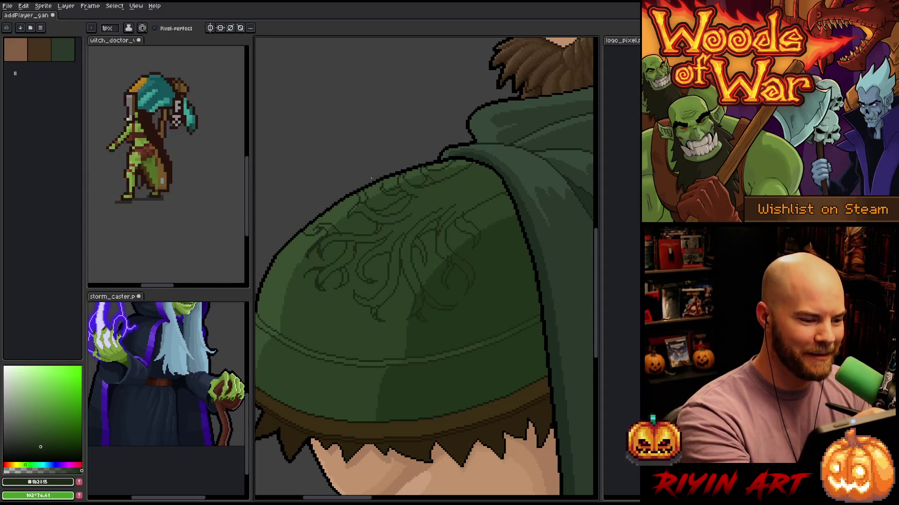
key(e)
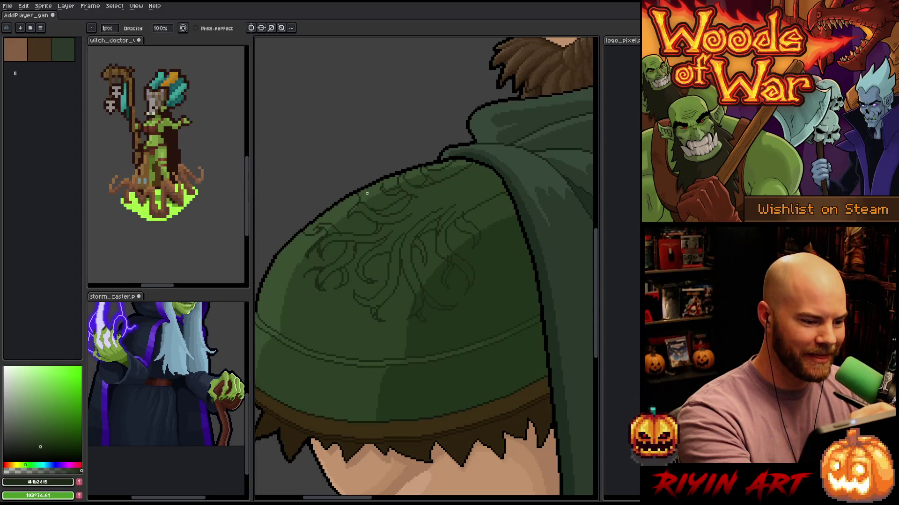
key(b)
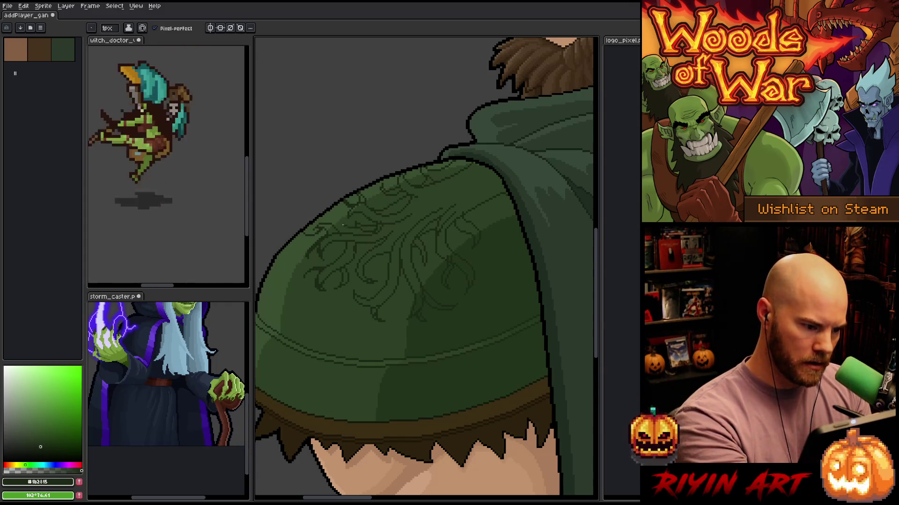
key(g)
Undo a dark-green fill that flooded the whole canvas
click(457, 189)
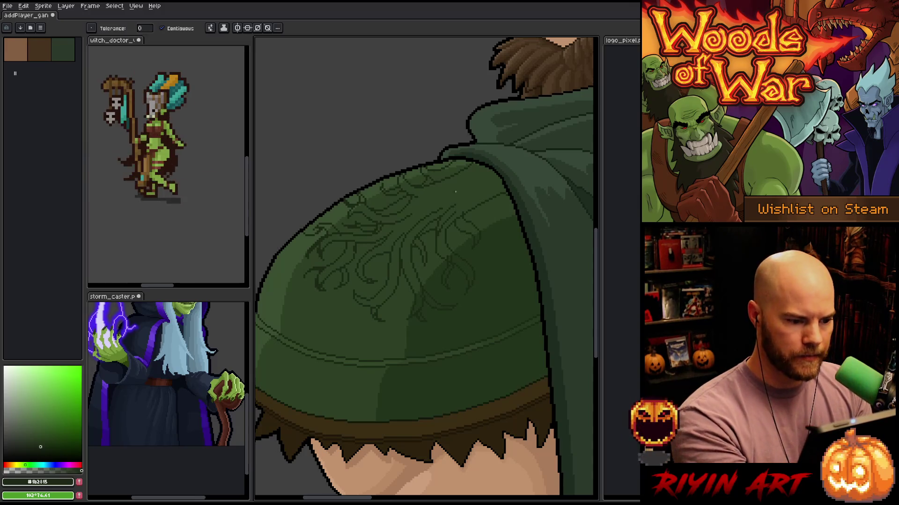
key(ctrl+z)
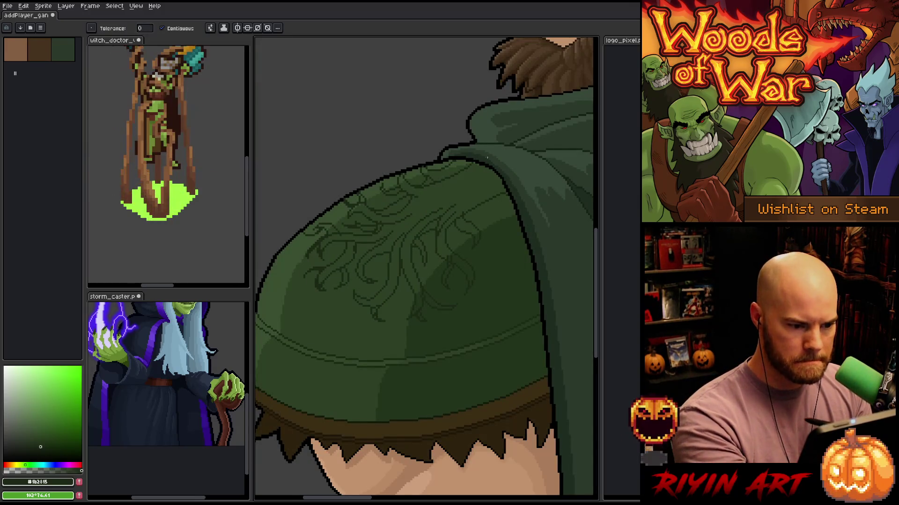
key(b)
scroll(486, 175, up, 5)
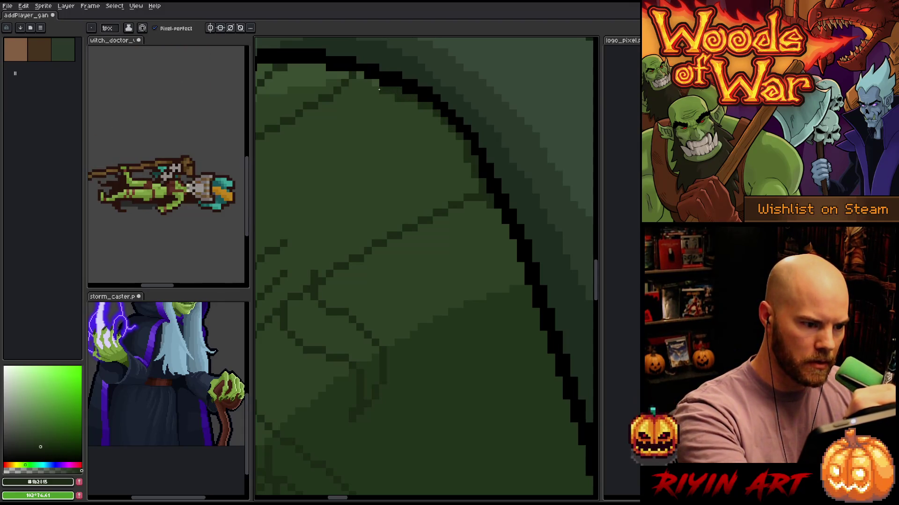
scroll(437, 265, down, 5)
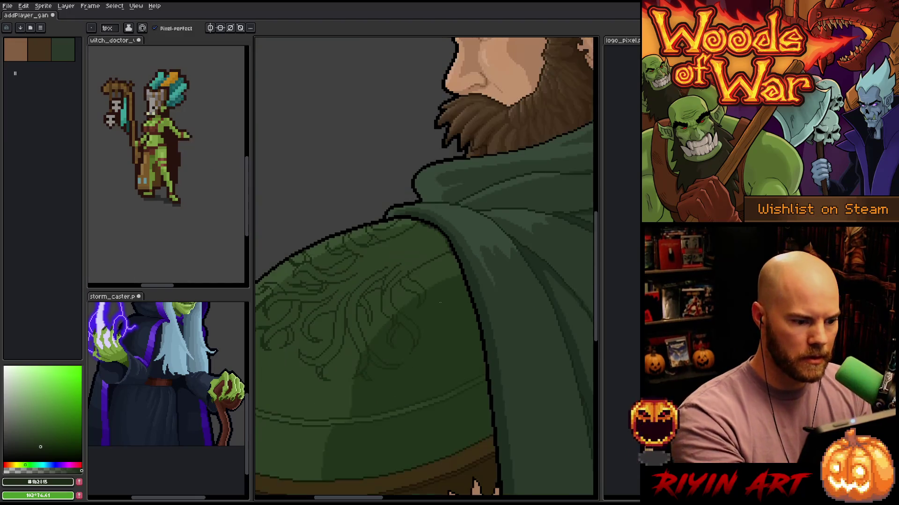
Fill the ornament's trunk, swirls and lower root regions dark green, undoing the cloak overflow
key(g)
click(447, 214)
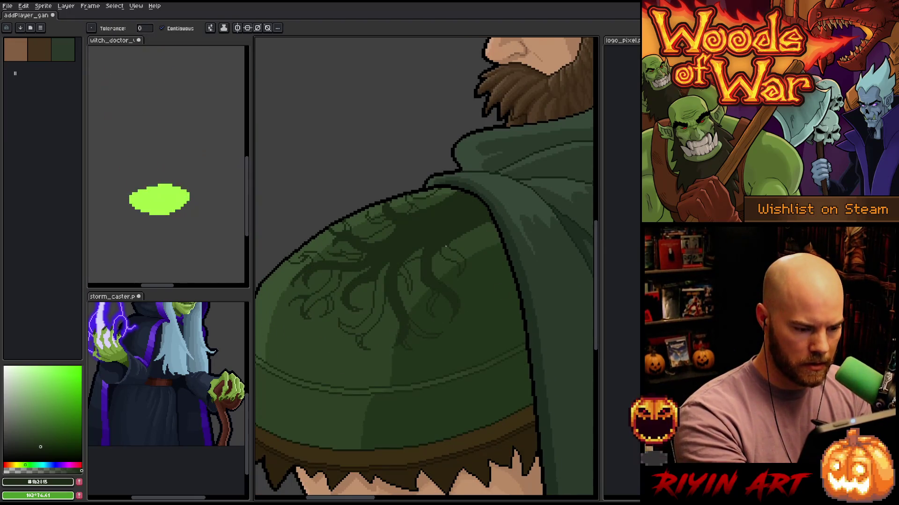
click(405, 279)
click(381, 291)
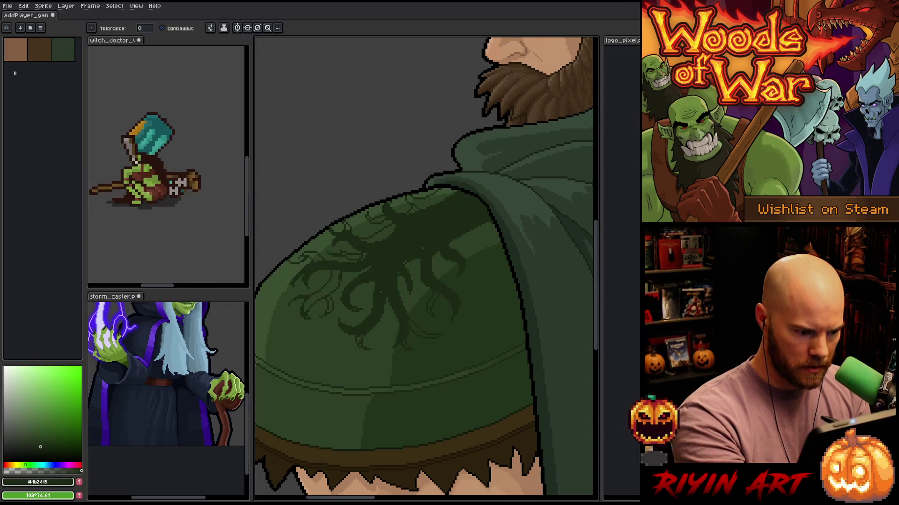
click(423, 309)
click(328, 296)
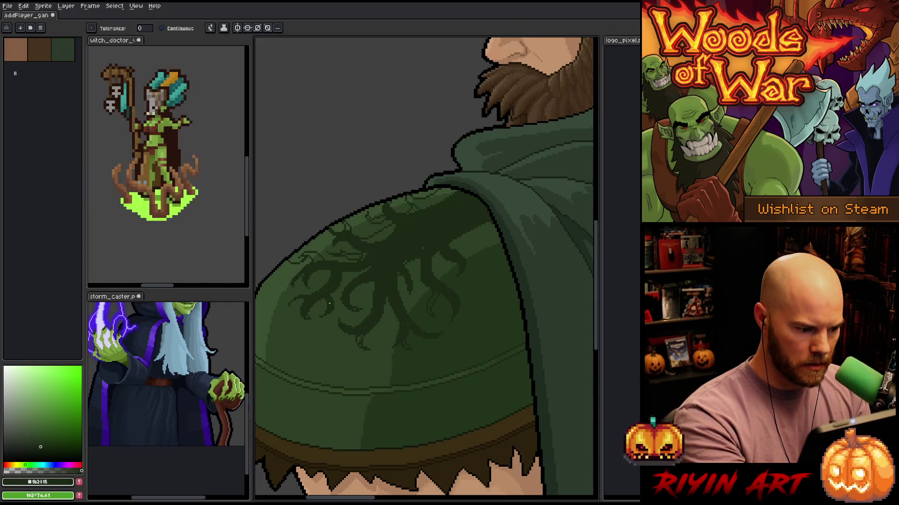
click(378, 234)
click(450, 182)
key(ctrl+z)
scroll(451, 190, up, 5)
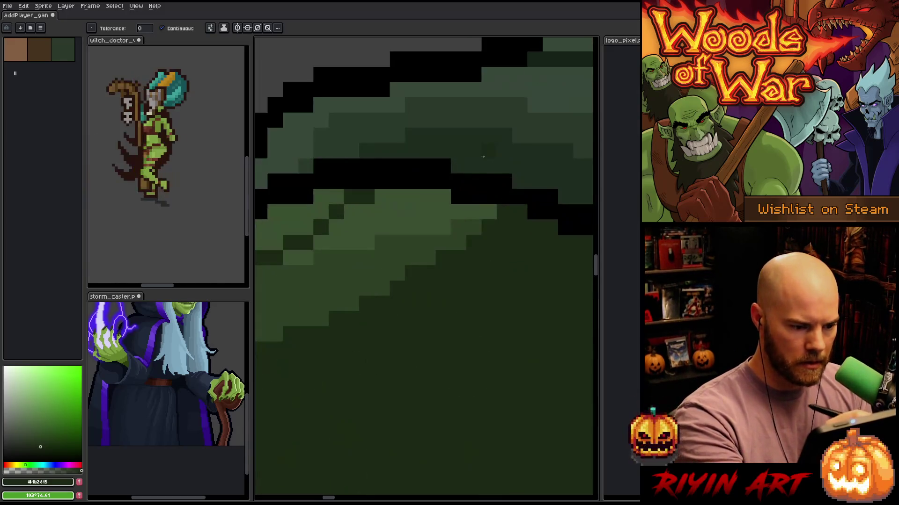
Paint a row of dark pixels on the ornament and fill a small gap dark green
key(b)
mouse_move(459, 197)
mouse_down()
mouse_move(383, 197)
mouse_move(388, 117)
mouse_up()
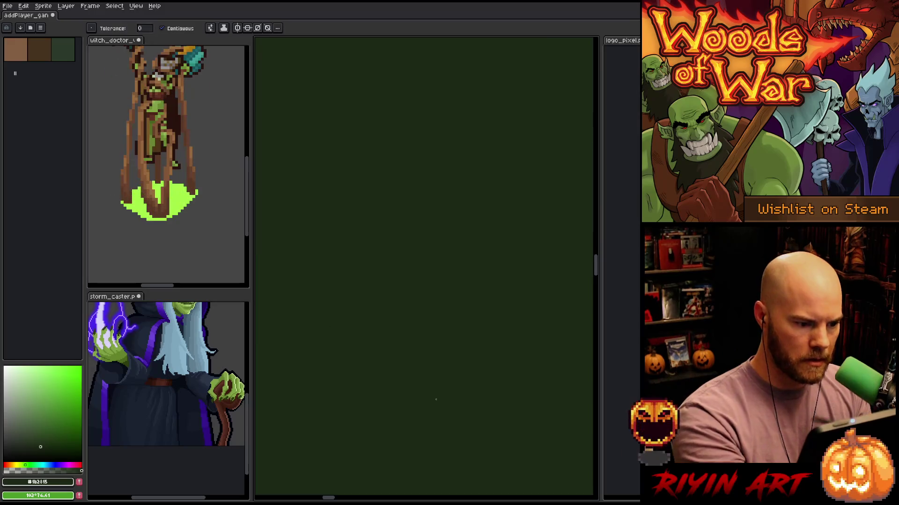
scroll(414, 347, down, 2)
drag(414, 347, 489, 281)
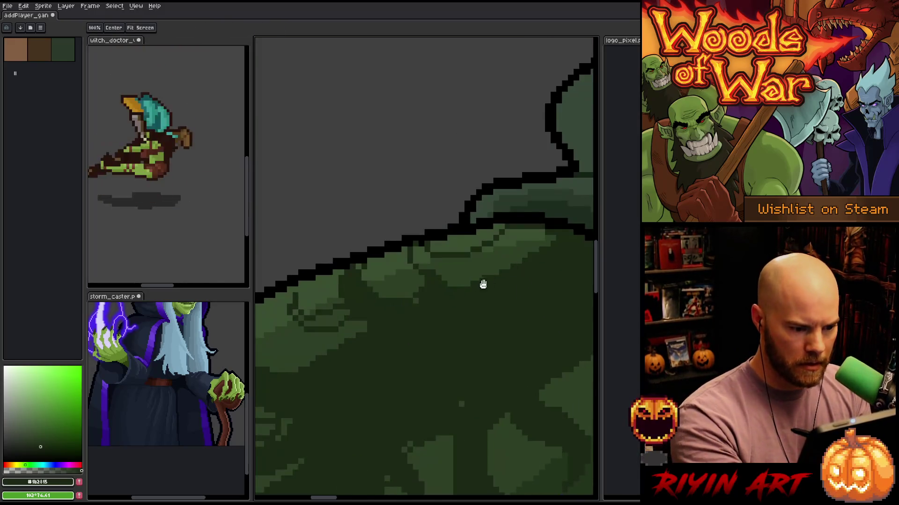
key(g)
click(479, 271)
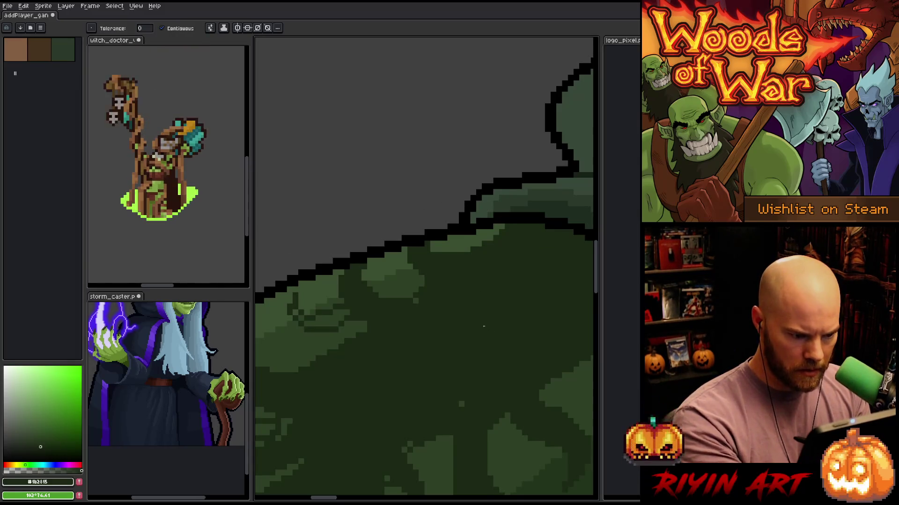
Add dark pixels to the root pattern and extend one root branch with a stroke
drag(461, 405, 489, 256)
key(b)
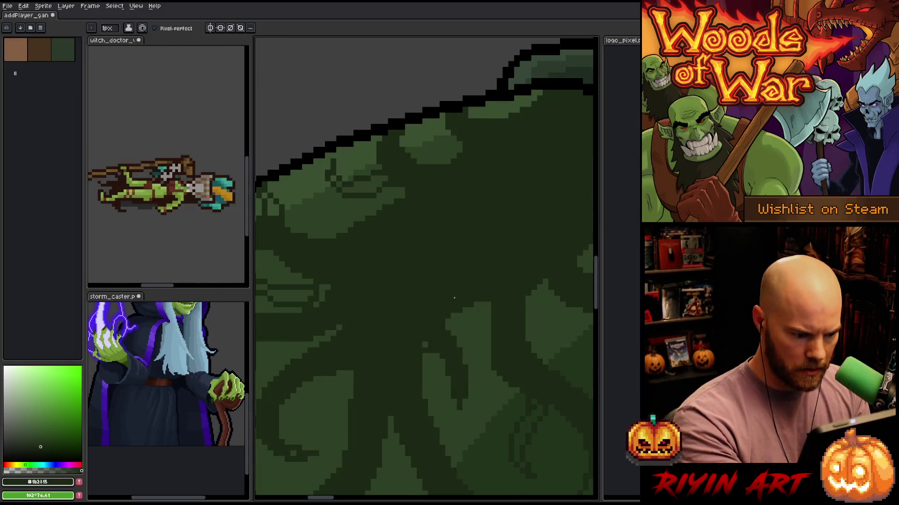
drag(463, 399, 476, 390)
scroll(483, 327, down, 3)
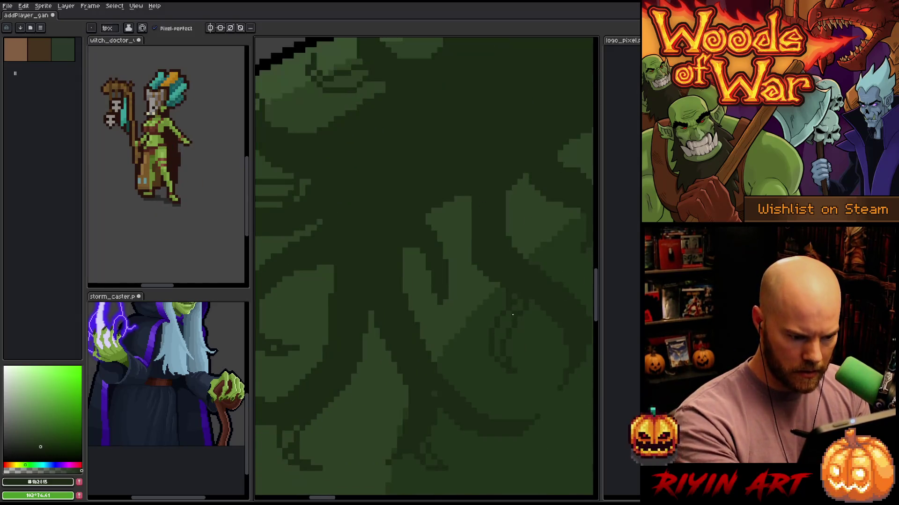
scroll(484, 236, up, 3)
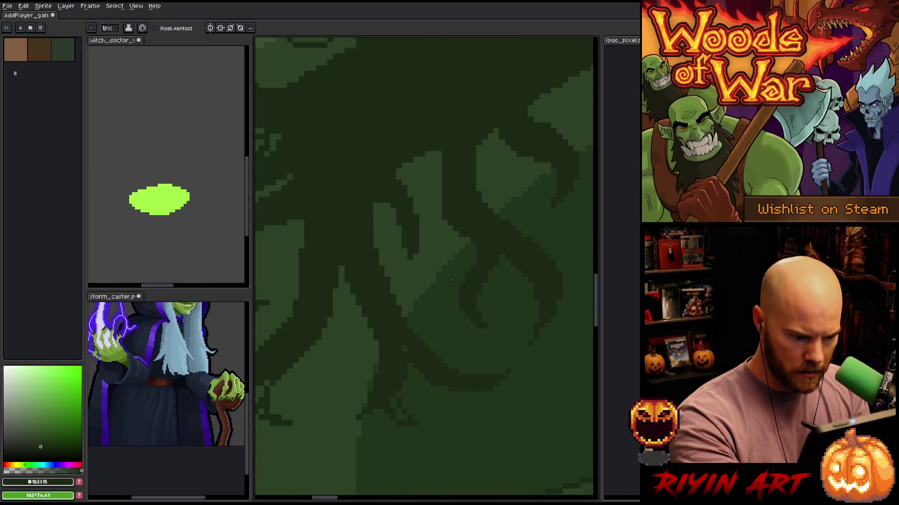
key(h)
mouse_move(408, 340)
mouse_down()
mouse_move(472, 289)
mouse_move(485, 295)
mouse_up()
key(b)
mouse_move(398, 286)
mouse_down()
mouse_move(406, 313)
mouse_move(411, 286)
mouse_move(401, 325)
mouse_move(434, 291)
mouse_up()
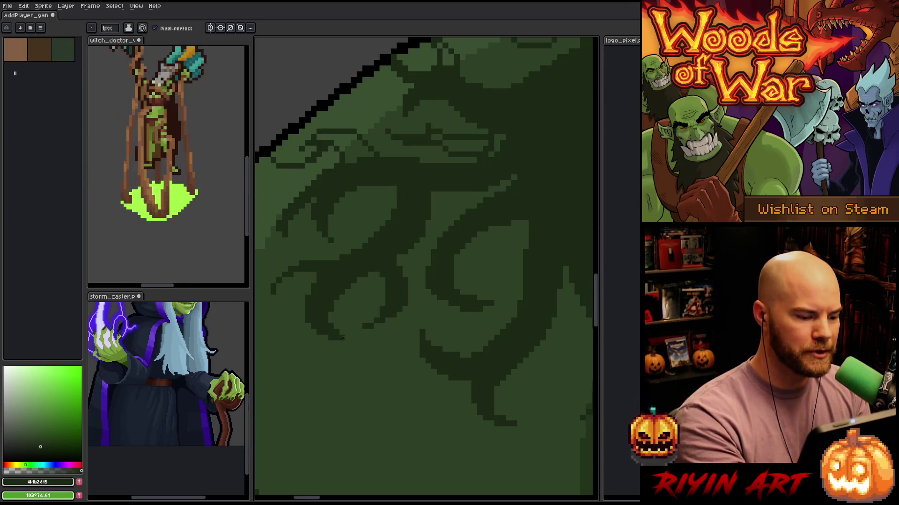
Tidy the ornament's edges near the armor's curved top with pencil and eraser touch-ups
drag(313, 185, 410, 221)
key(g)
key(b)
key(Right)
key(g)
key(b)
key(g)
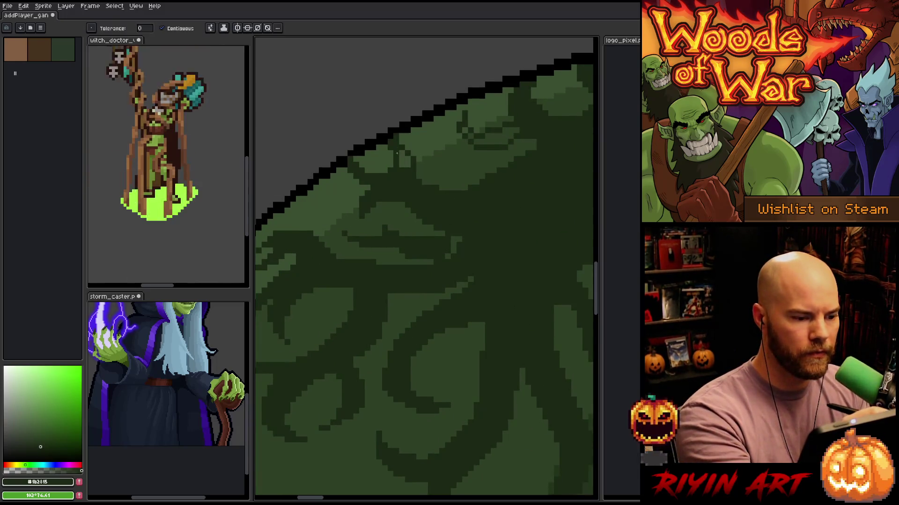
key(b)
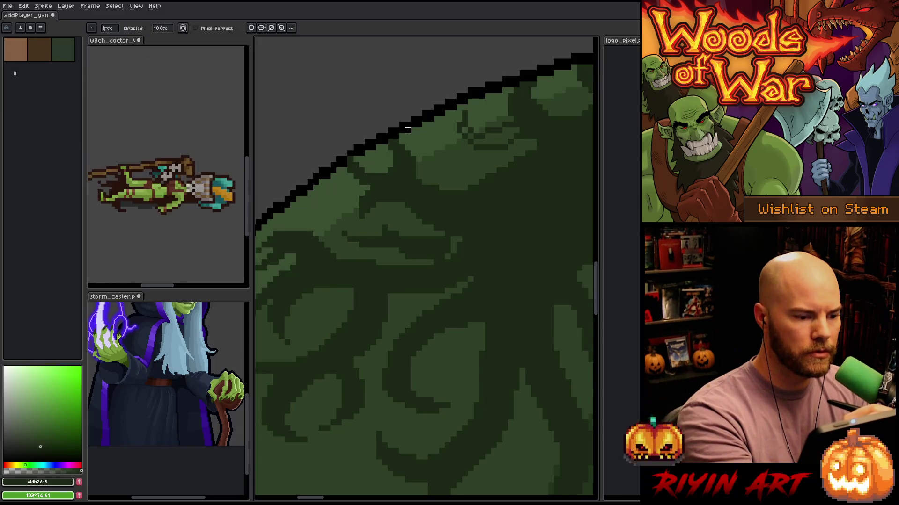
key(e)
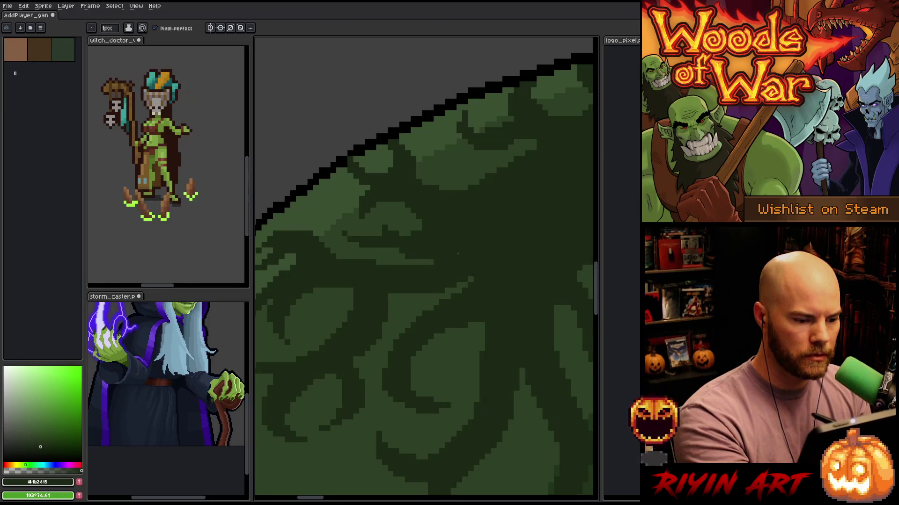
key(e)
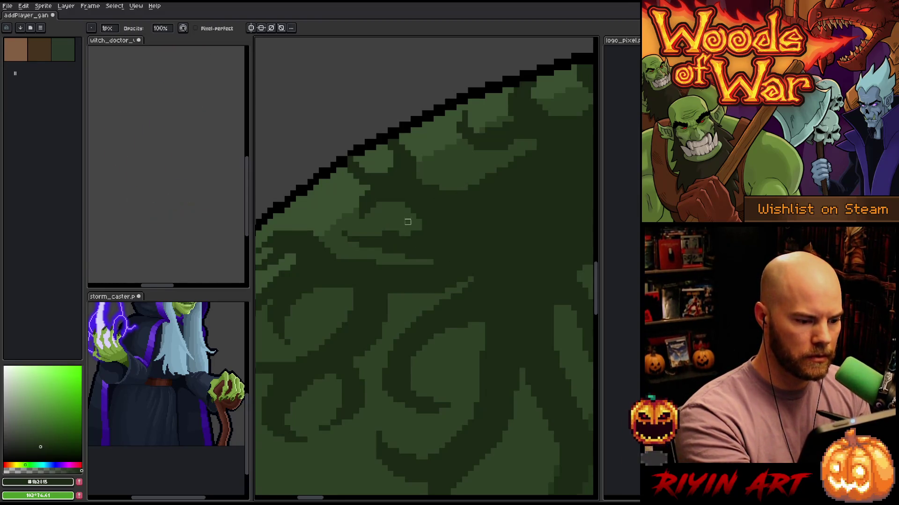
key(b)
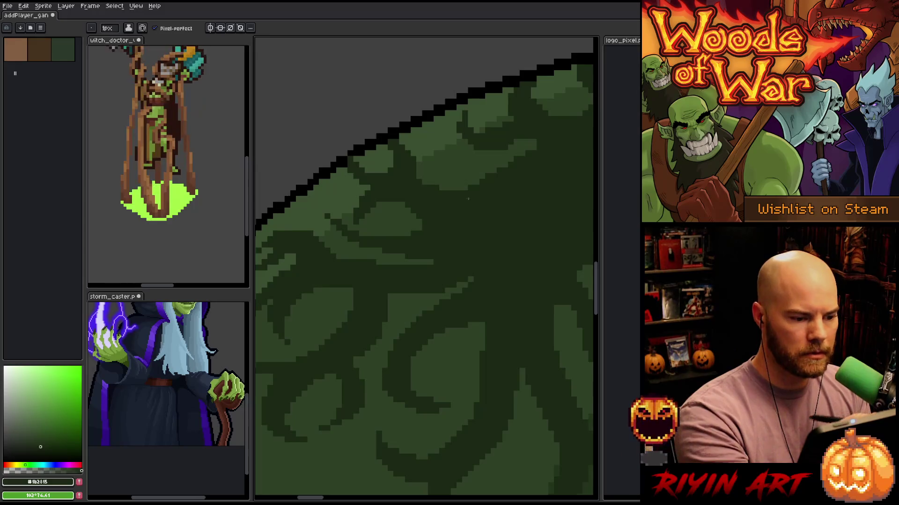
scroll(460, 299, down, 5)
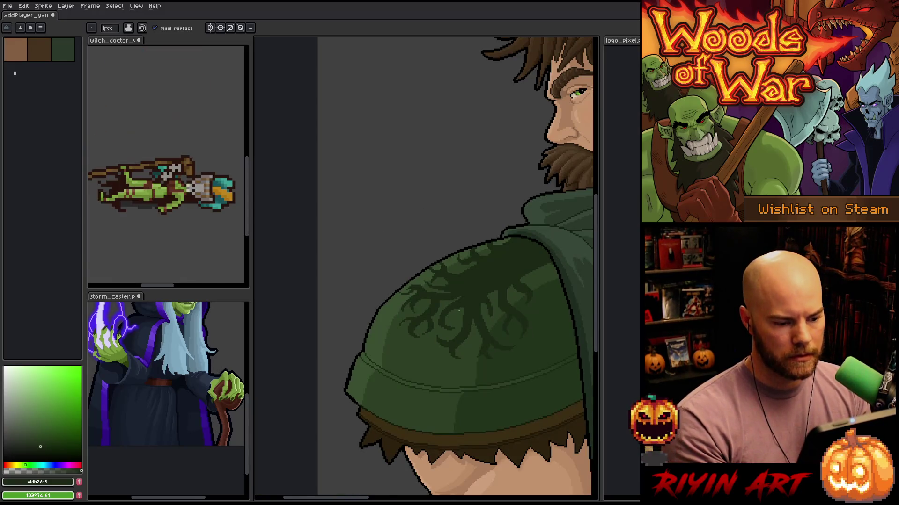
Check the whole elf, then add a short dark vertical stroke to one root branch
scroll(471, 307, up, 4)
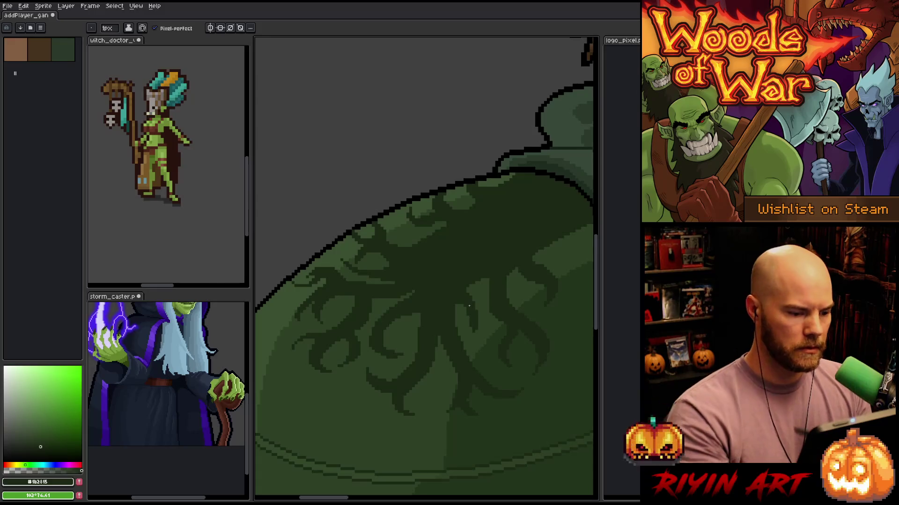
key(g)
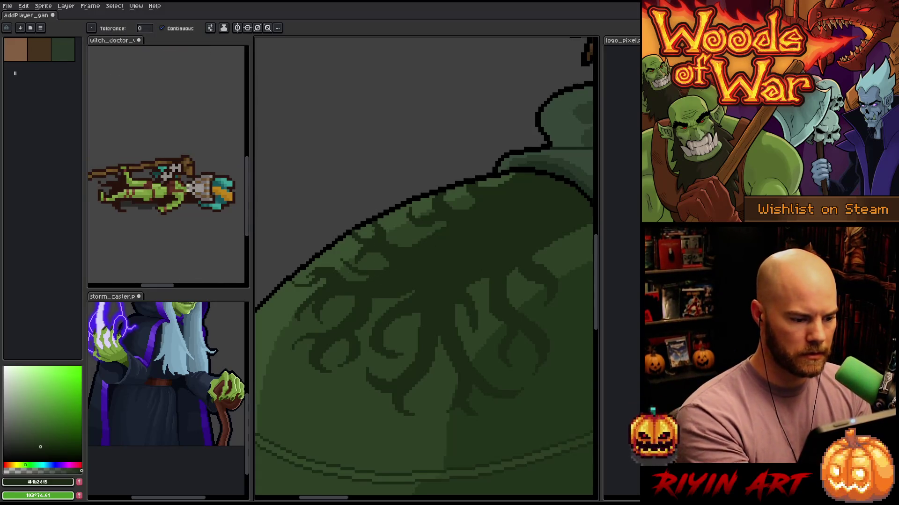
key(b)
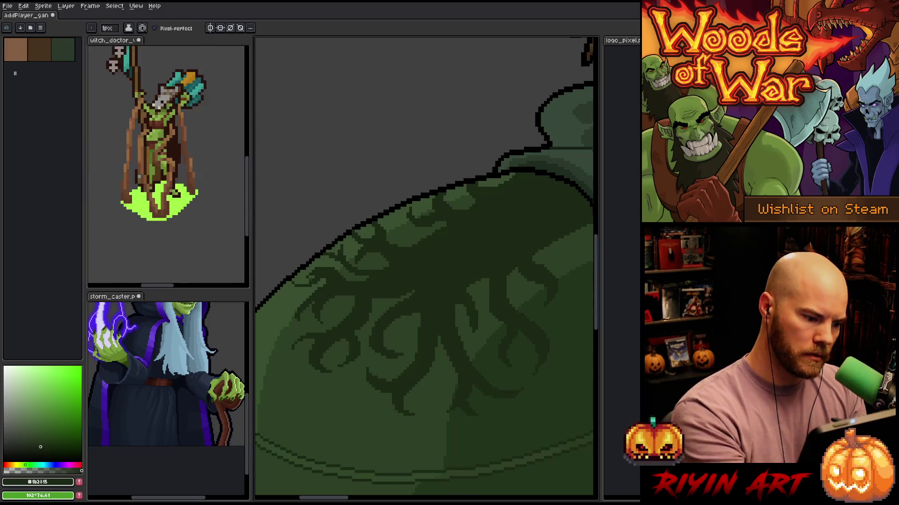
drag(296, 288, 295, 301)
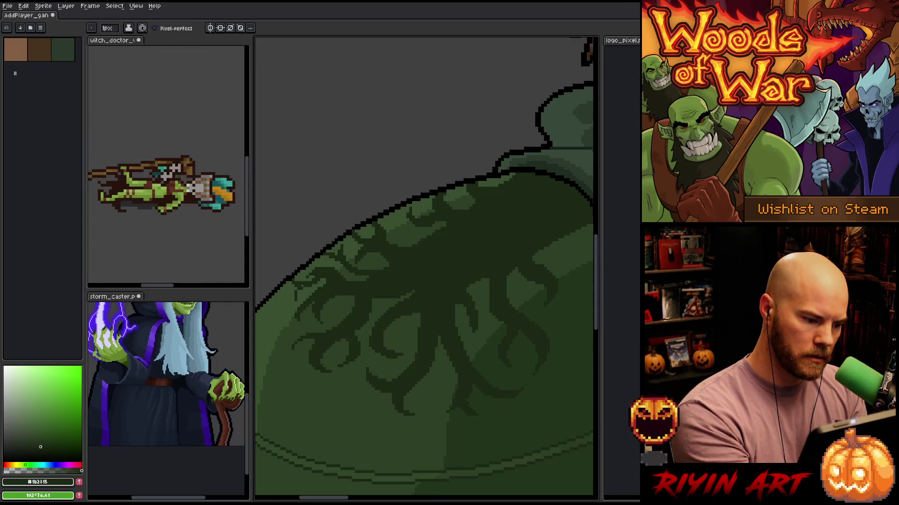
key(space)
drag(384, 362, 387, 311)
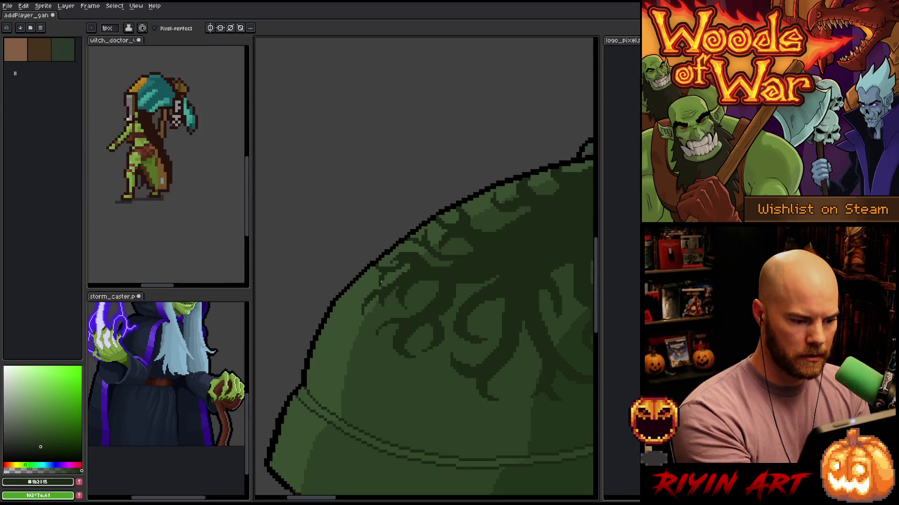
Refine the lower root branch tips with a short dark stroke and small erased pixels
drag(368, 305, 389, 369)
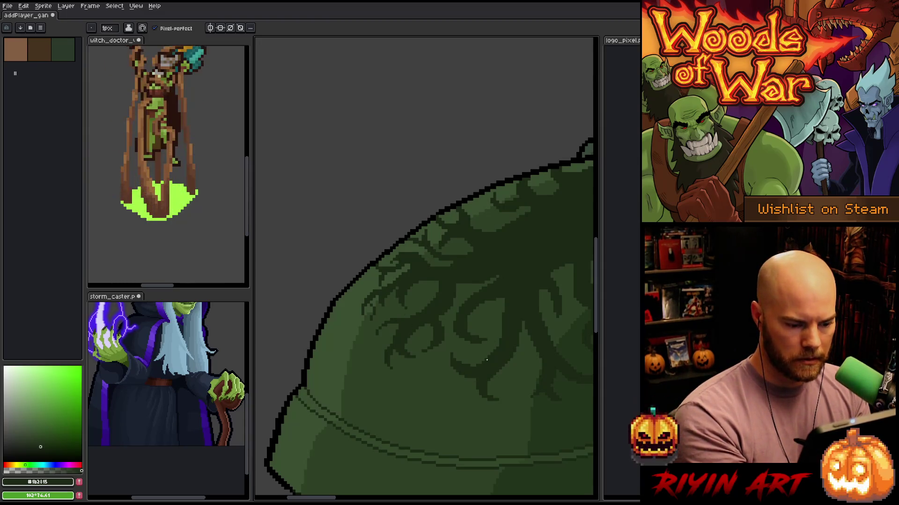
key(e)
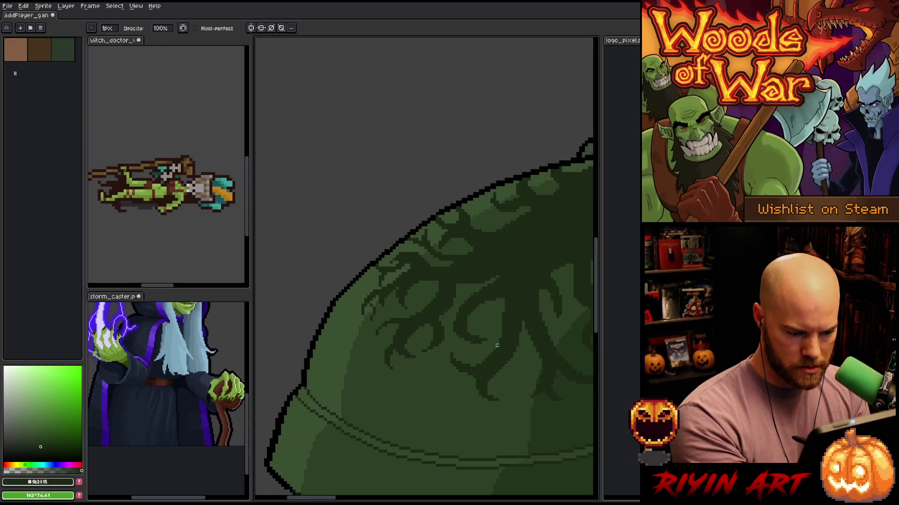
key(b)
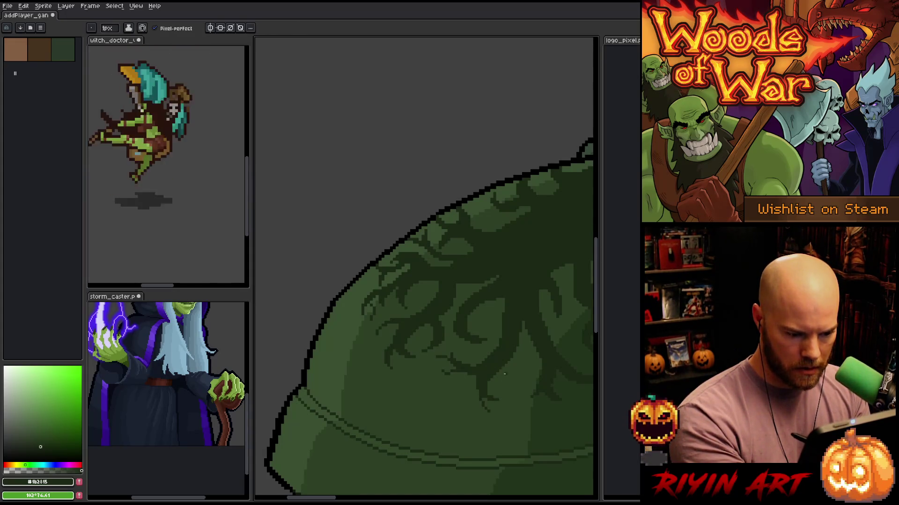
key(e)
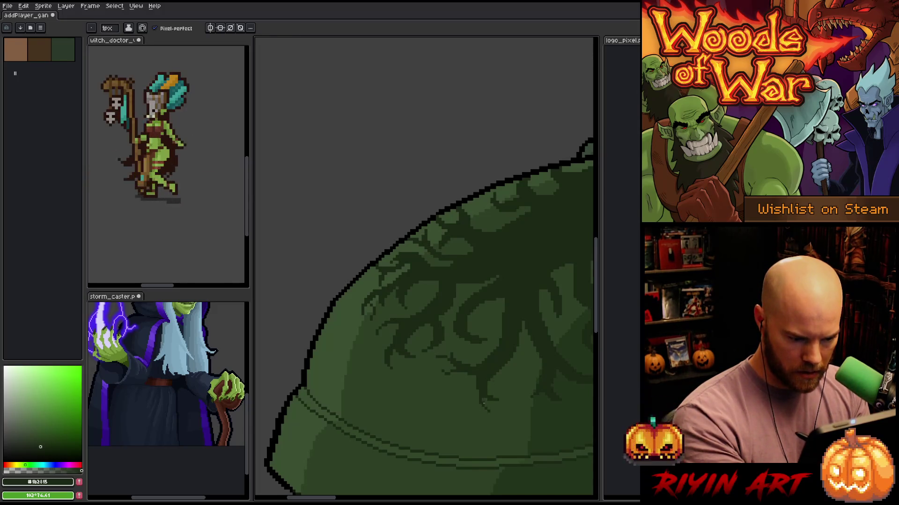
key(b)
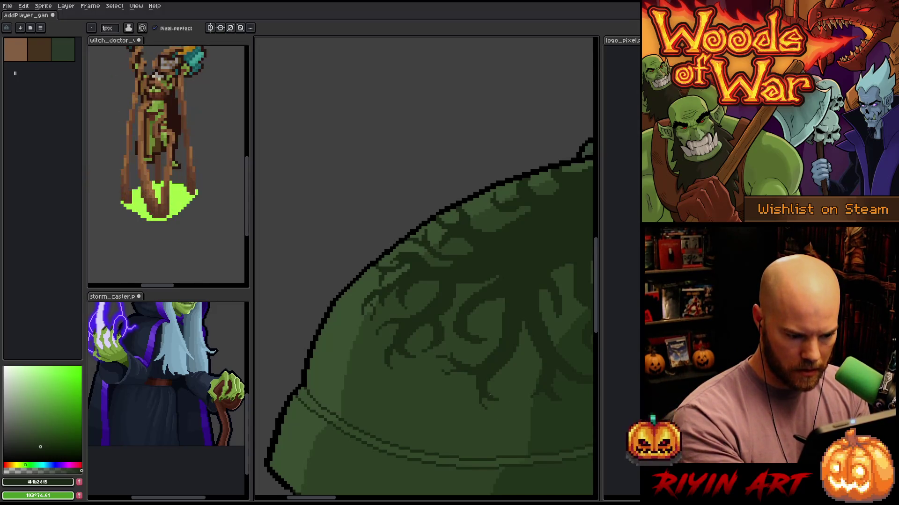
key(e)
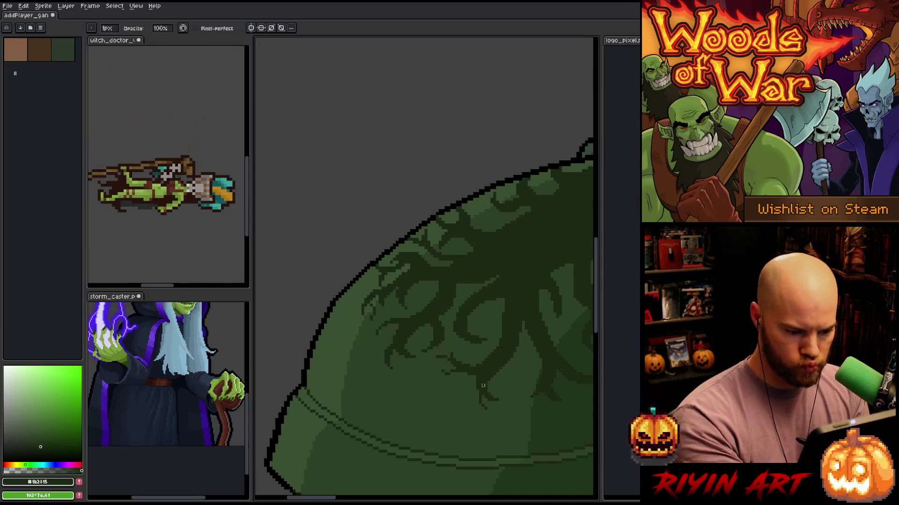
key(b)
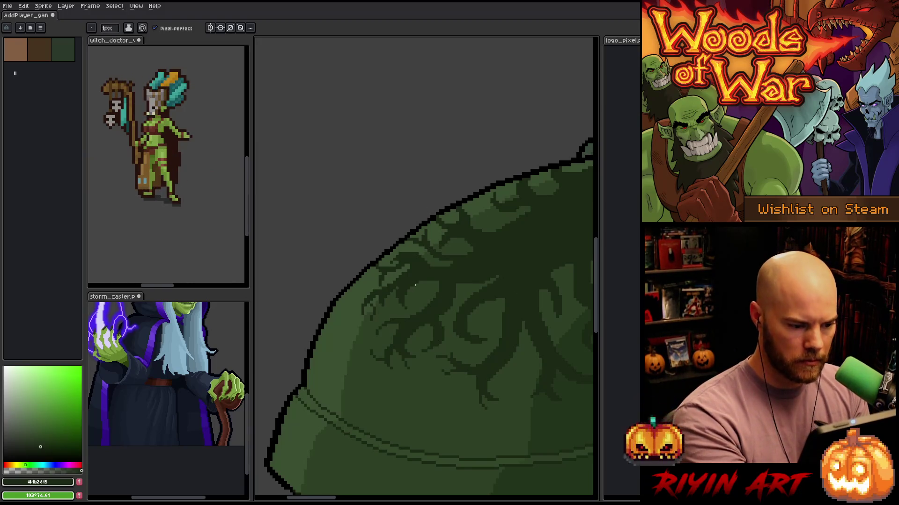
key(e)
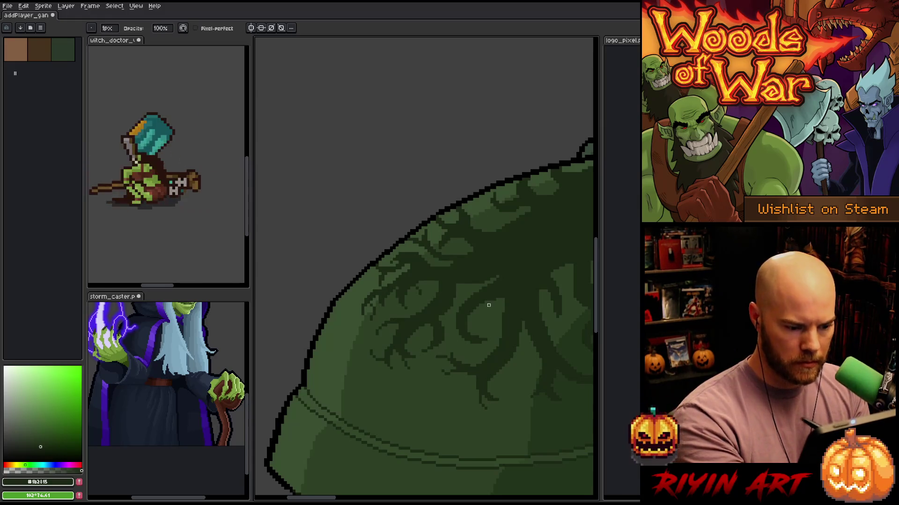
key(b)
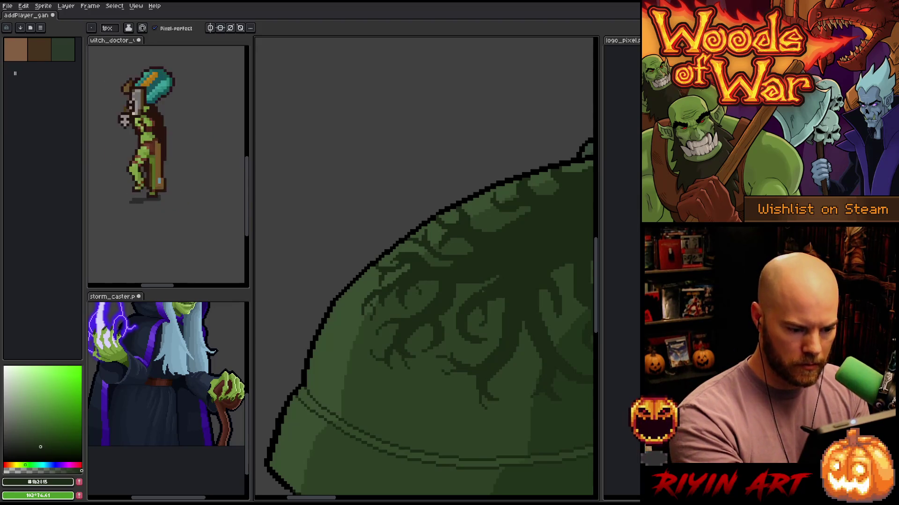
scroll(457, 318, up, 1)
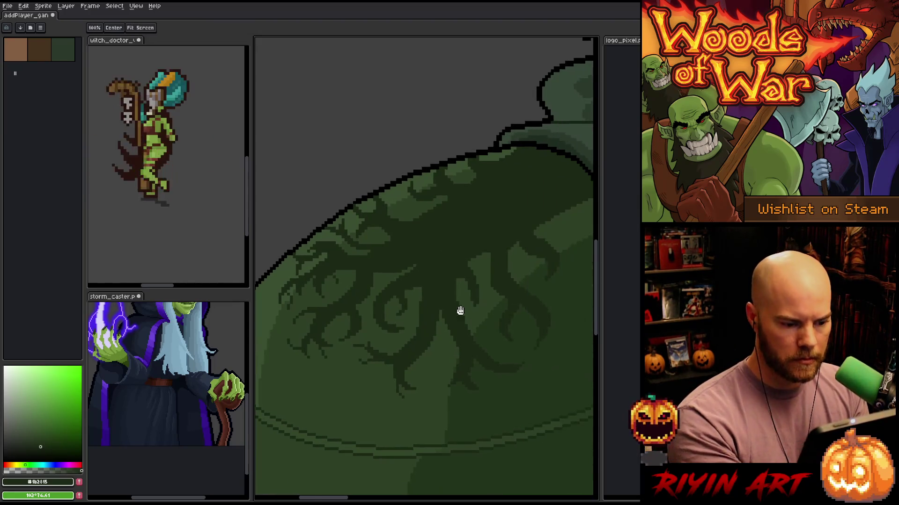
Lasso-select the ornament's central piece and move it down one pixel
key(b)
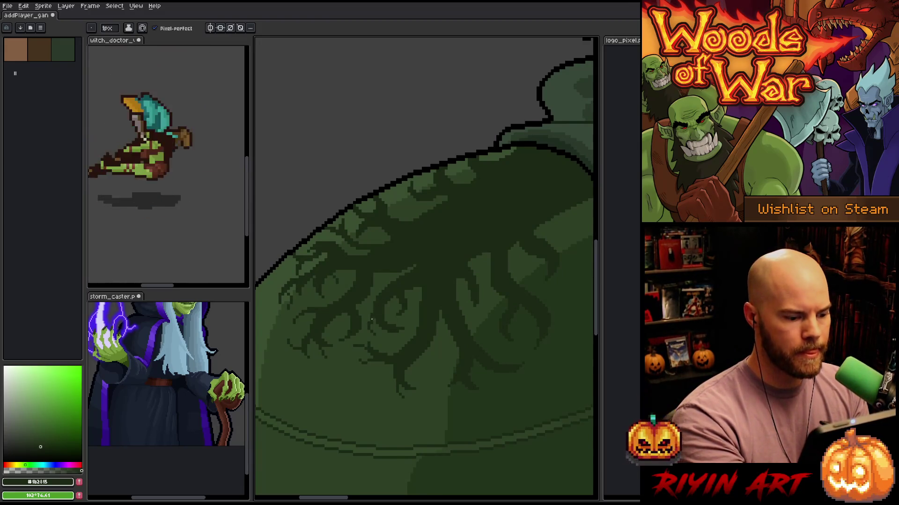
key(h)
mouse_move(524, 407)
mouse_down()
mouse_move(489, 370)
mouse_move(489, 330)
mouse_move(455, 309)
mouse_move(413, 373)
mouse_move(463, 360)
mouse_up()
key(q)
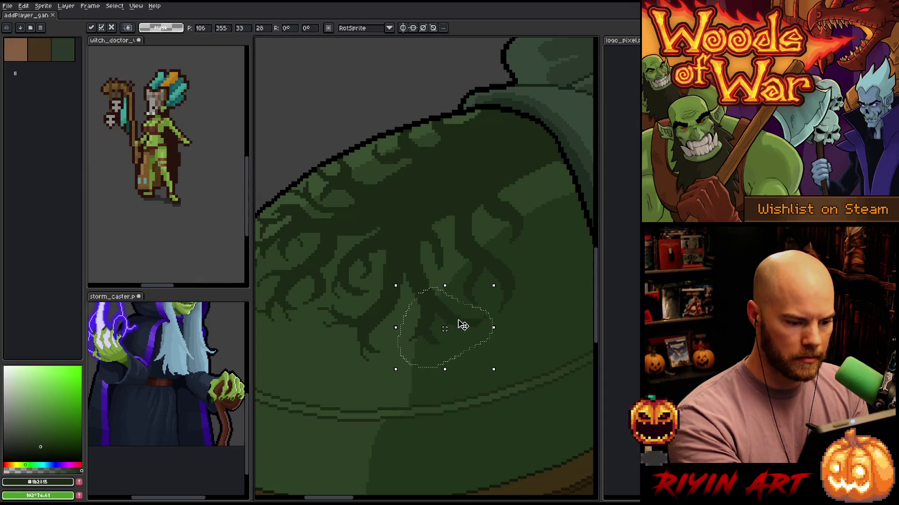
drag(463, 326, 464, 329)
click(513, 266)
Touch up the nearby root branches with pencil and eraser
key(b)
key(e)
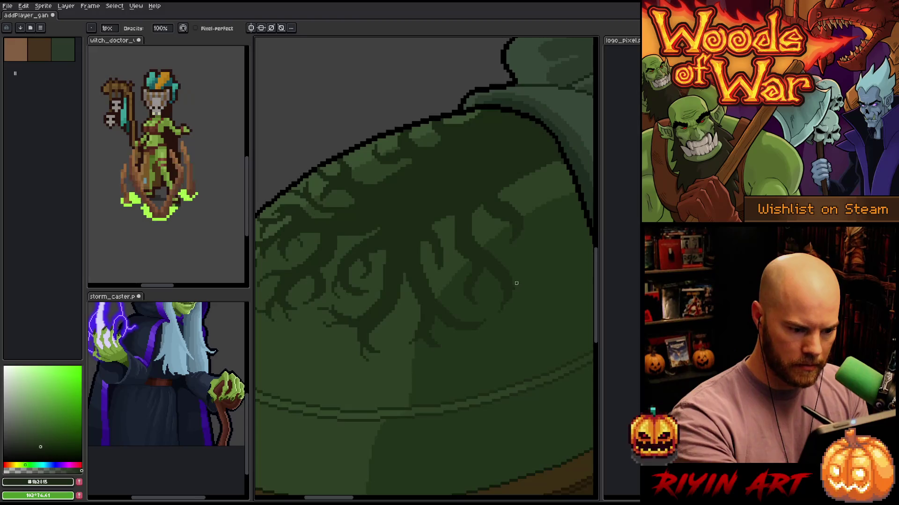
key(b)
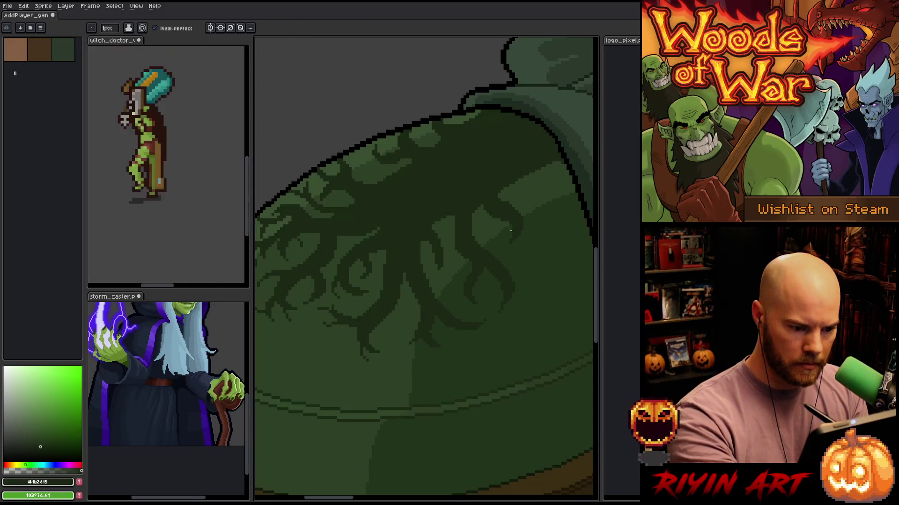
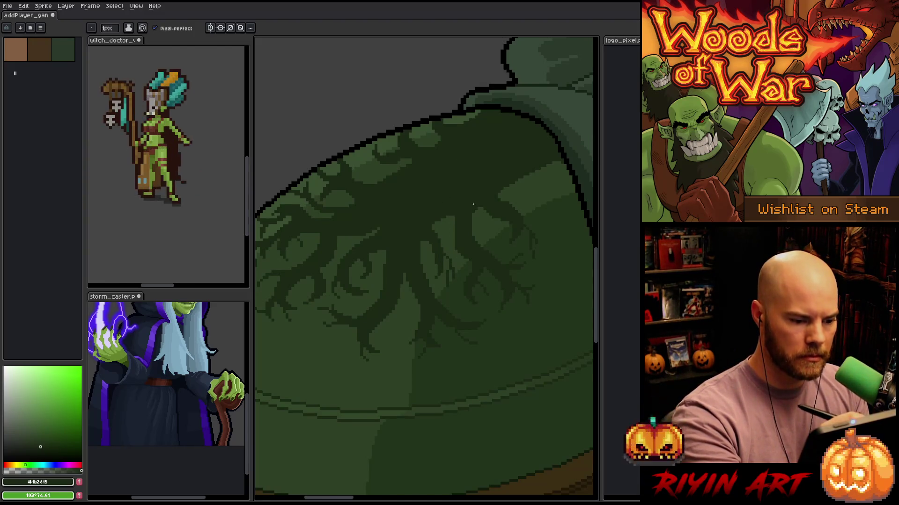
Pan and zoom the view onto the tree-root emblem on the shoulder pad
key(space)
drag(465, 290, 518, 327)
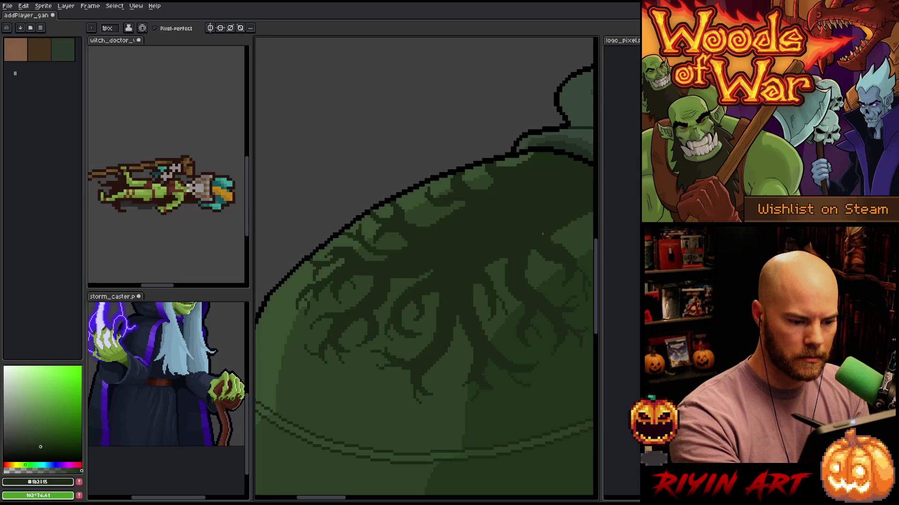
drag(570, 186, 507, 212)
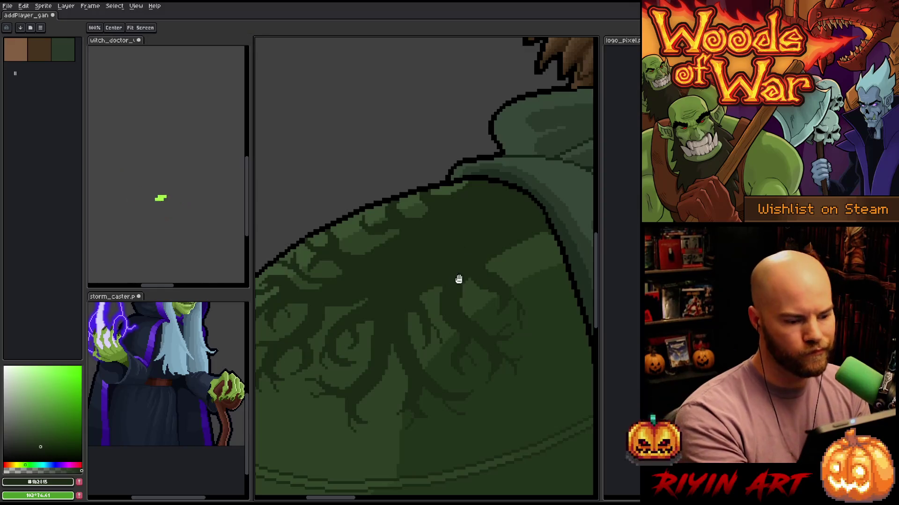
drag(461, 271, 535, 219)
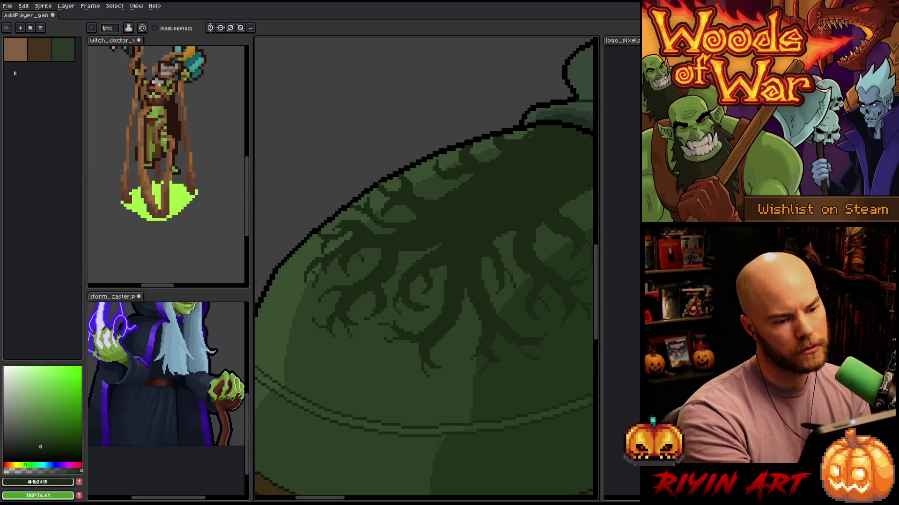
drag(485, 303, 483, 233)
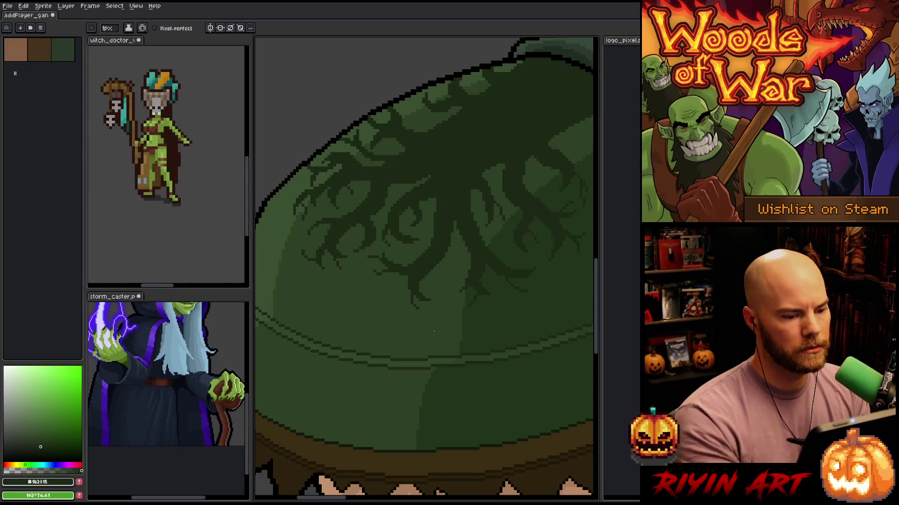
scroll(425, 292, down, 3)
scroll(422, 273, down, 2)
scroll(435, 273, up, 5)
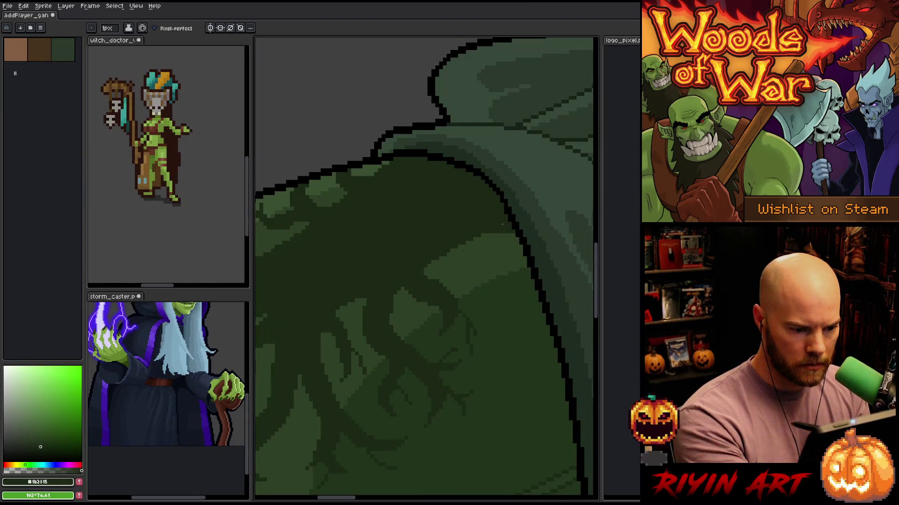
scroll(468, 224, down, 2)
scroll(452, 215, up, 2)
scroll(445, 214, down, 3)
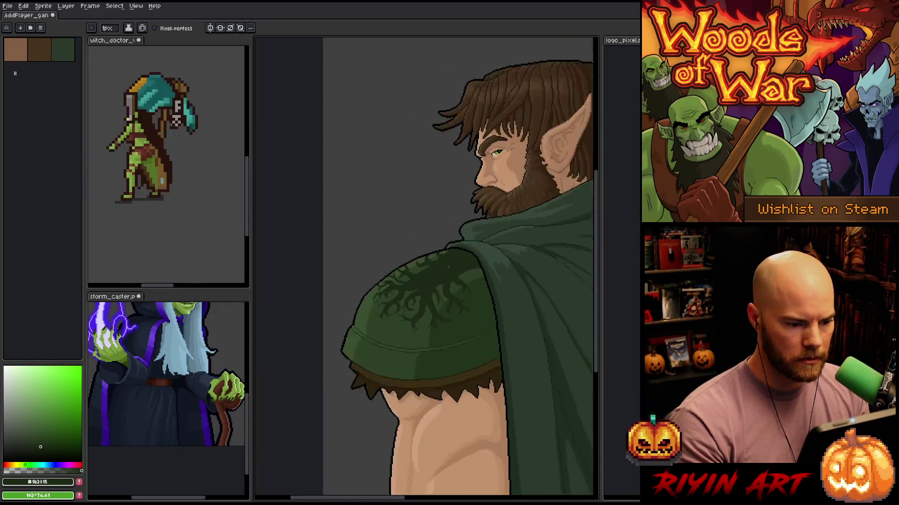
scroll(414, 319, down, 1)
scroll(415, 318, up, 3)
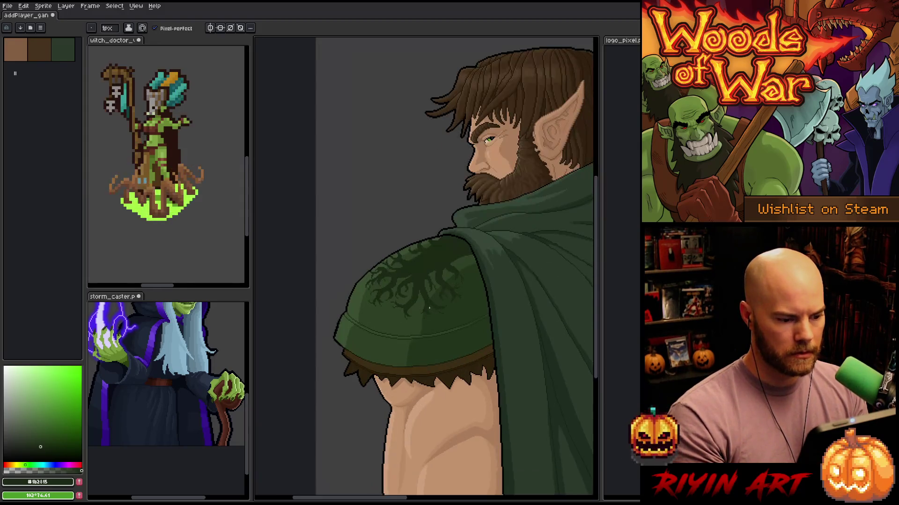
scroll(416, 314, up, 2)
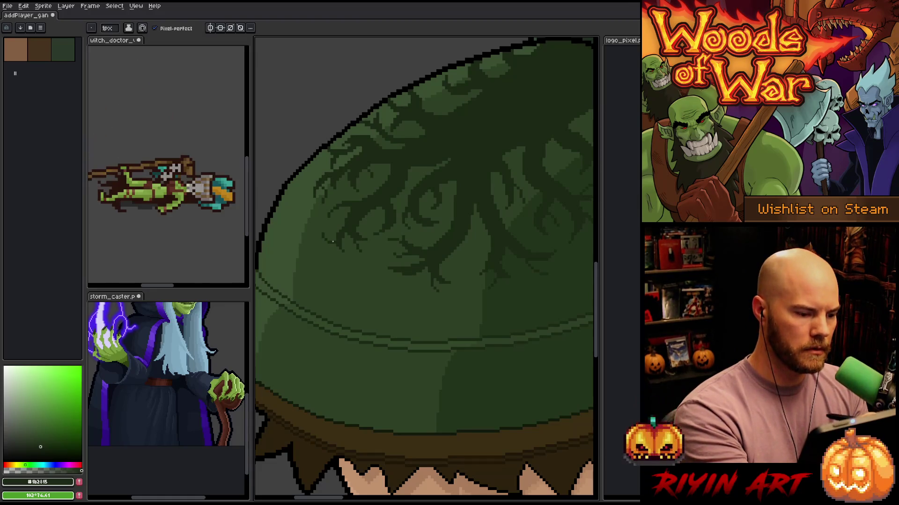
Redraw a short dark root branch on the emblem, slightly higher than the first try
key(e)
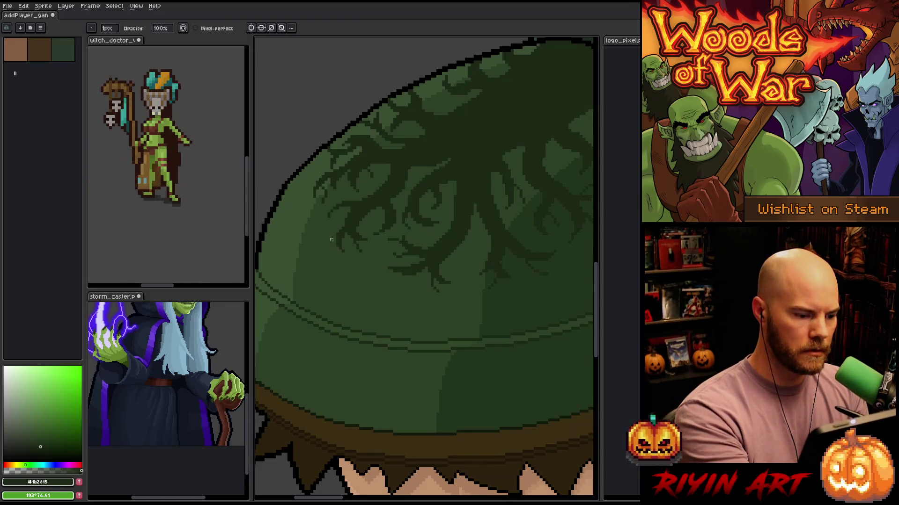
key(b)
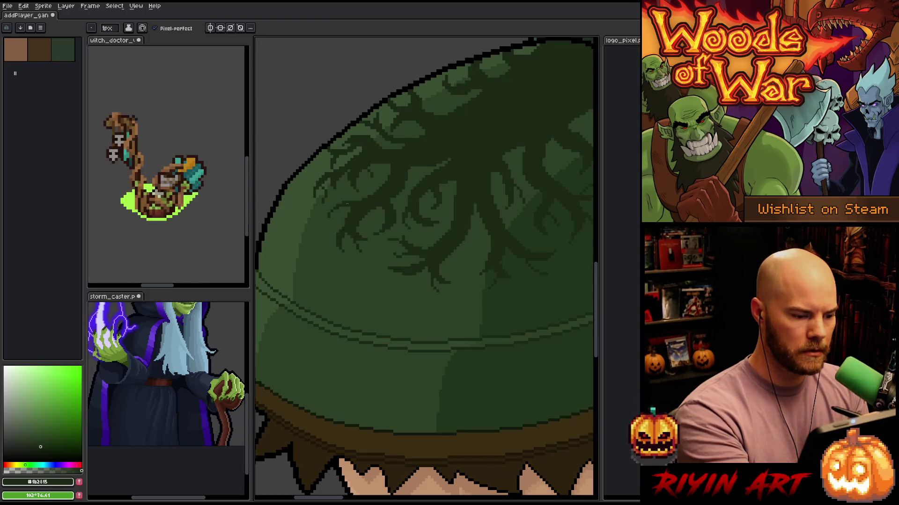
drag(338, 239, 333, 261)
key(ctrl+z)
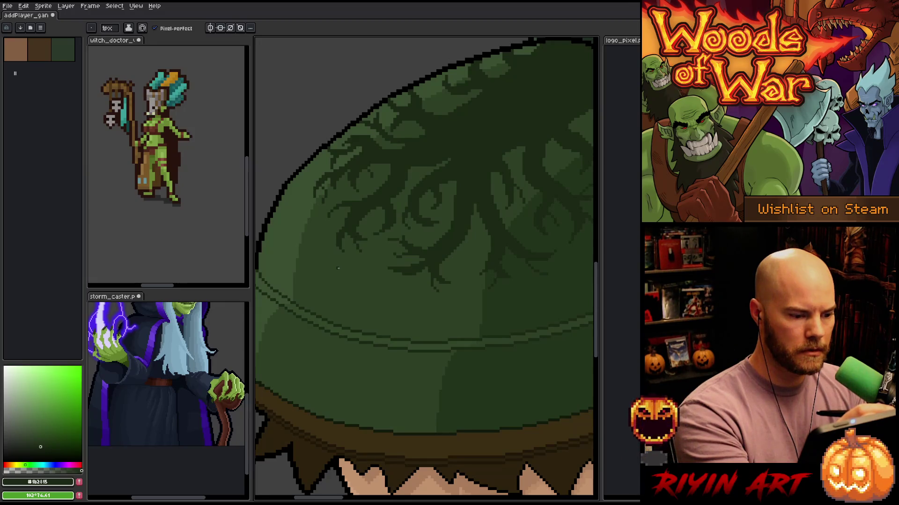
drag(337, 233, 326, 213)
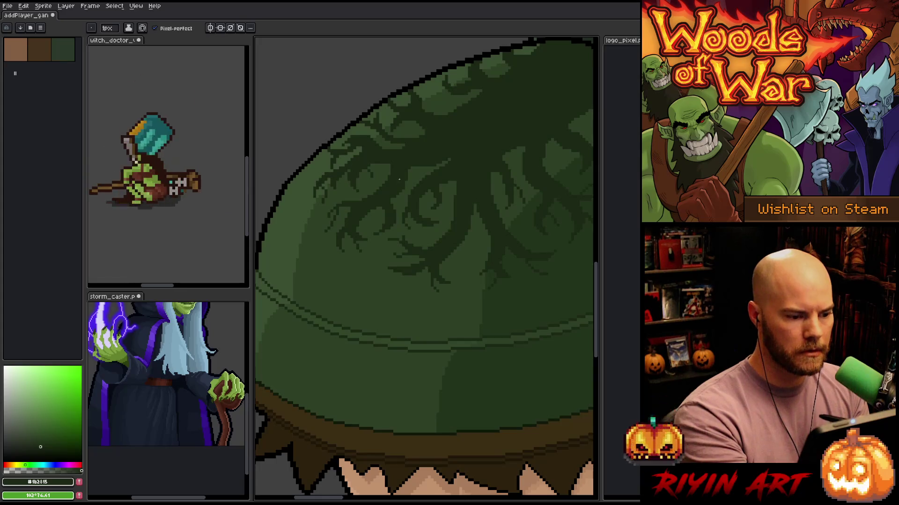
key(e)
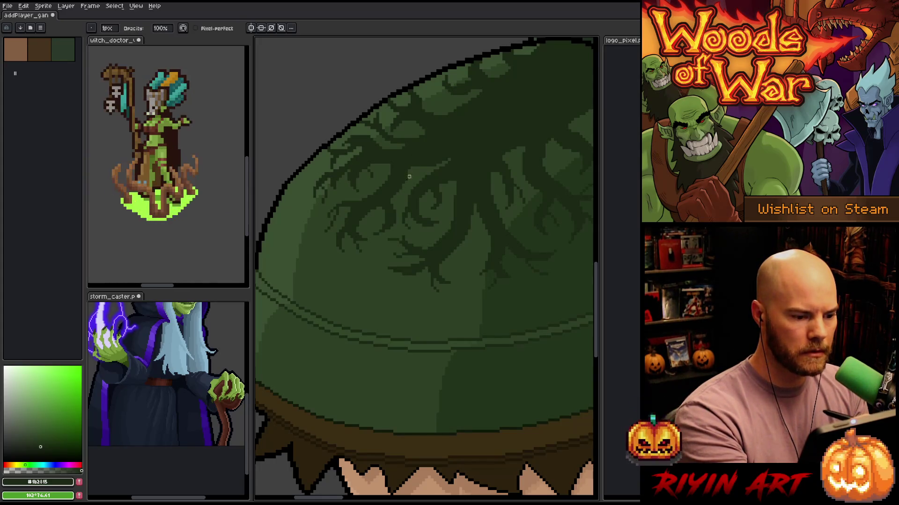
Reframe the shoulder and touch up a single dark pixel on the tree emblem
key(space)
mouse_move(420, 163)
mouse_down()
mouse_move(471, 223)
mouse_move(477, 373)
mouse_move(467, 310)
mouse_up()
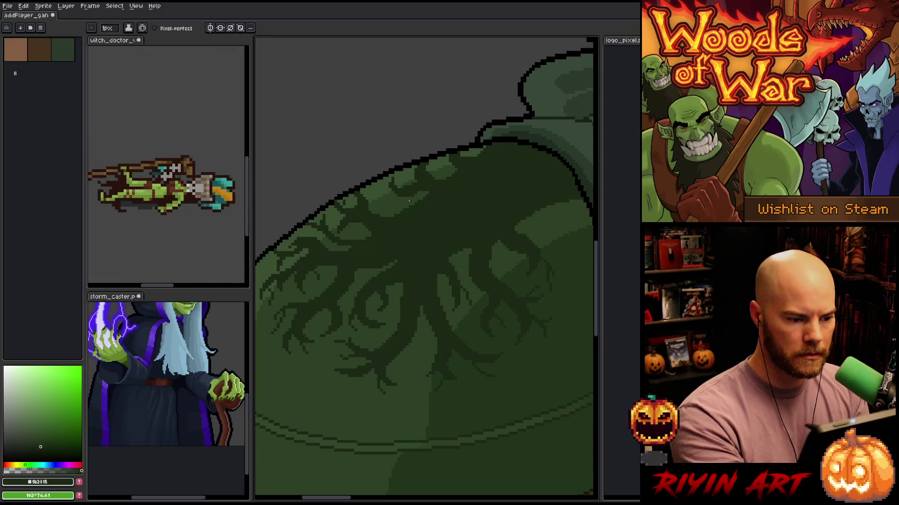
scroll(415, 160, down, 5)
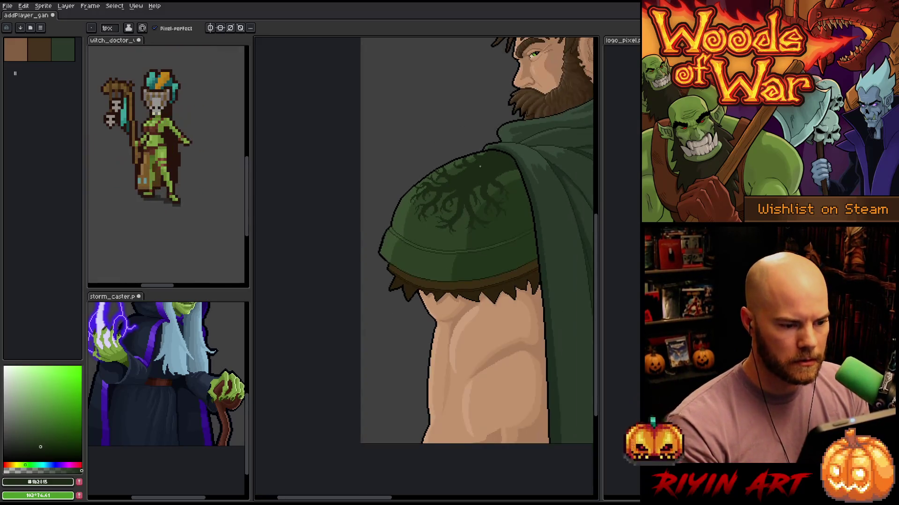
scroll(452, 215, down, 3)
scroll(420, 272, up, 3)
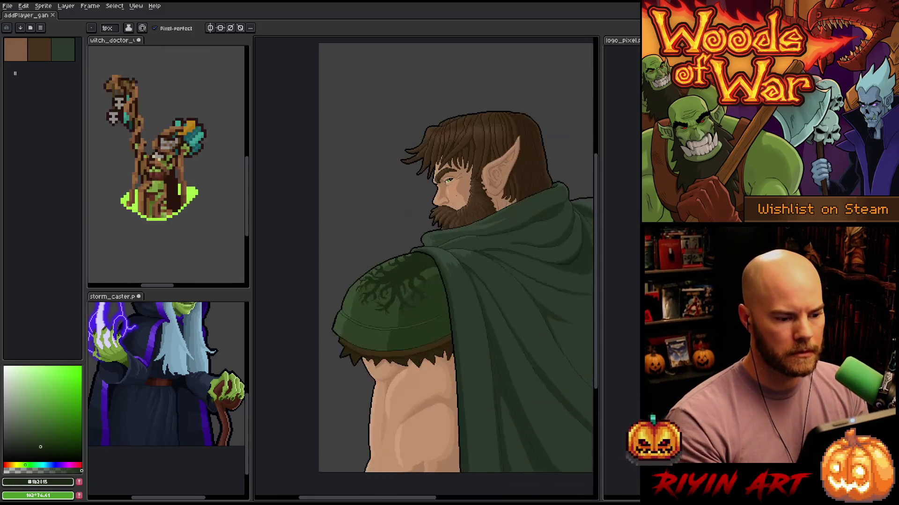
drag(416, 337, 412, 302)
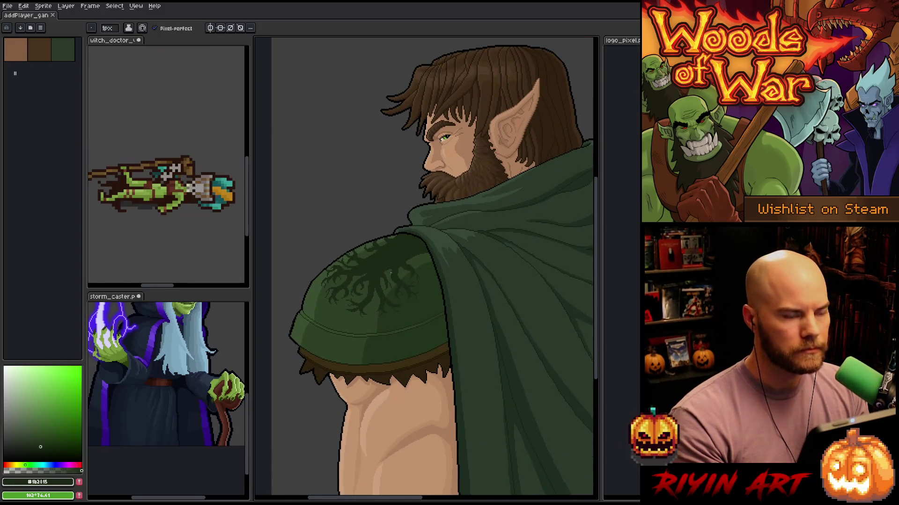
scroll(399, 277, up, 1)
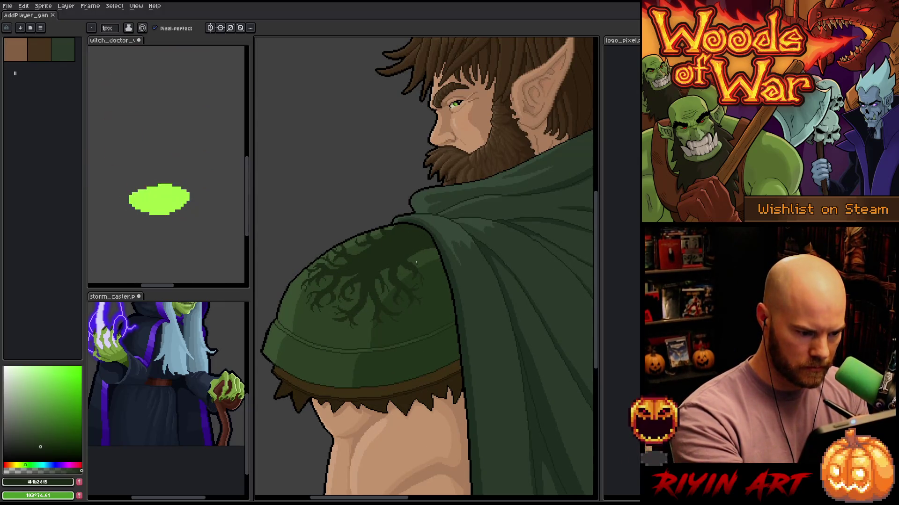
click(406, 259)
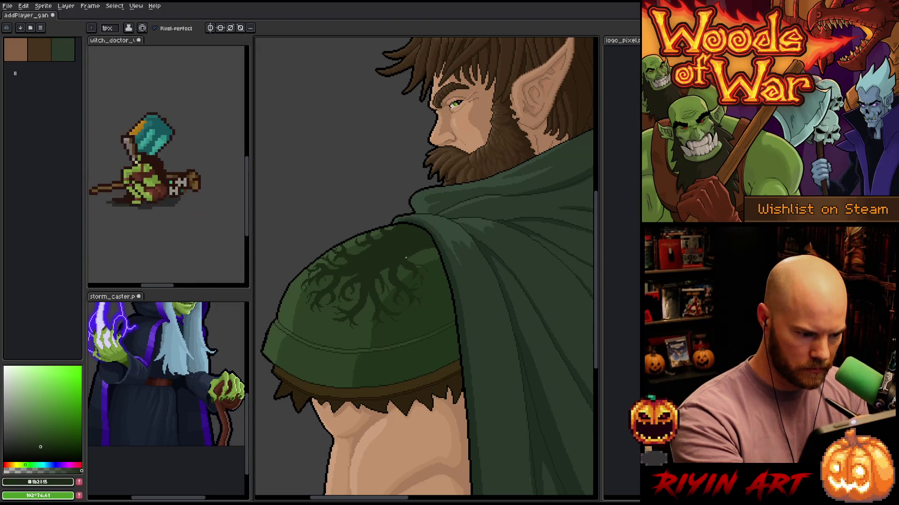
scroll(424, 263, up, 3)
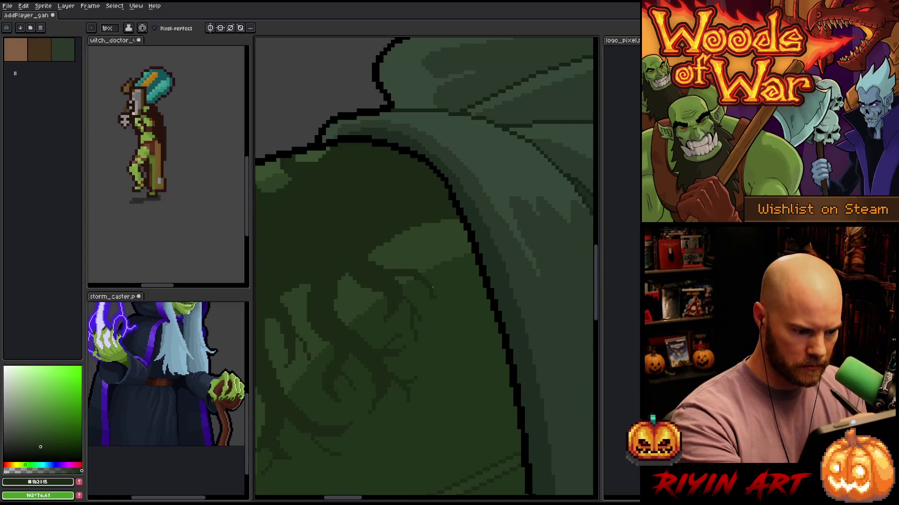
Swap between eraser and pencil and reframe the view over the shoulder pad
key(e)
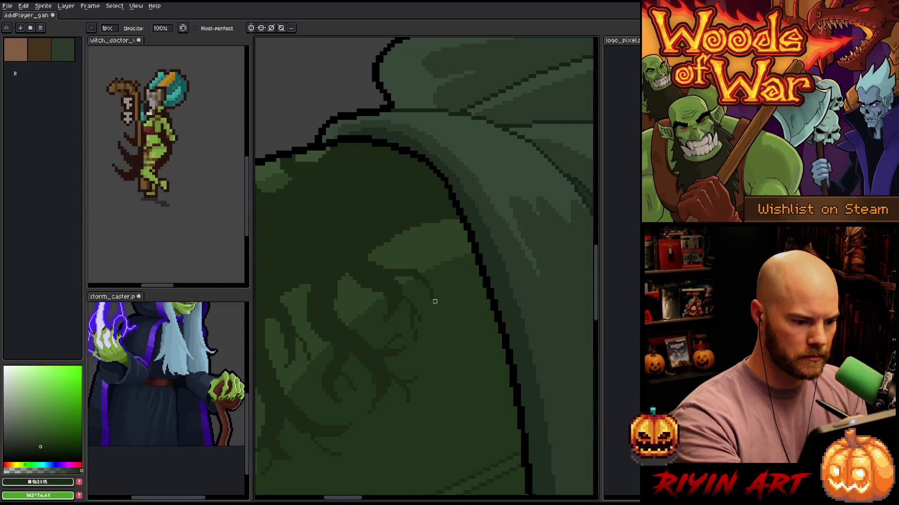
key(b)
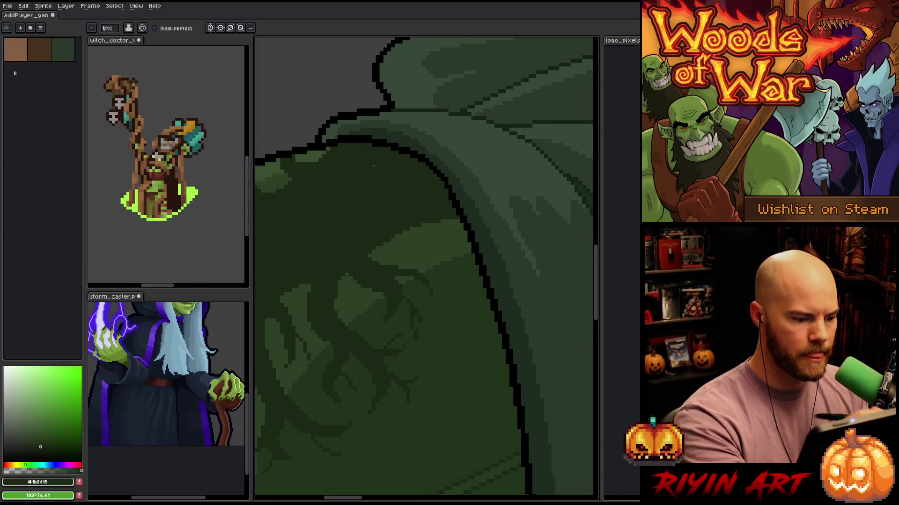
scroll(372, 172, down, 5)
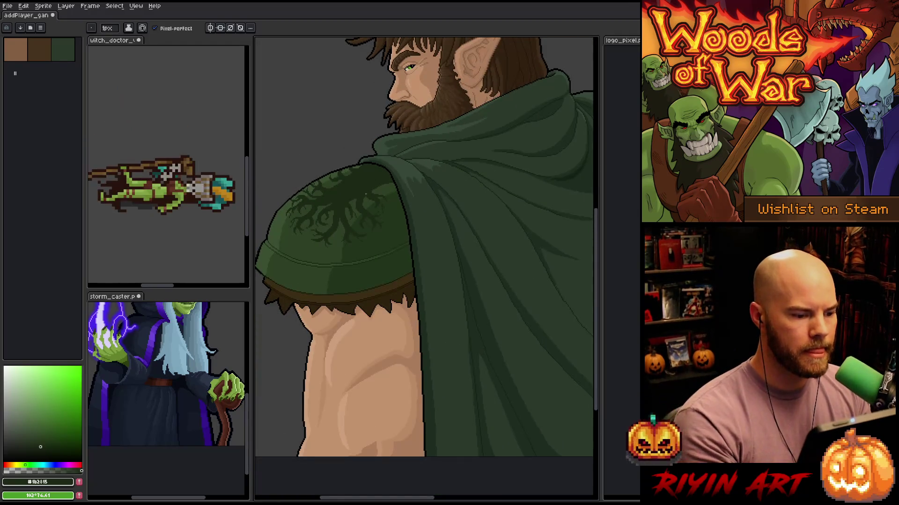
scroll(360, 203, up, 2)
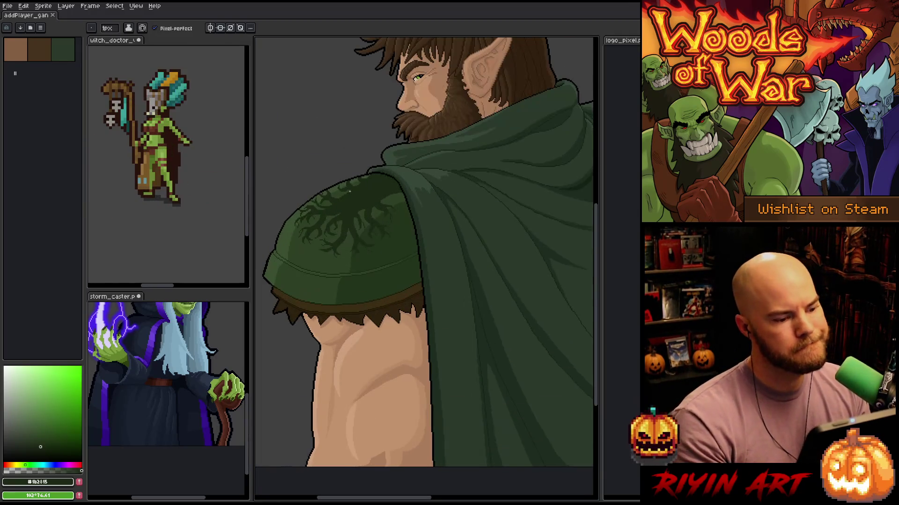
scroll(349, 191, up, 3)
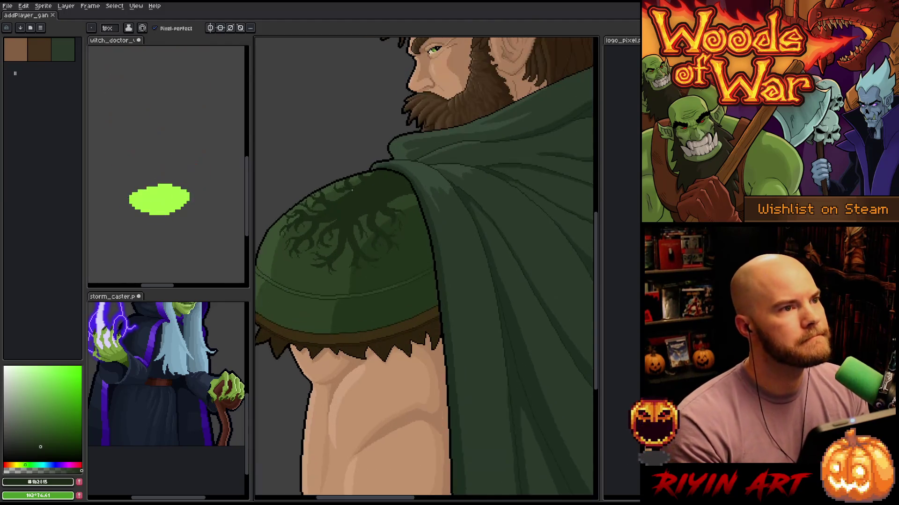
mouse_move(416, 285)
mouse_down()
mouse_move(436, 324)
mouse_move(397, 281)
mouse_up()
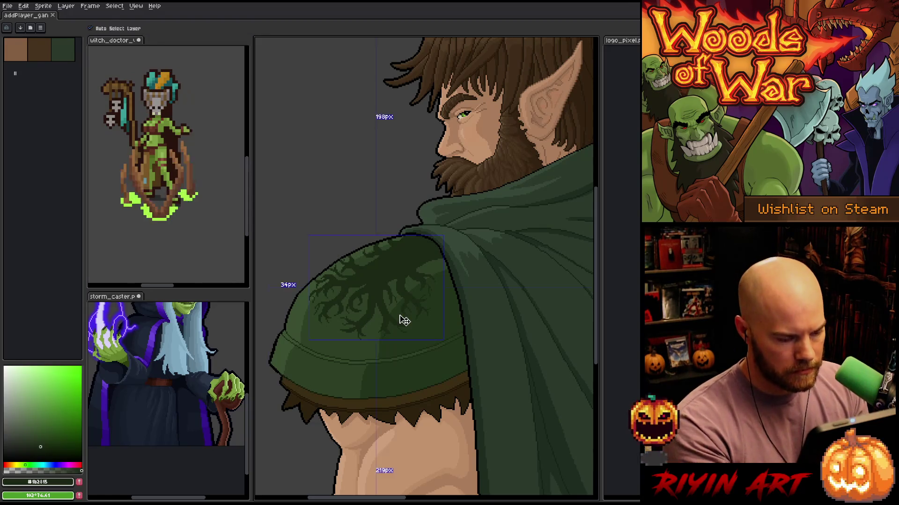
Shift the tree-root emblem layer slightly up and to the left
scroll(381, 308, down, 1)
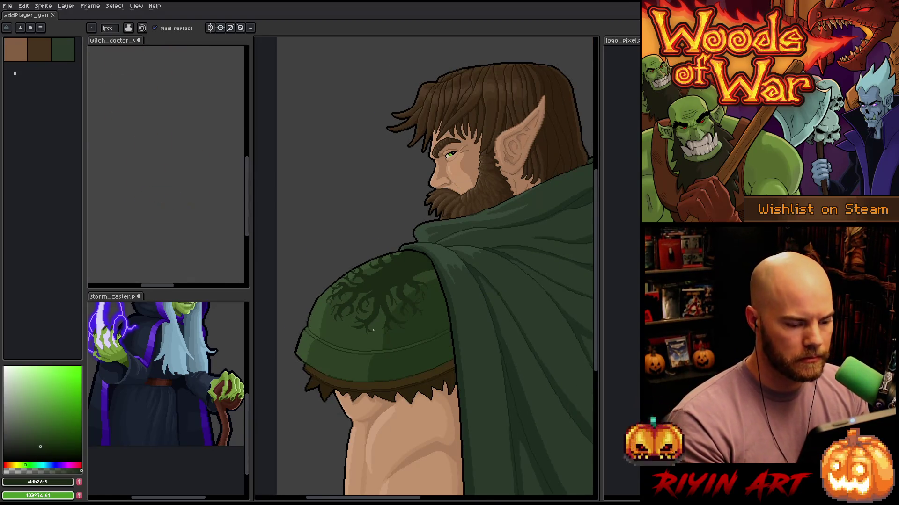
scroll(373, 330, up, 1)
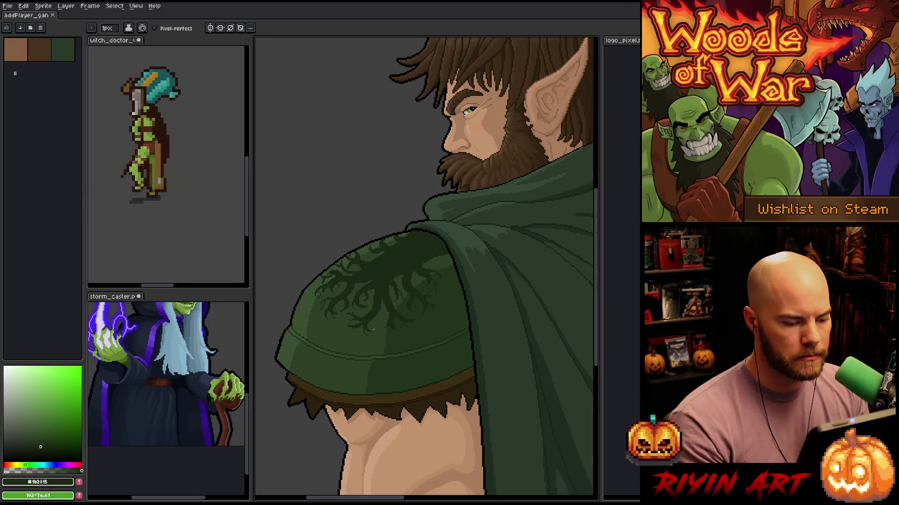
scroll(373, 329, down, 1)
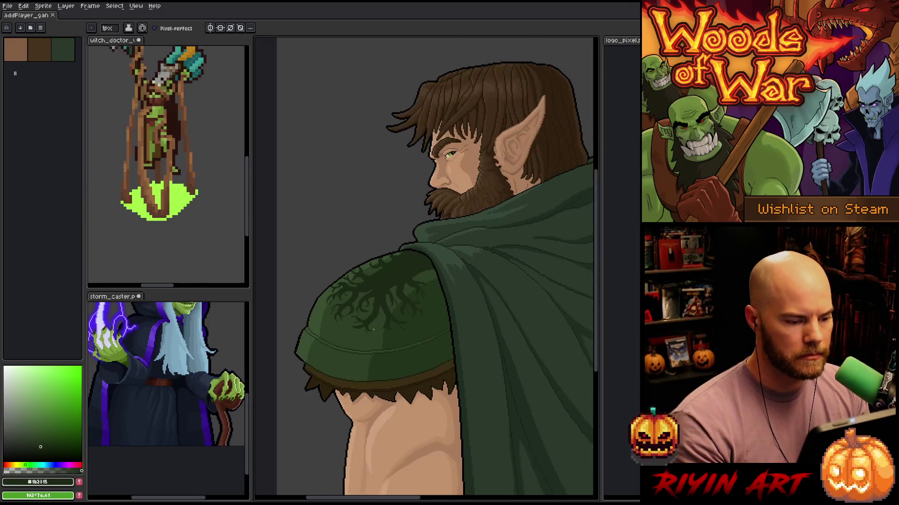
scroll(376, 326, up, 1)
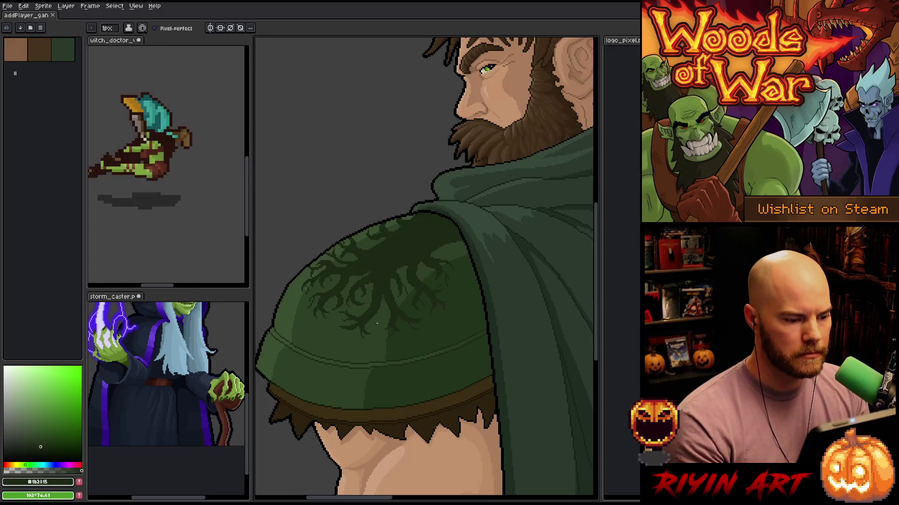
key(v)
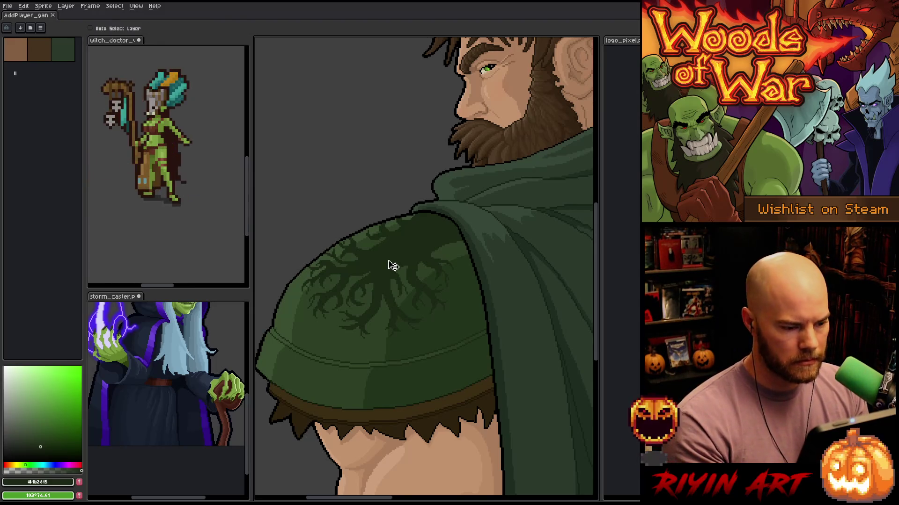
mouse_move(387, 261)
mouse_down()
mouse_move(381, 253)
mouse_move(384, 262)
mouse_up()
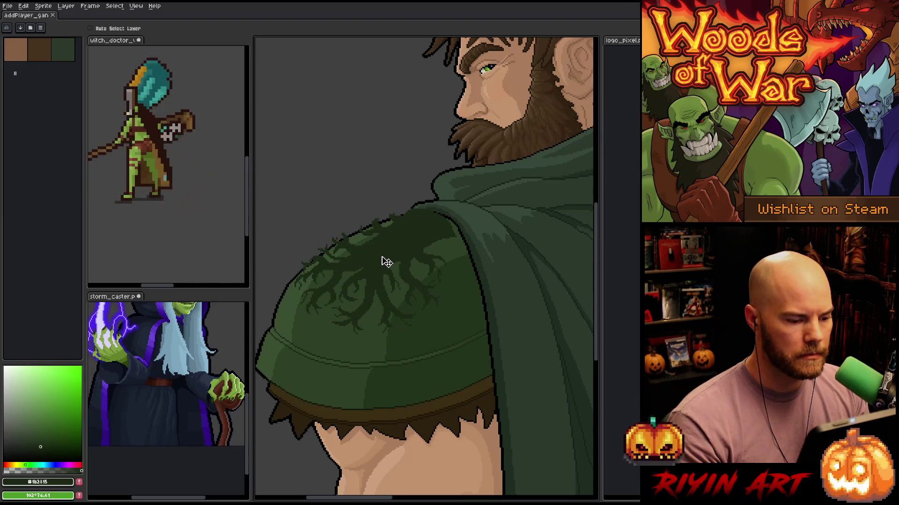
key(1)
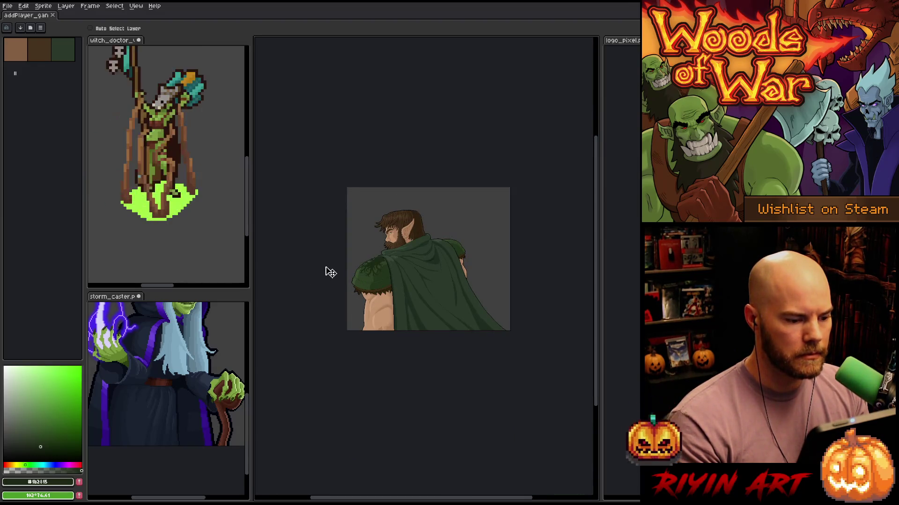
key(ctrl)
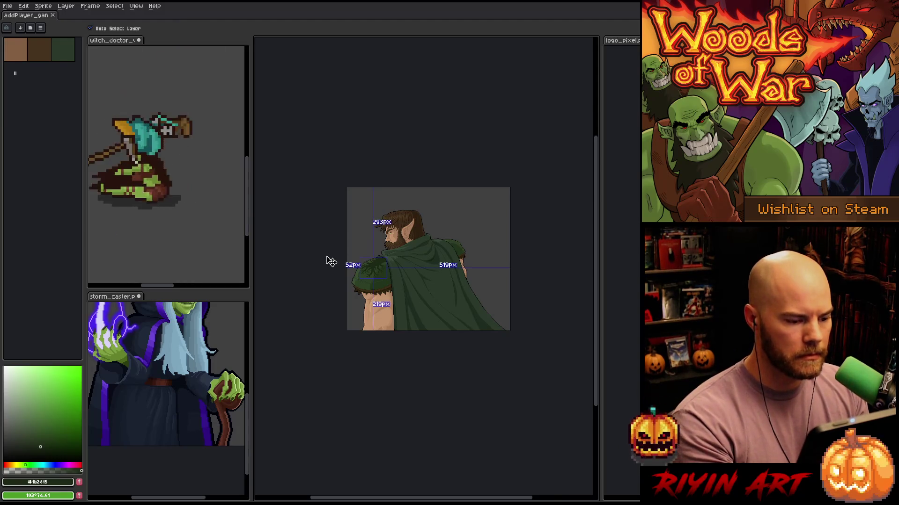
Paint the light highlight along the emblem's upper outline dark green
scroll(337, 261, up, 5)
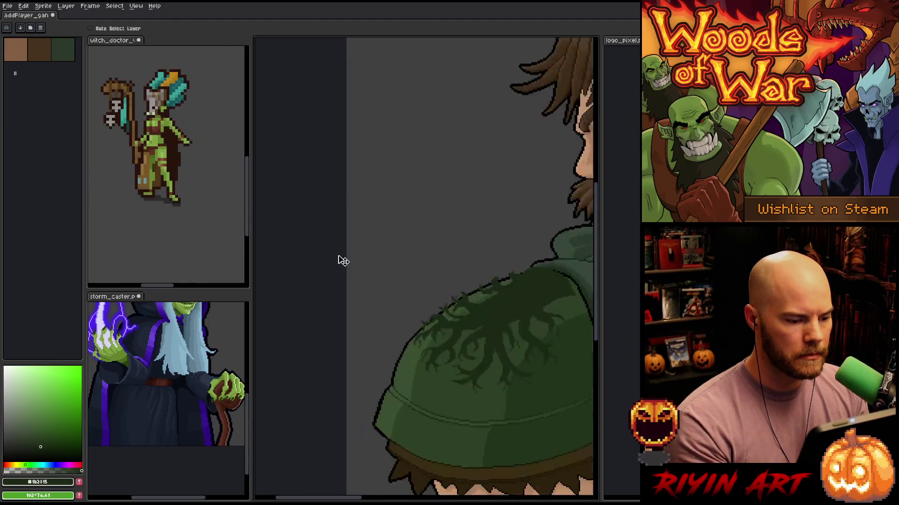
drag(472, 289, 286, 296)
scroll(336, 283, up, 2)
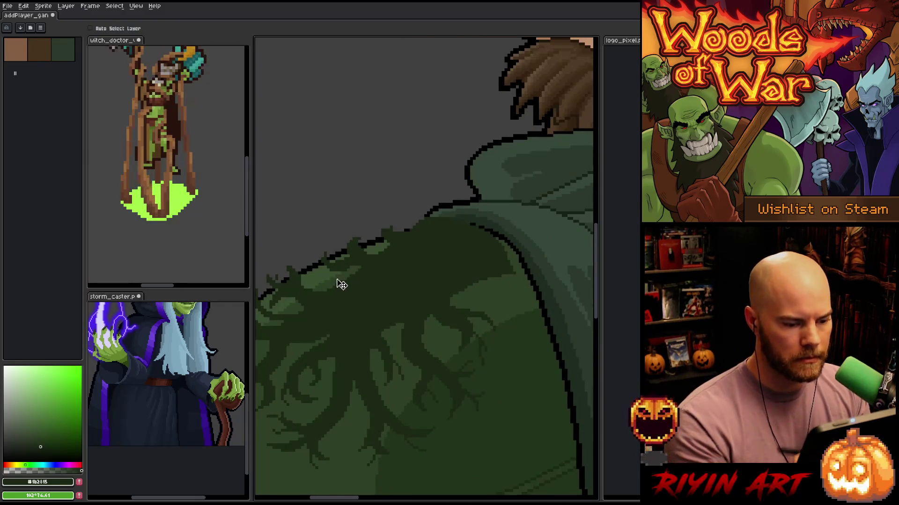
key(b)
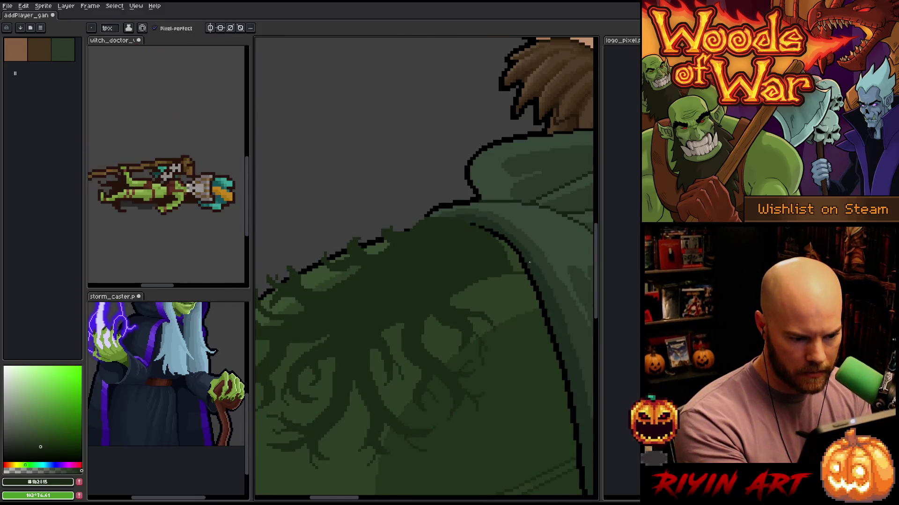
scroll(524, 248, up, 2)
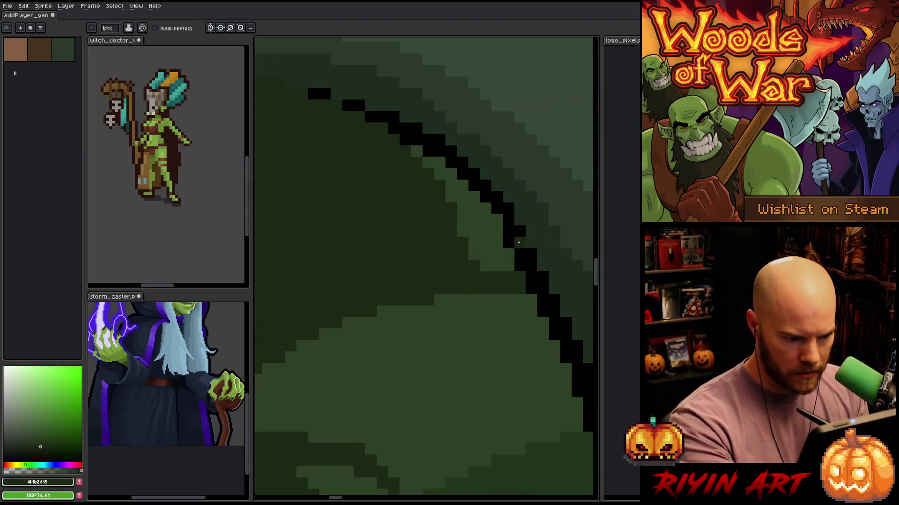
drag(486, 206, 417, 150)
drag(417, 195, 503, 294)
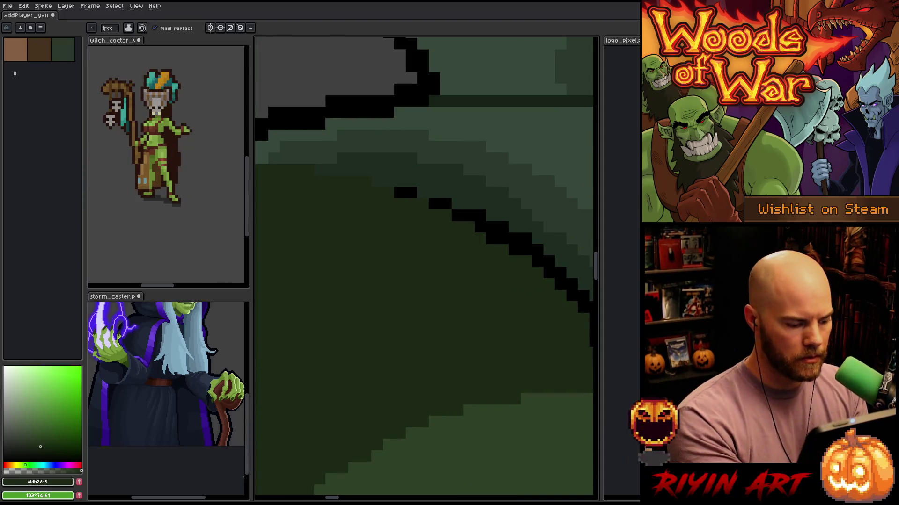
key(Tab)
key(w)
click(538, 298)
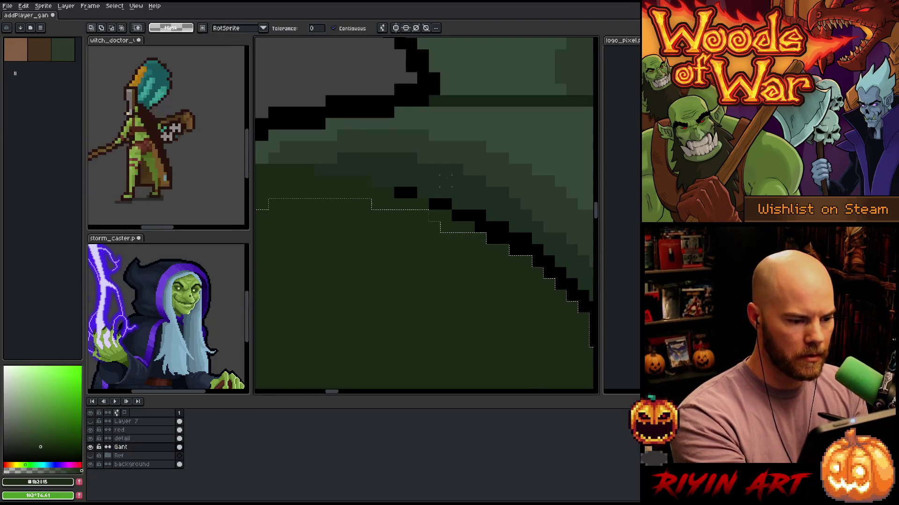
drag(400, 305, 487, 317)
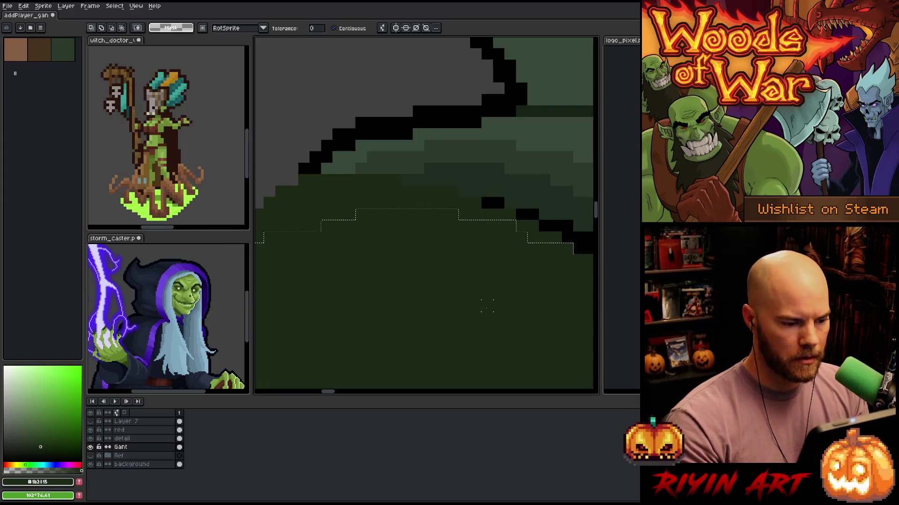
scroll(457, 258, down, 3)
scroll(497, 262, up, 3)
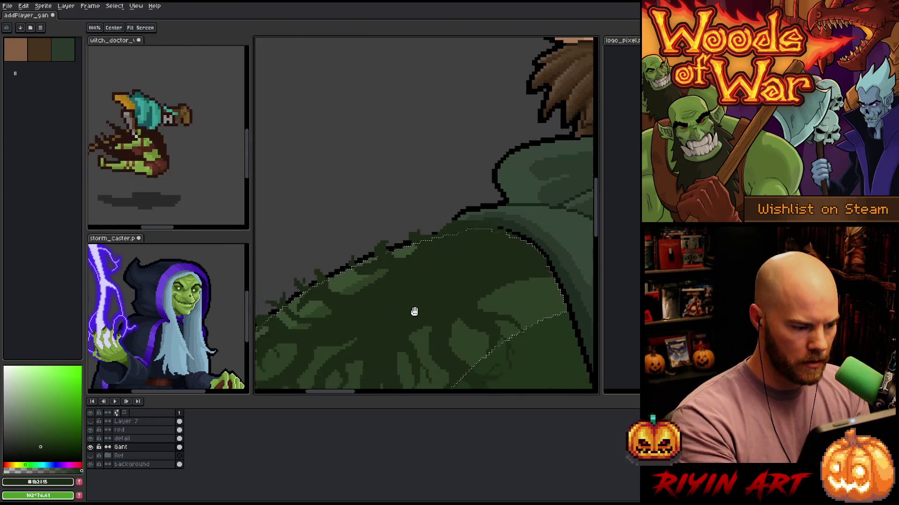
drag(497, 261, 402, 251)
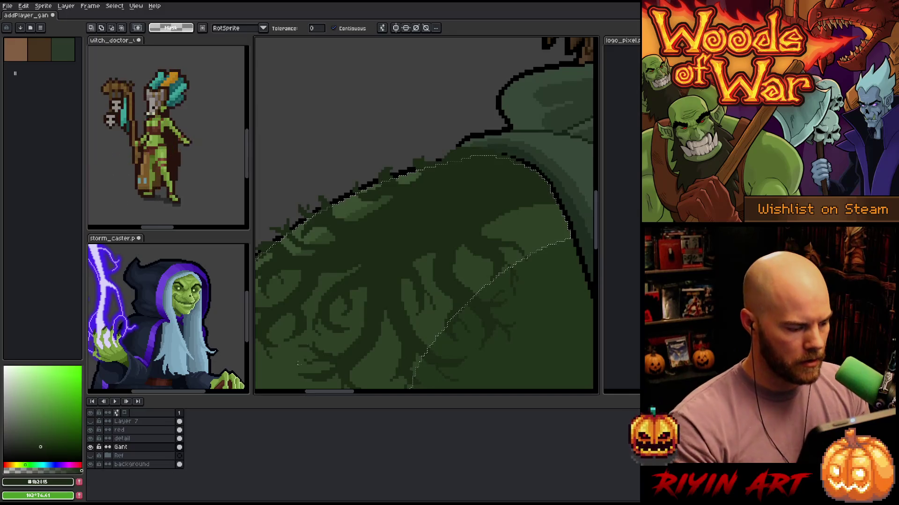
click(141, 439)
scroll(413, 259, down, 2)
scroll(413, 260, up, 1)
key(b)
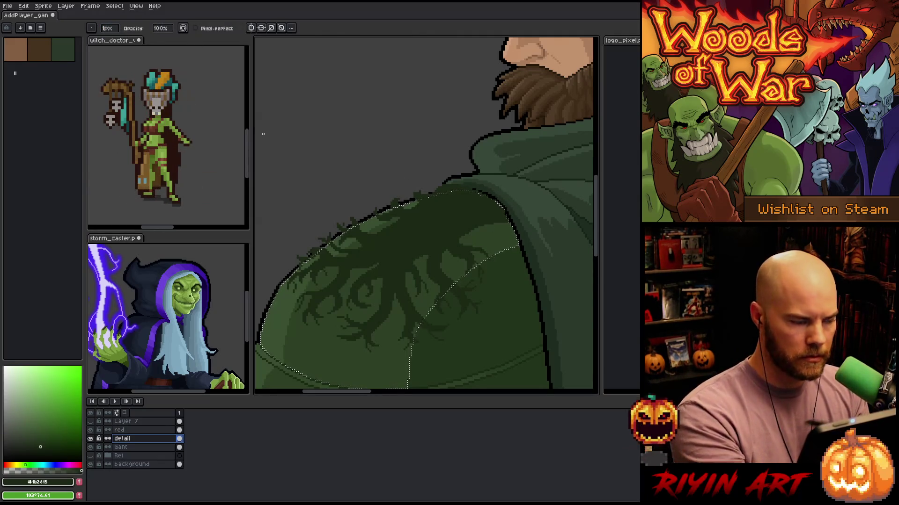
key(plus)
key(plus)
key(plus)
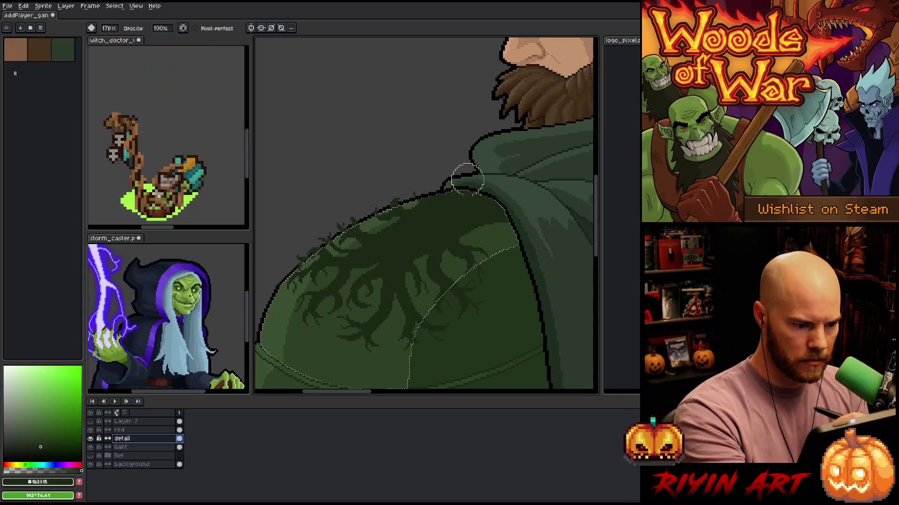
drag(341, 237, 334, 235)
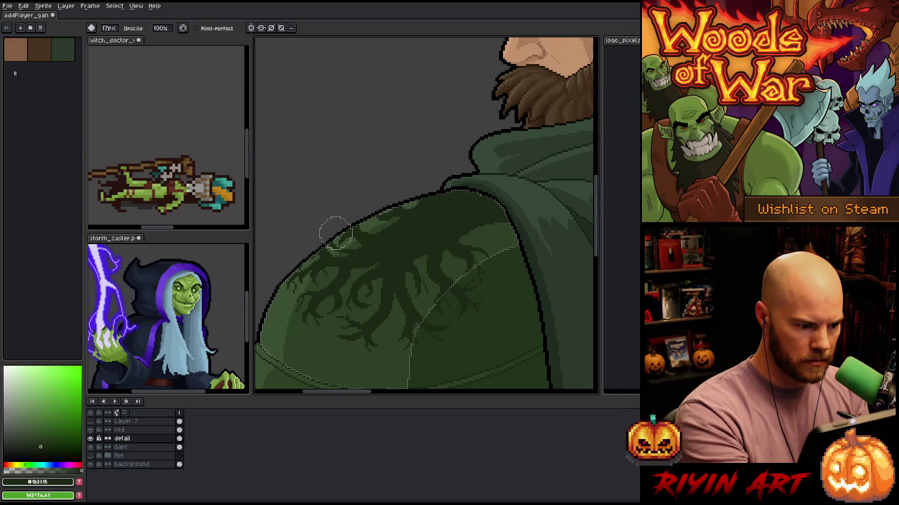
key(v)
key(ctrl+d)
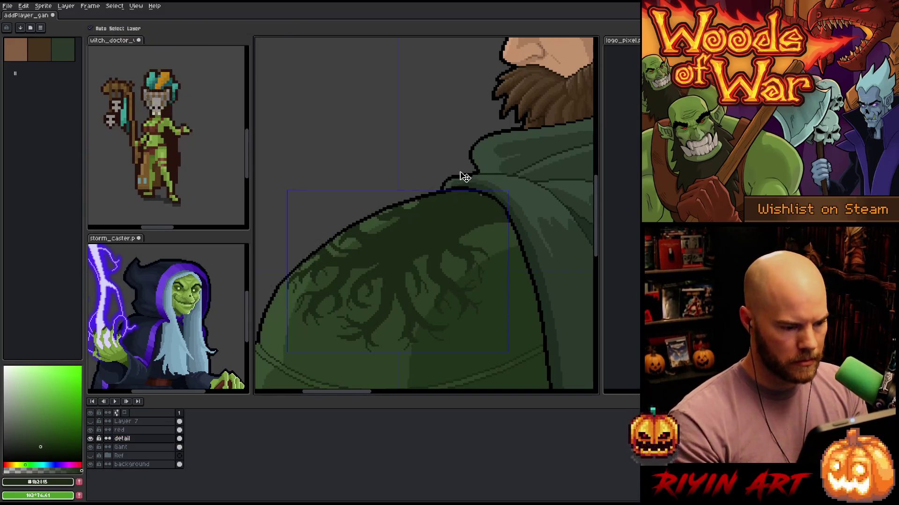
key(b)
key(b)
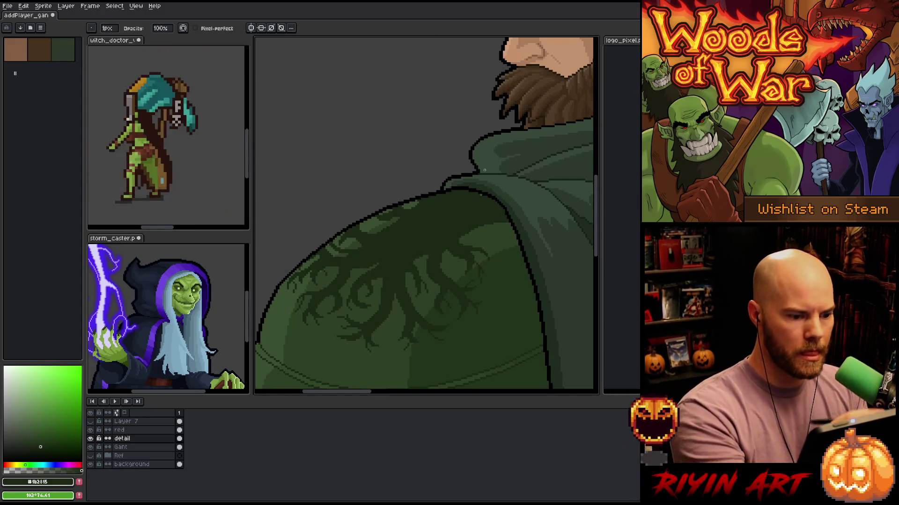
key(e)
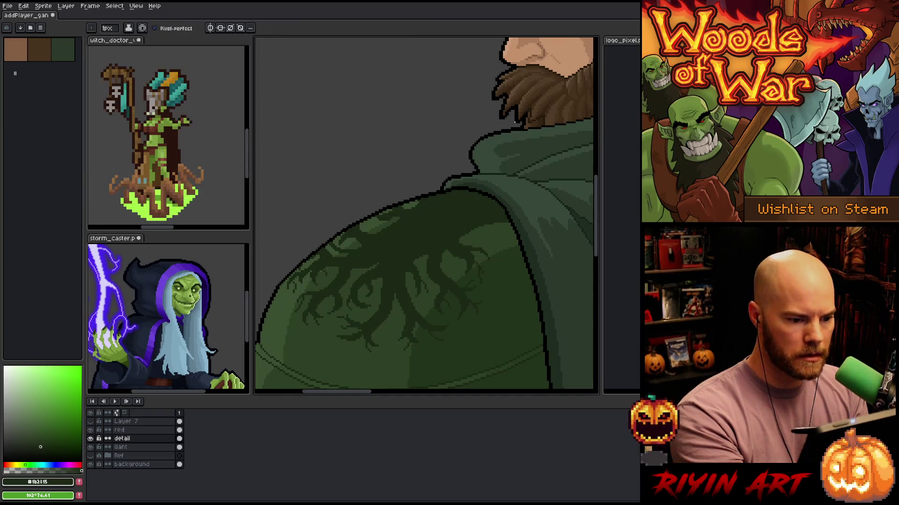
click(154, 140)
drag(486, 499, 155, 496)
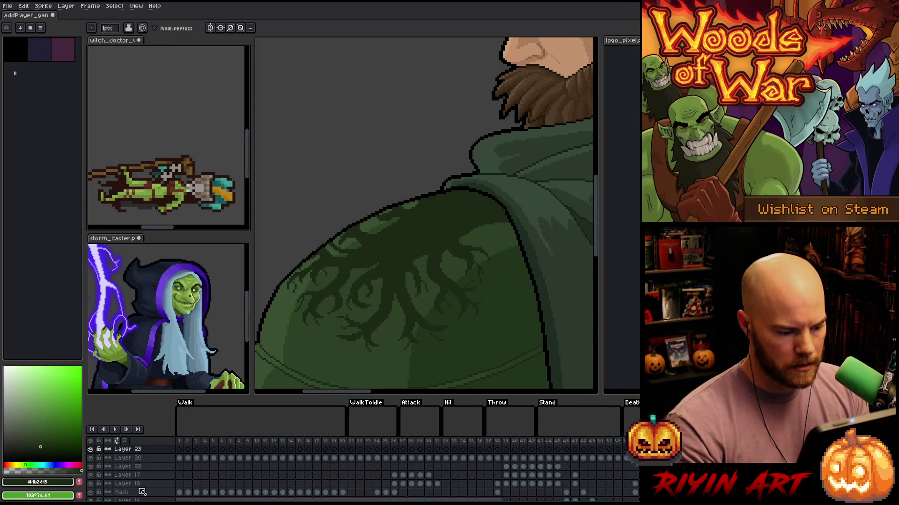
click(198, 444)
key(Return)
click(33, 17)
scroll(428, 226, down, 2)
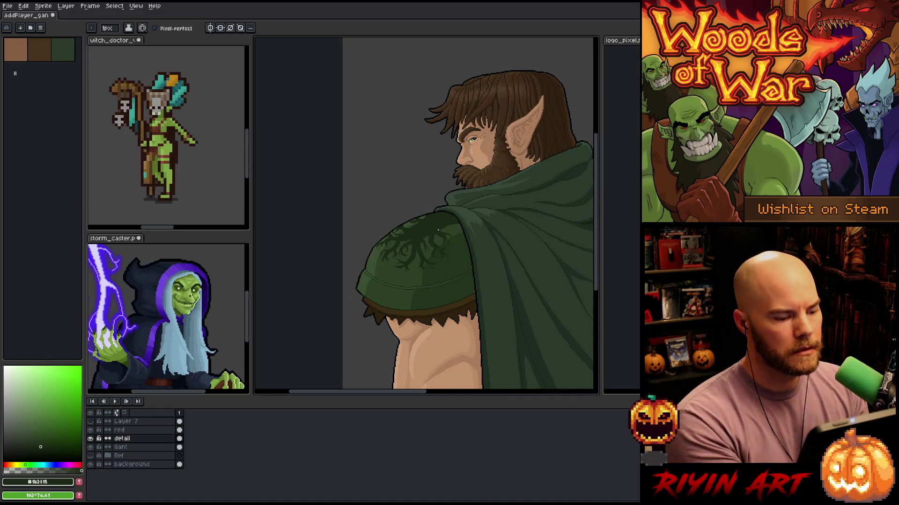
Draw a dark curl ornament with two curved strokes near the band's left end
scroll(438, 230, up, 2)
drag(435, 260, 437, 194)
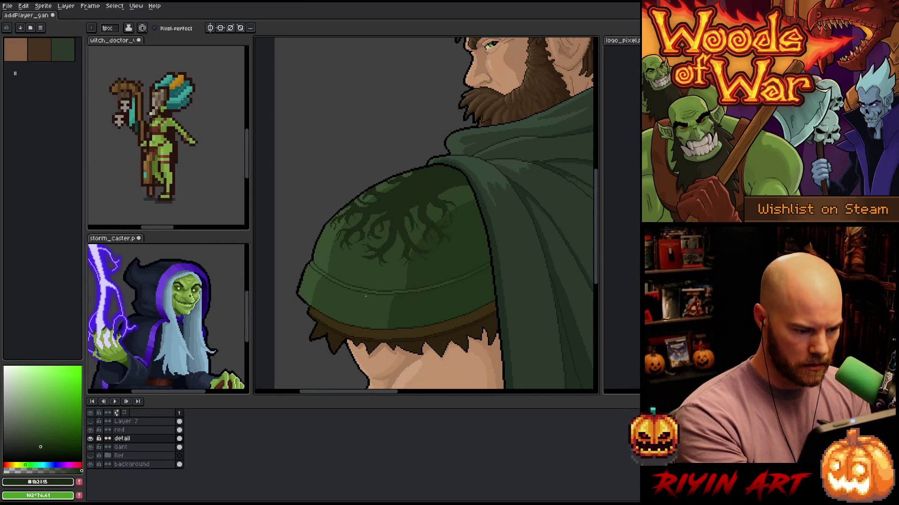
scroll(367, 298, up, 1)
scroll(364, 314, up, 2)
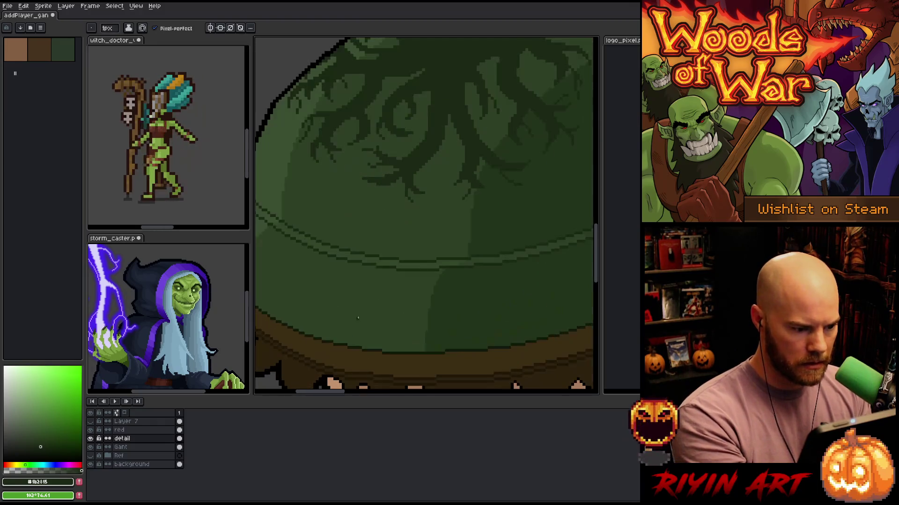
scroll(499, 329, down, 2)
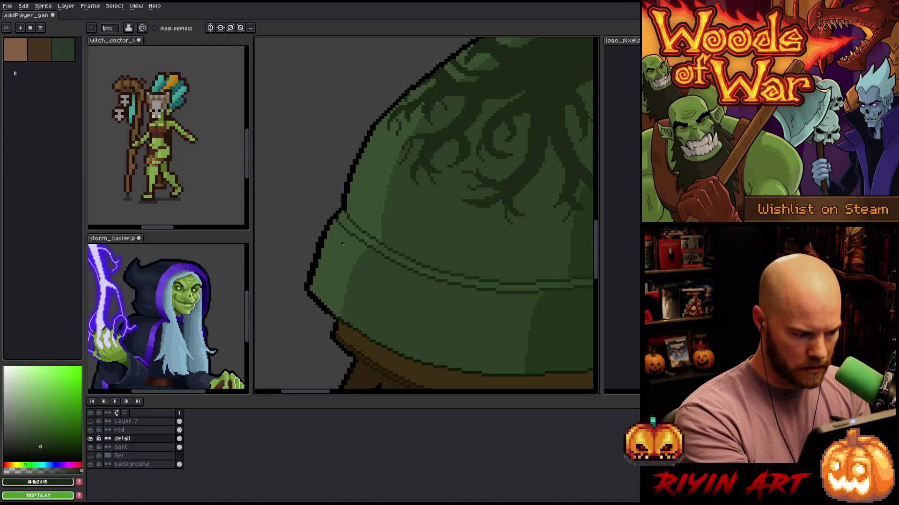
mouse_move(350, 249)
mouse_down()
mouse_move(360, 271)
mouse_move(354, 297)
mouse_move(333, 304)
mouse_move(319, 292)
mouse_up()
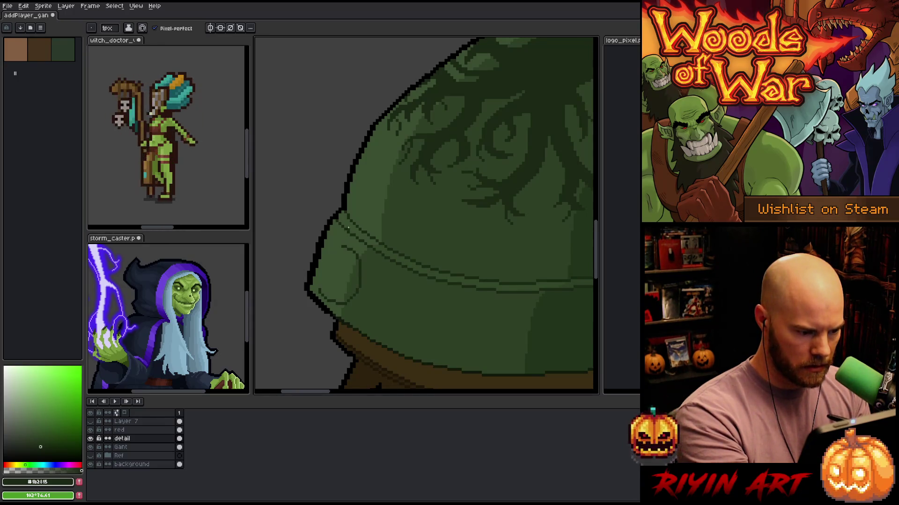
key(q)
mouse_move(371, 285)
mouse_down()
mouse_move(346, 325)
mouse_move(377, 299)
mouse_move(345, 292)
mouse_up()
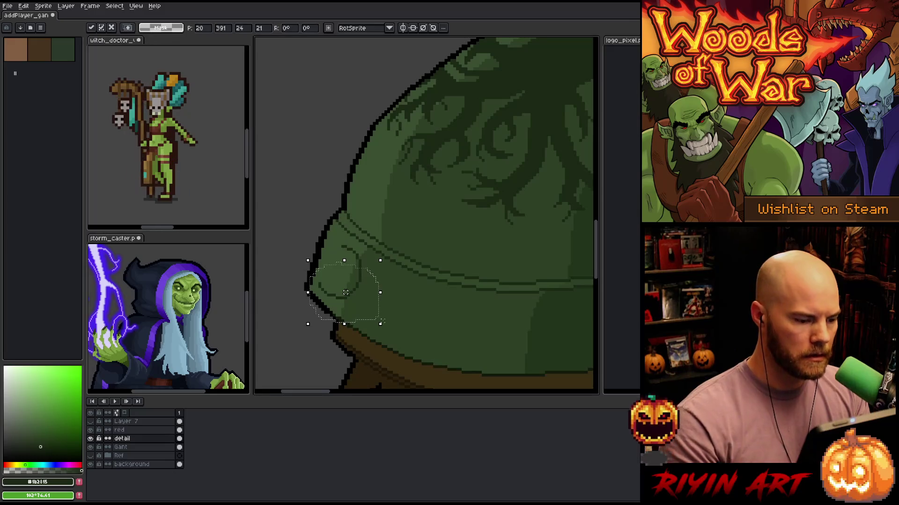
key(ctrl+d)
key(b)
key(e)
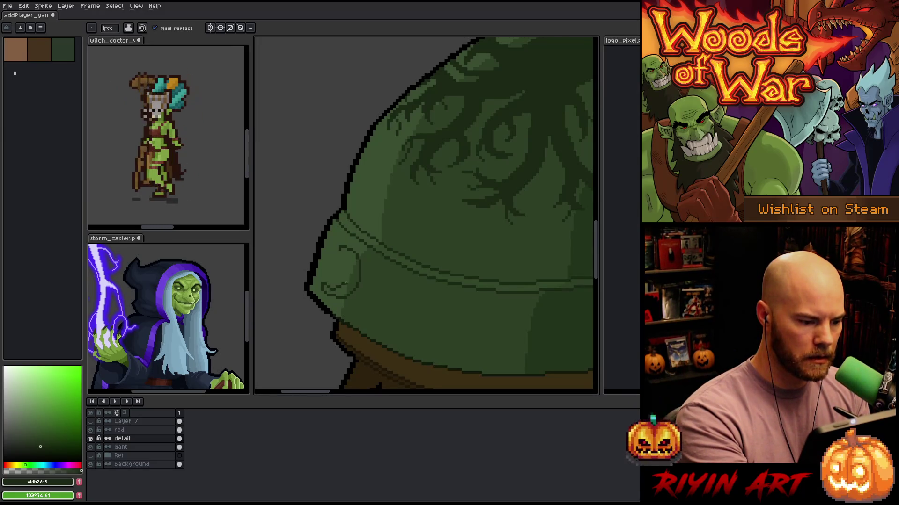
mouse_move(348, 259)
mouse_down()
mouse_move(346, 279)
mouse_move(327, 288)
mouse_up()
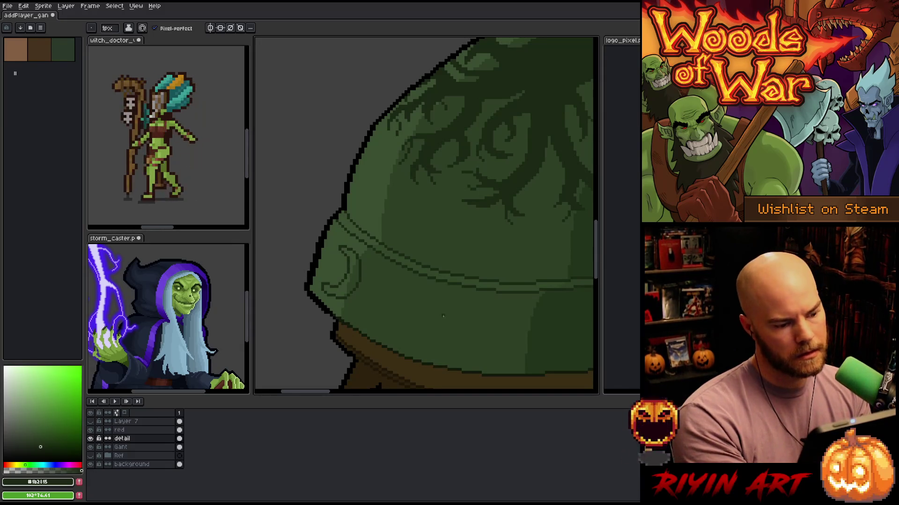
Sample the mid and dark outline greens from the pauldron and zoom out over it
alt+click(340, 288)
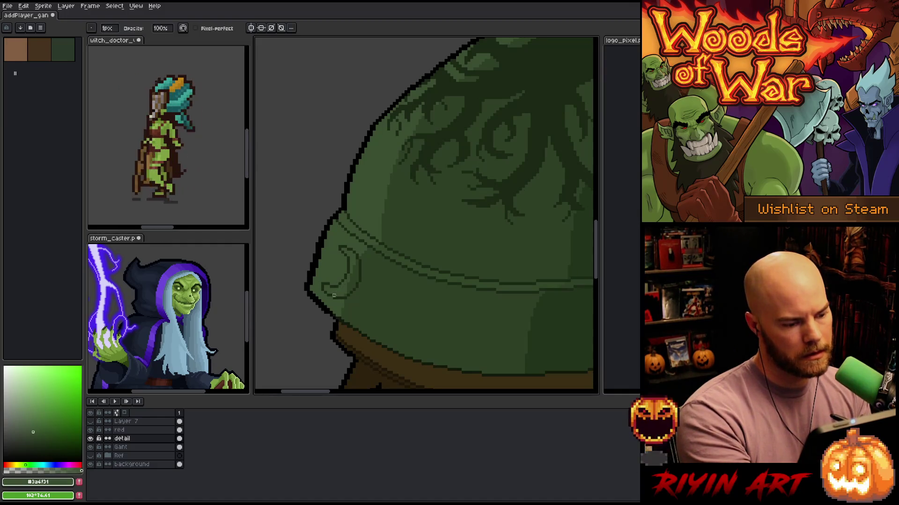
alt+click(363, 261)
mouse_move(460, 353)
mouse_down()
mouse_move(471, 302)
mouse_move(449, 269)
mouse_up()
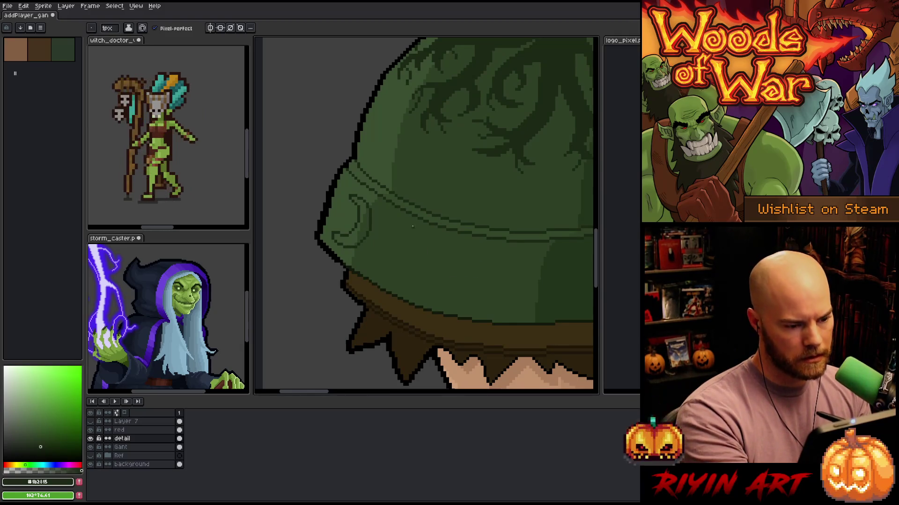
drag(422, 237, 426, 301)
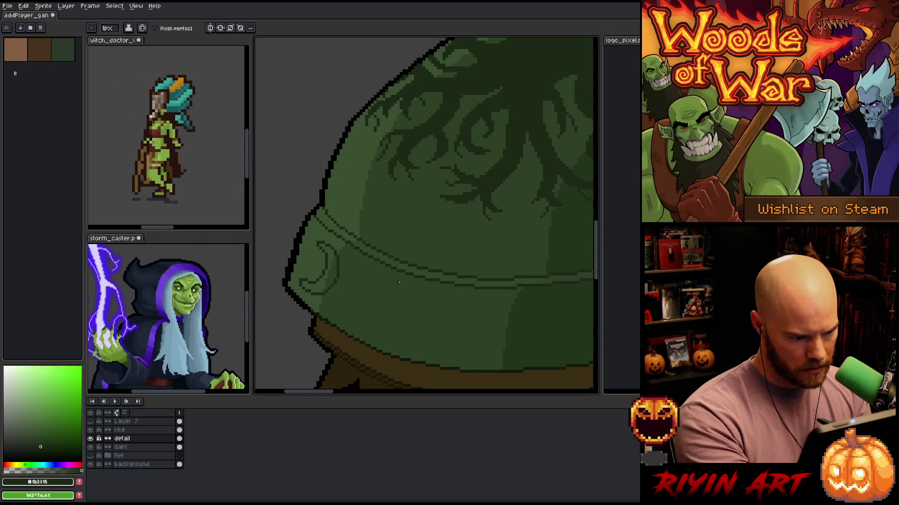
scroll(448, 305, down, 2)
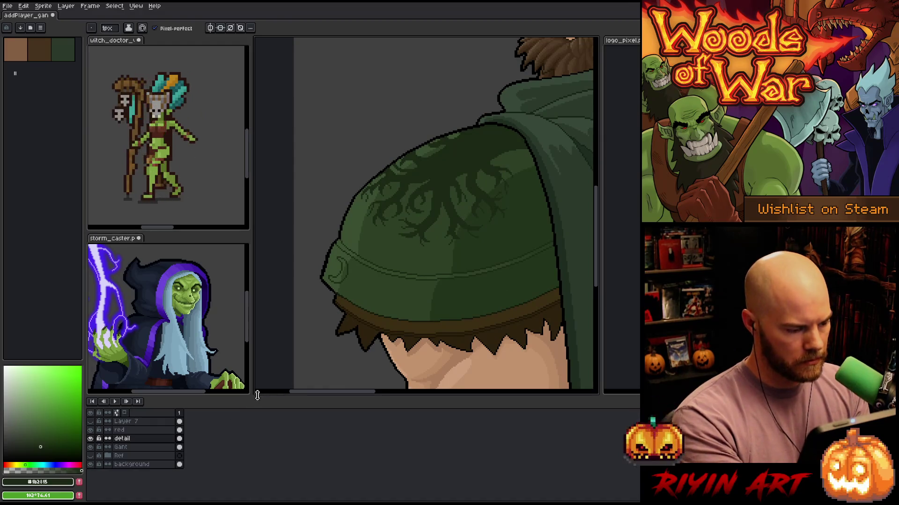
Add a new layer above detail and set the drawing colour to black
key(shift+n)
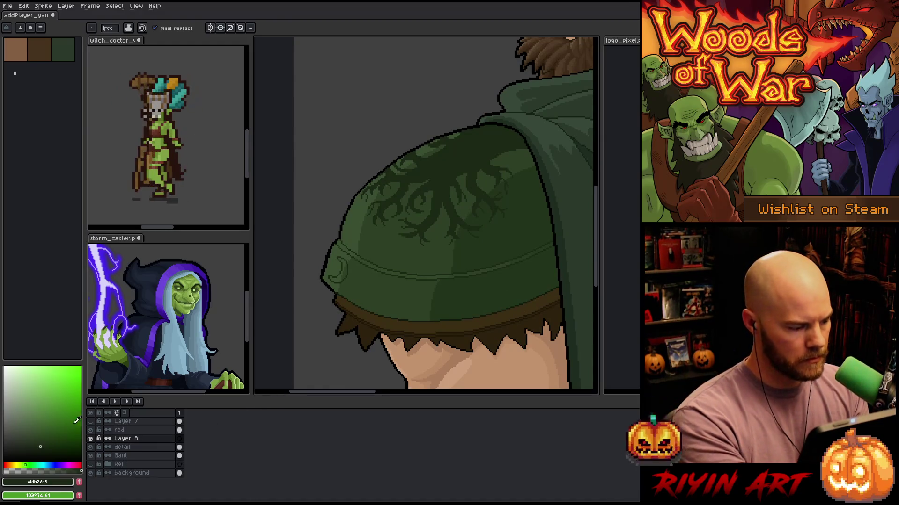
click(40, 406)
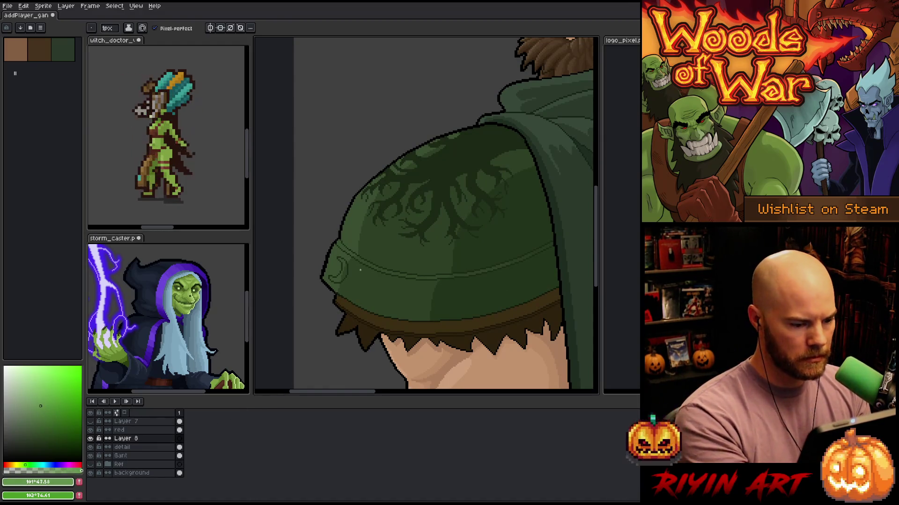
click(3, 418)
drag(363, 254, 342, 317)
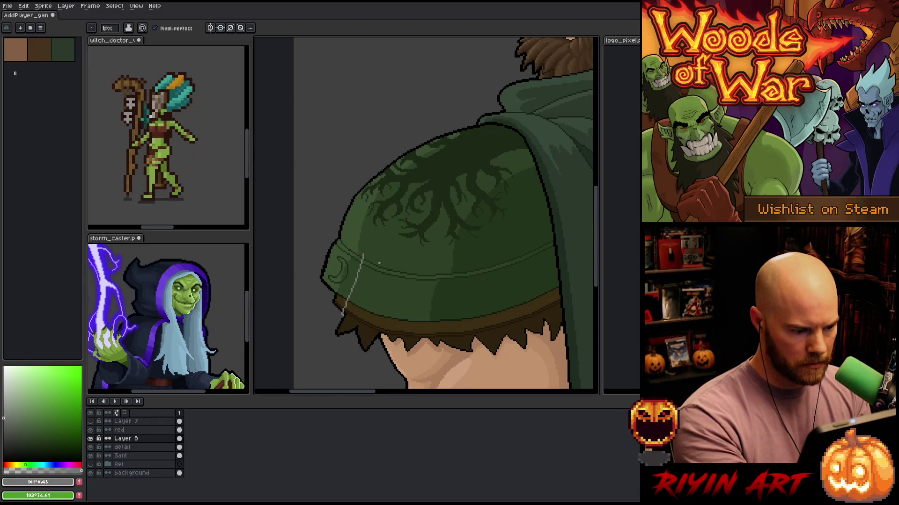
key(ctrl+z)
click(4, 442)
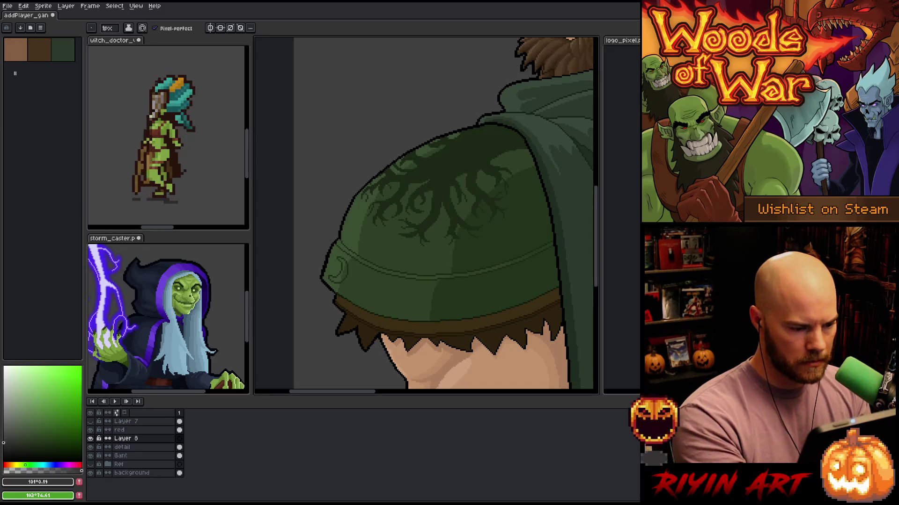
key(ctrl+z)
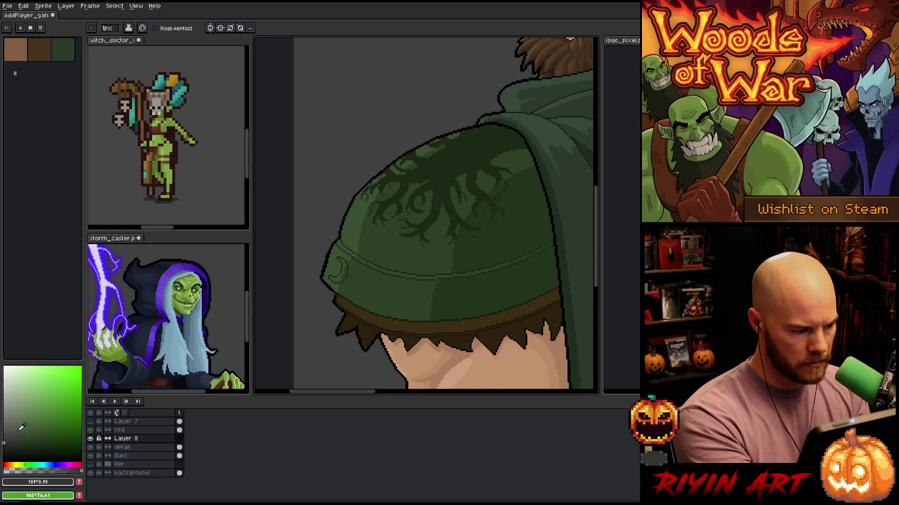
click(3, 462)
Draw four black vertical dividing lines across the pauldron band, redoing misplaced attempts
mouse_move(363, 249)
mouse_down()
mouse_move(334, 325)
mouse_move(339, 318)
mouse_up()
key(ctrl+z)
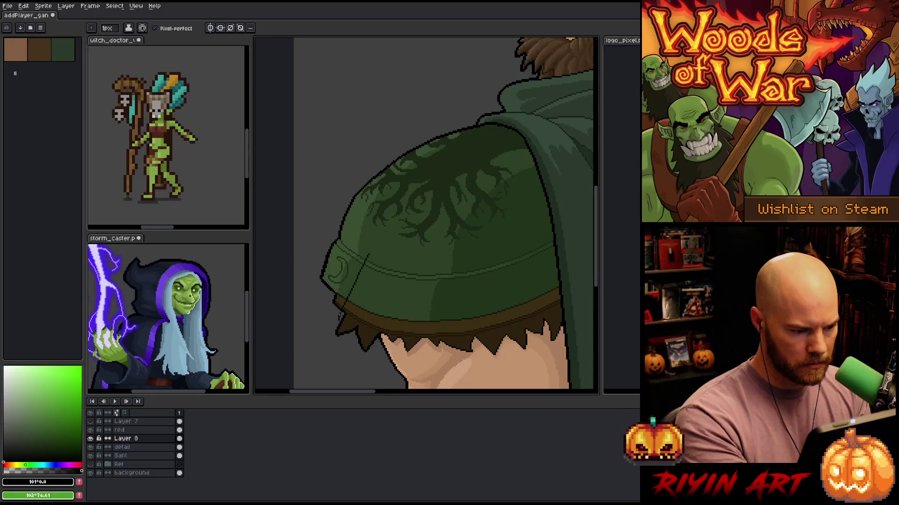
key(ctrl+z)
drag(366, 254, 338, 316)
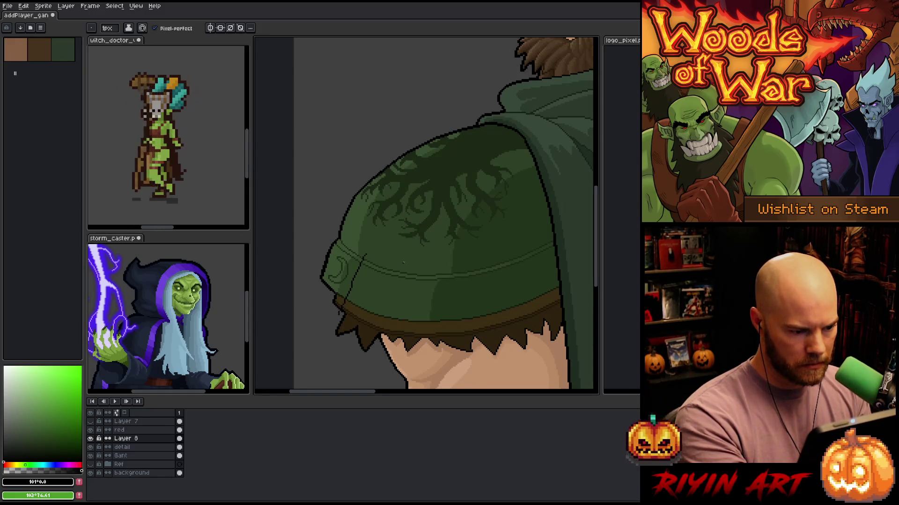
drag(408, 262, 382, 338)
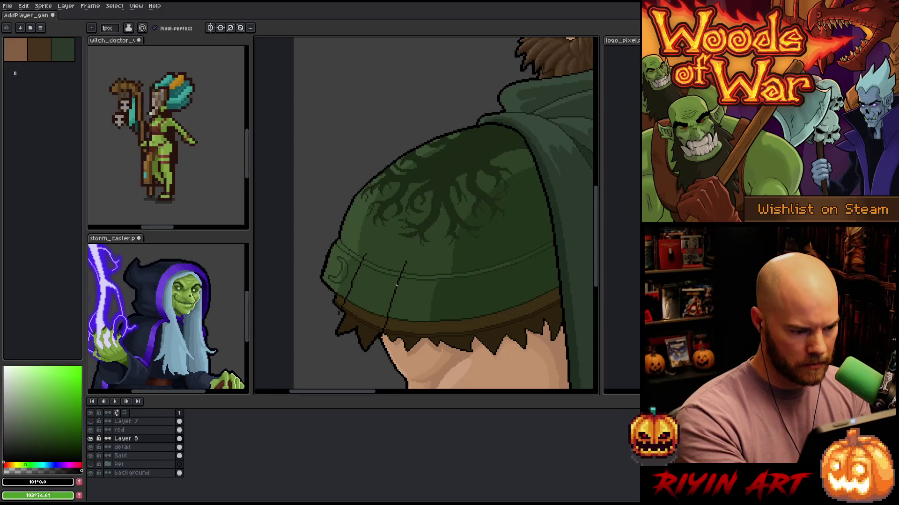
key(ctrl+z)
drag(399, 260, 373, 333)
key(ctrl+z)
drag(400, 262, 376, 333)
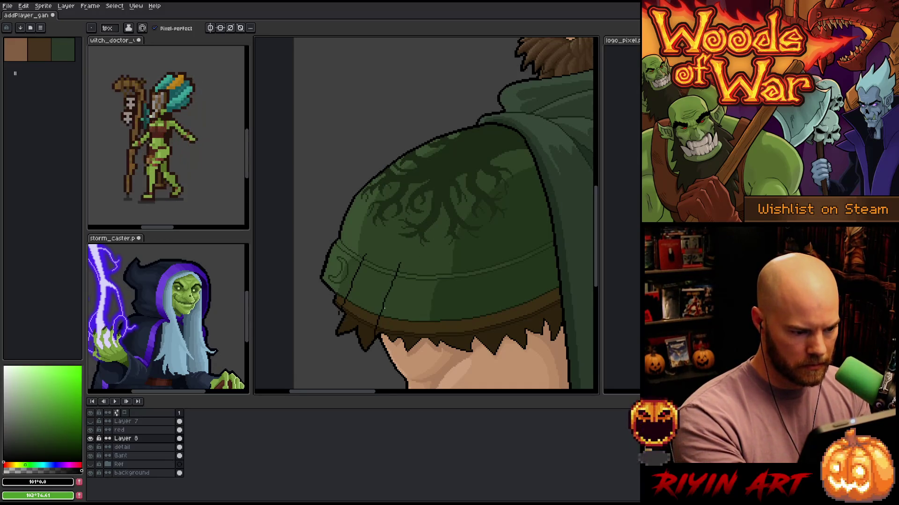
drag(438, 265, 432, 344)
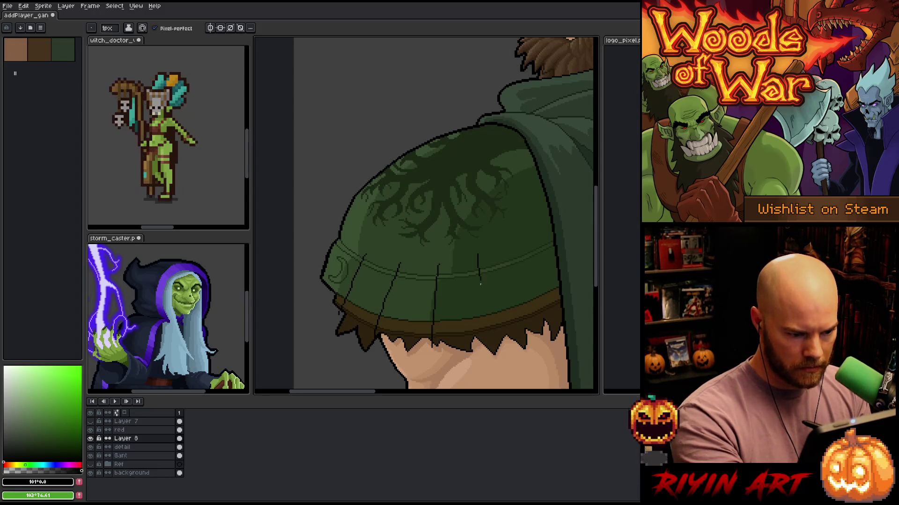
drag(478, 270, 492, 346)
key(ctrl+z)
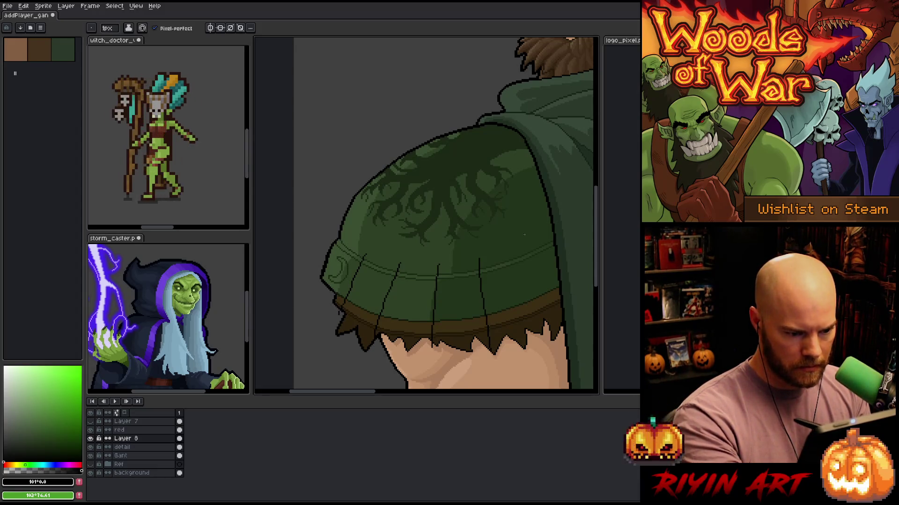
drag(520, 256, 545, 342)
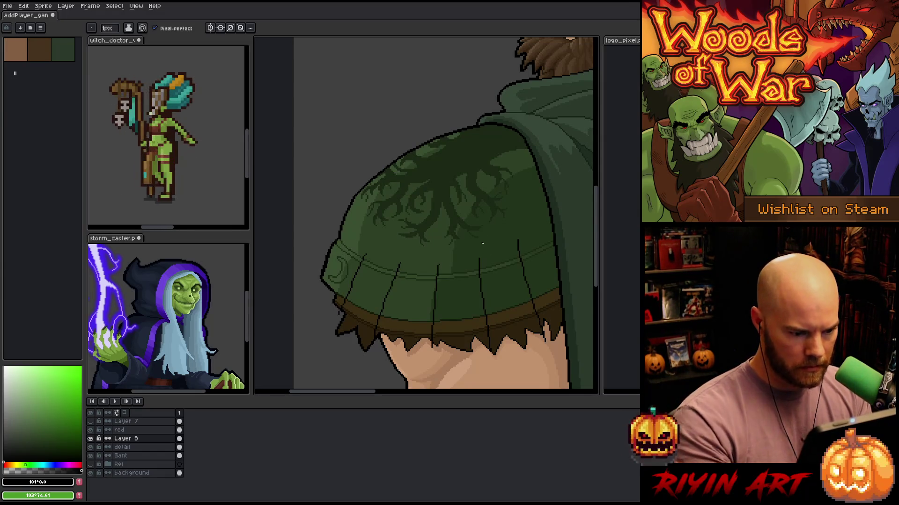
Lasso the newest dividing line, nudge it 3 px left, then select the detail layer
key(q)
mouse_move(445, 243)
mouse_down()
mouse_move(447, 356)
mouse_move(426, 253)
mouse_up()
key(Left)
key(ctrl+d)
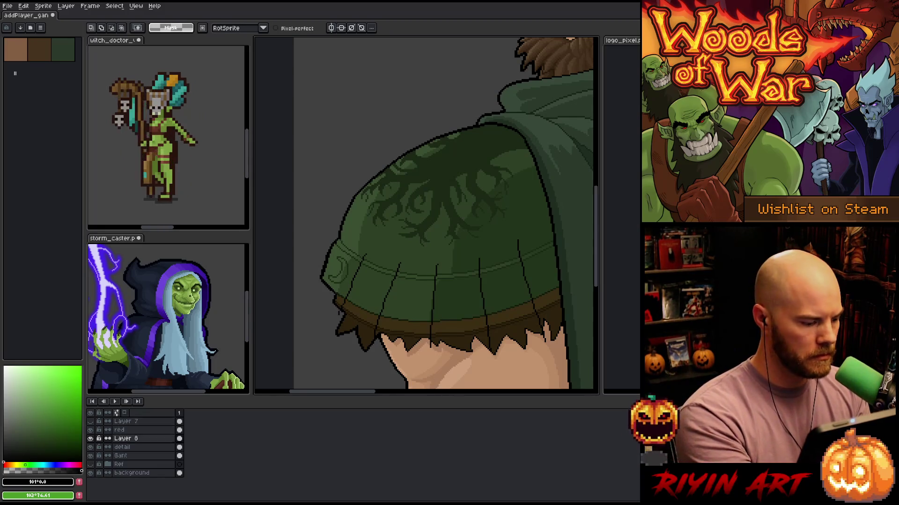
click(122, 447)
scroll(369, 274, up, 2)
scroll(368, 275, up, 1)
Sample the dark green and draw a curl ornament in the next band section
key(b)
scroll(395, 263, up, 1)
alt+click(373, 174)
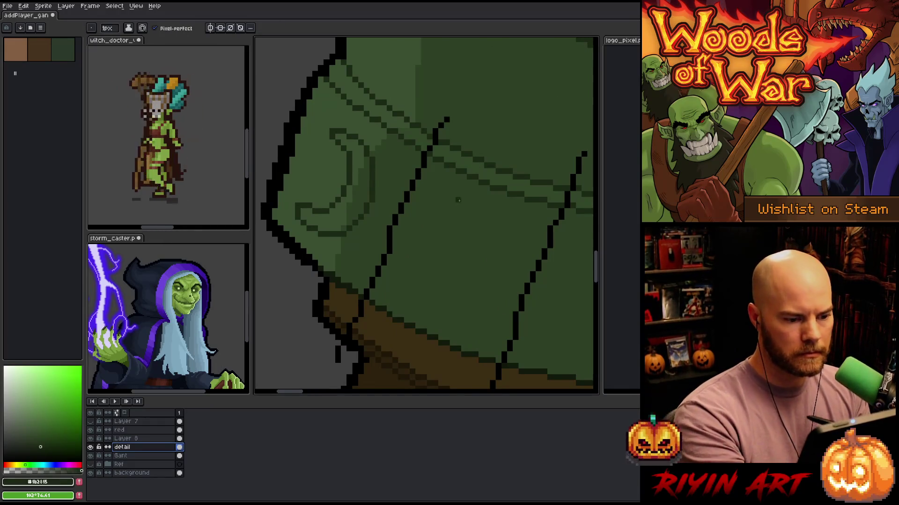
mouse_move(458, 194)
mouse_down()
mouse_move(505, 237)
mouse_move(480, 305)
mouse_move(416, 302)
mouse_up()
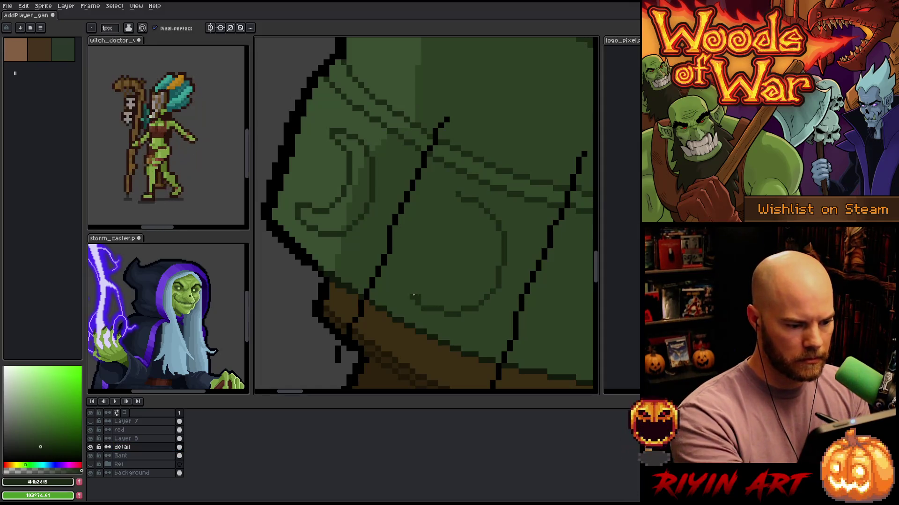
mouse_move(452, 197)
mouse_down()
mouse_move(466, 220)
mouse_move(464, 259)
mouse_move(412, 288)
mouse_up()
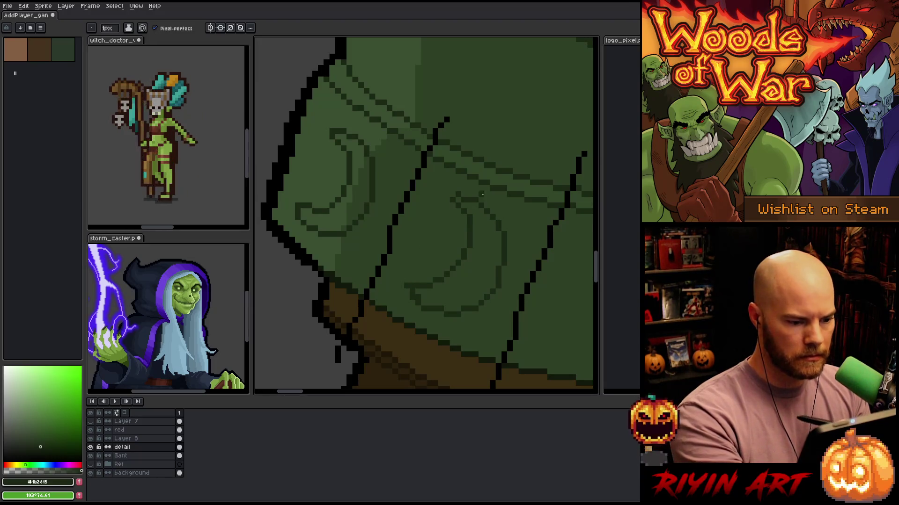
Refine the curl's pixels by alternating Pencil and Eraser
key(e)
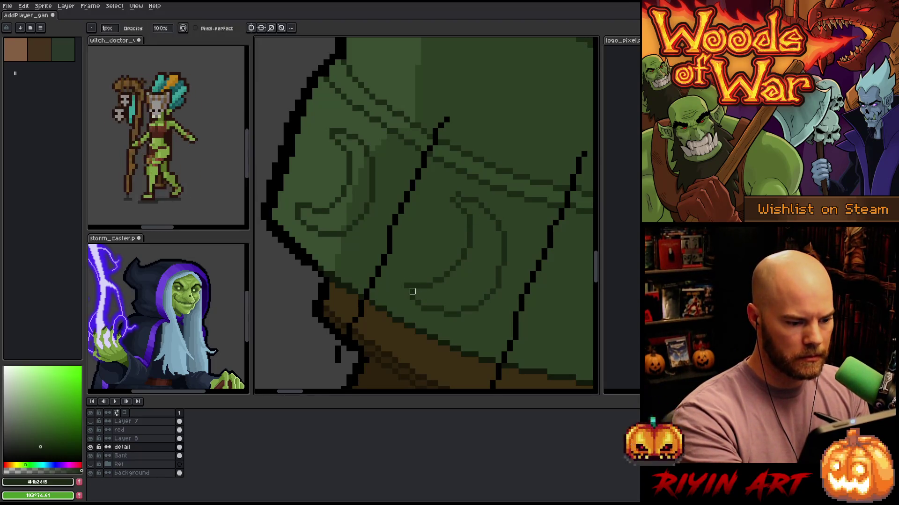
key(b)
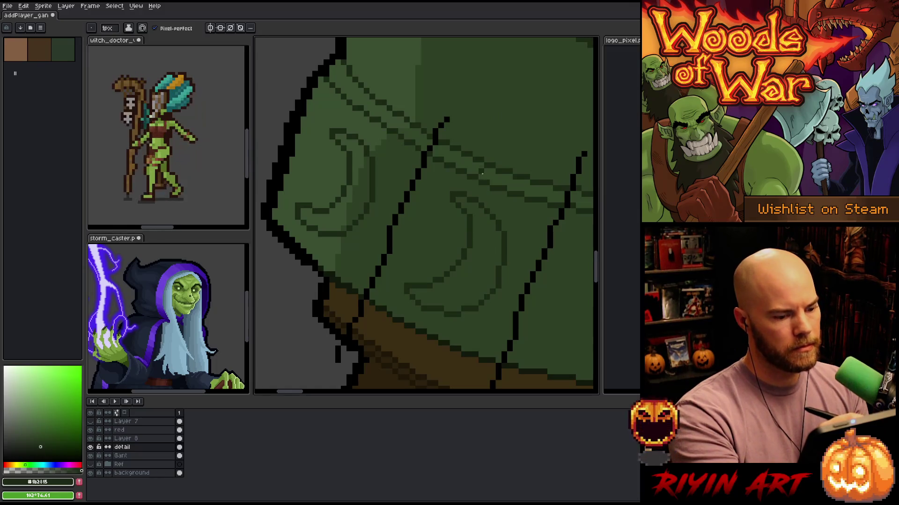
key(e)
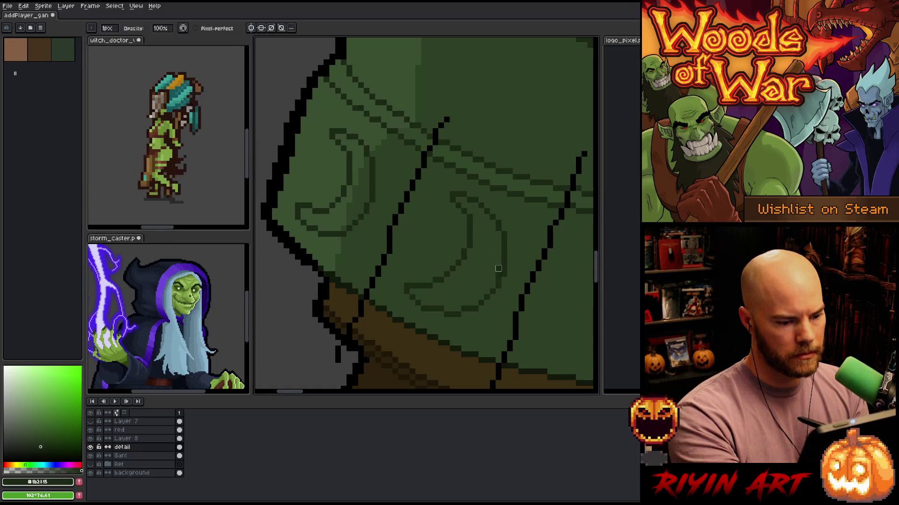
key(b)
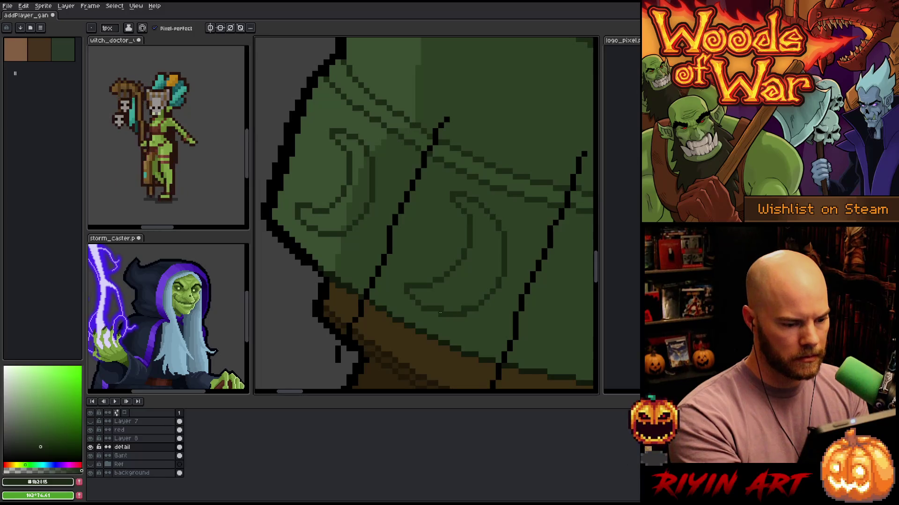
key(e)
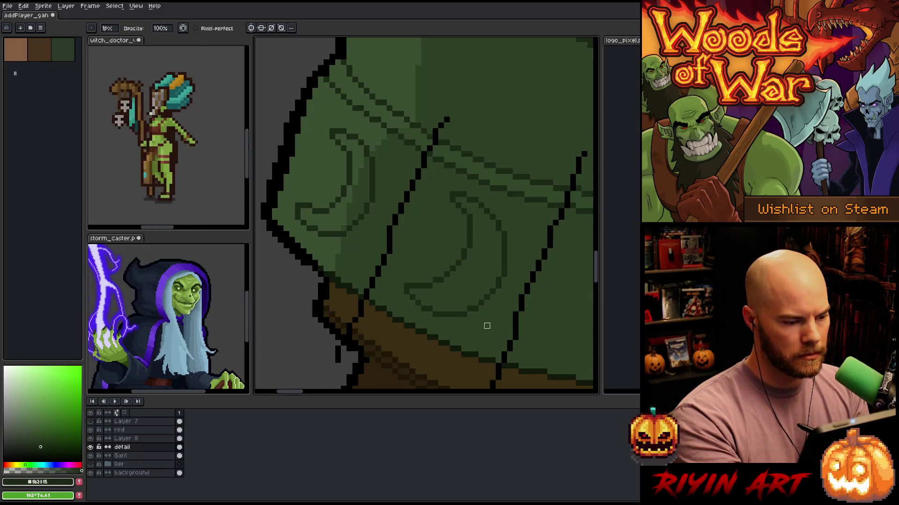
key(e)
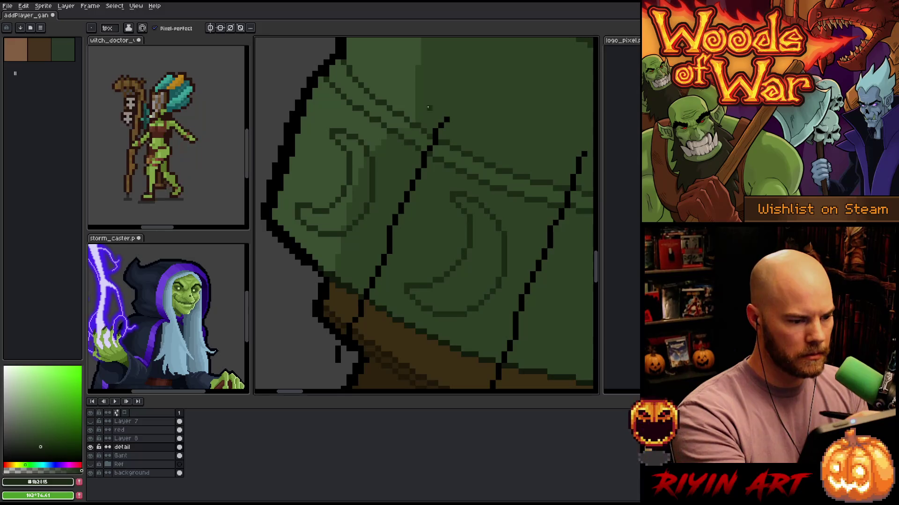
key(b)
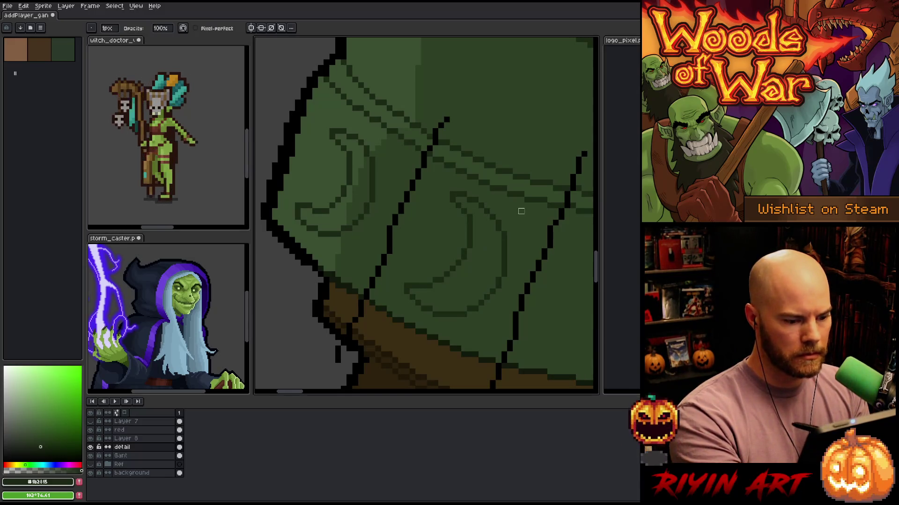
key(e)
key(b)
key(e)
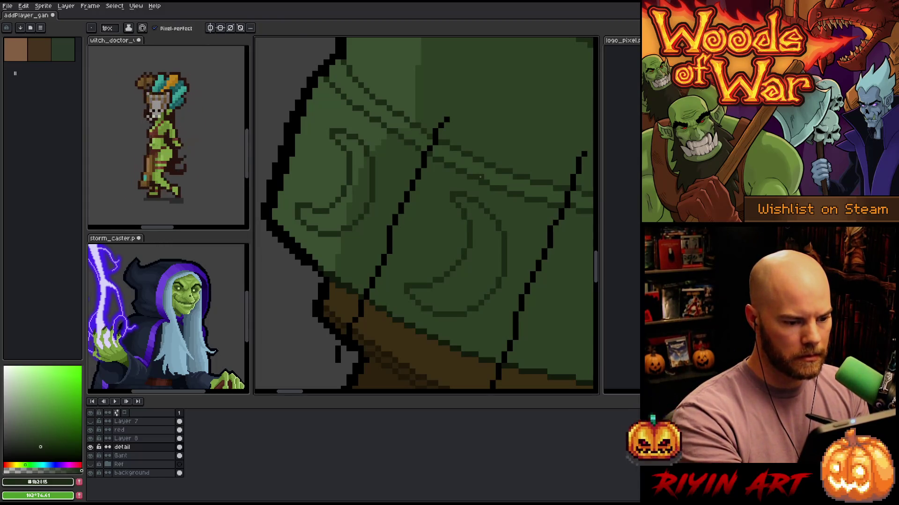
Bring the next band section into view and draw a spiral curving down between the seams
key(h)
drag(515, 323, 410, 287)
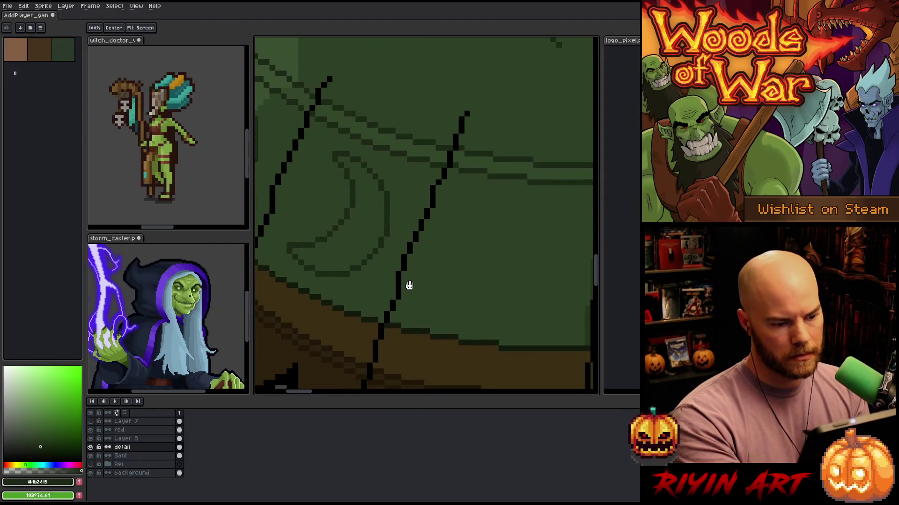
mouse_move(480, 272)
mouse_down()
mouse_move(568, 296)
mouse_move(507, 310)
mouse_move(487, 301)
mouse_move(529, 220)
mouse_move(490, 195)
mouse_up()
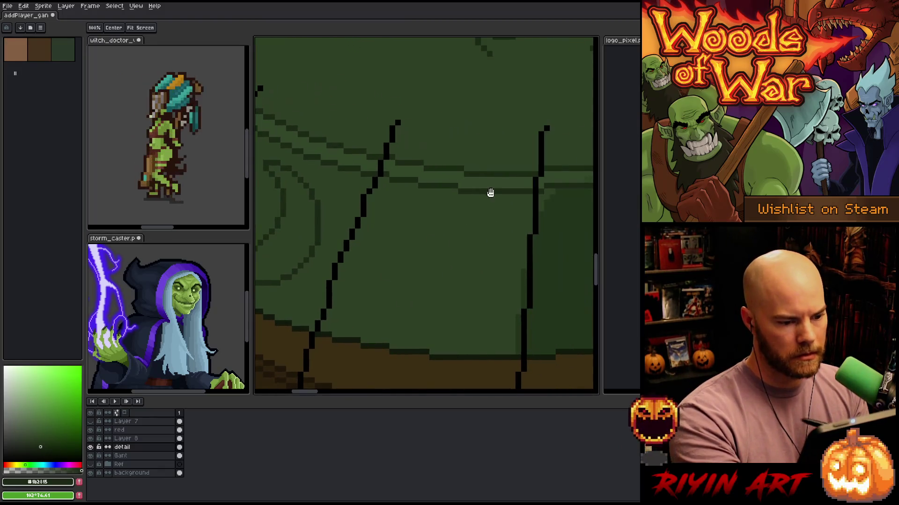
key(b)
mouse_move(448, 230)
mouse_down()
mouse_move(485, 230)
mouse_move(465, 209)
mouse_move(522, 234)
mouse_move(516, 303)
mouse_move(453, 323)
mouse_move(425, 312)
mouse_move(414, 288)
mouse_move(460, 293)
mouse_move(467, 241)
mouse_move(431, 233)
mouse_move(472, 203)
mouse_up()
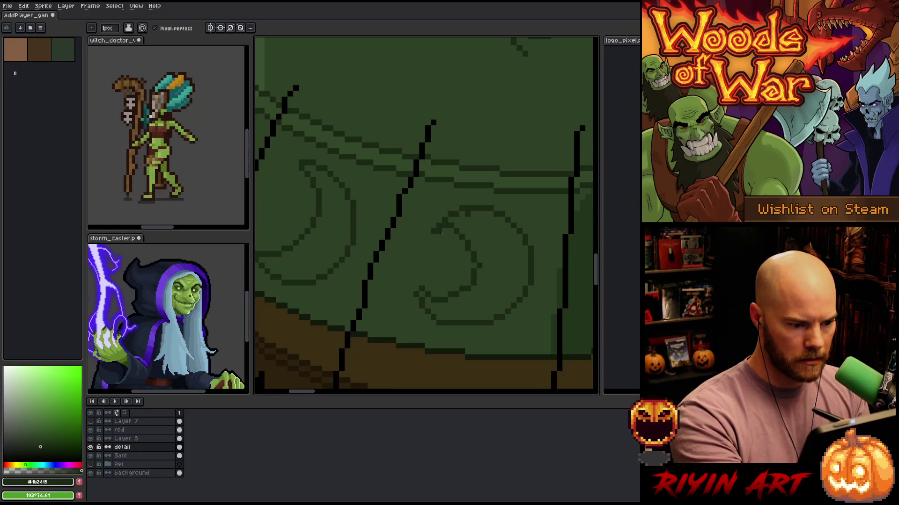
key(e)
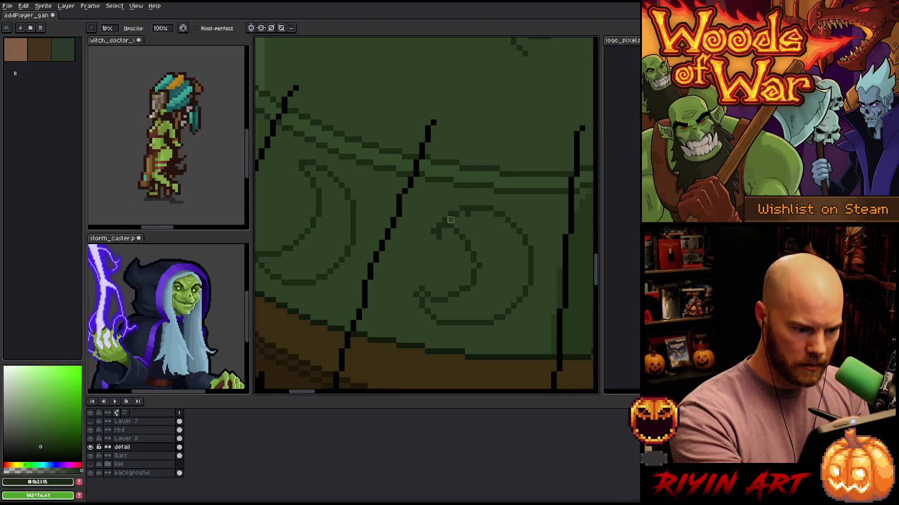
key(b)
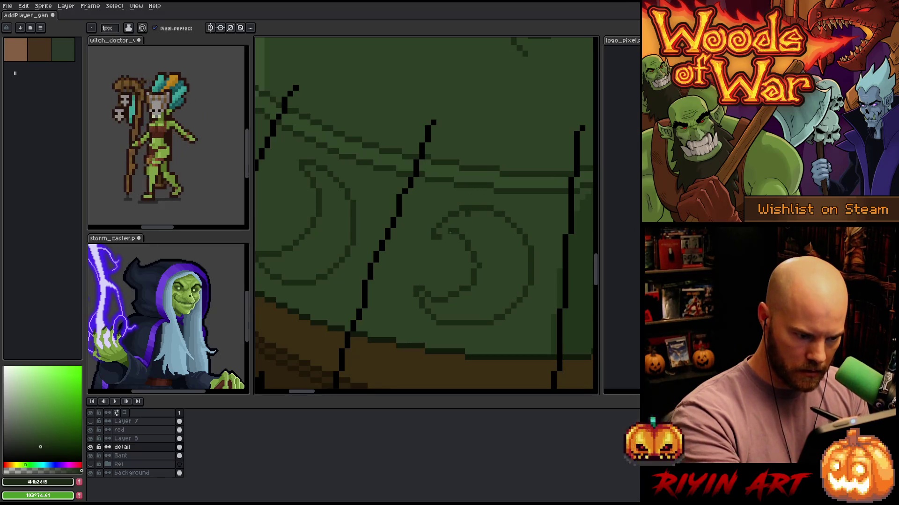
drag(461, 229, 477, 264)
Clean up stray pixels on the spiral with Pencil and Eraser, recentring the view
key(e)
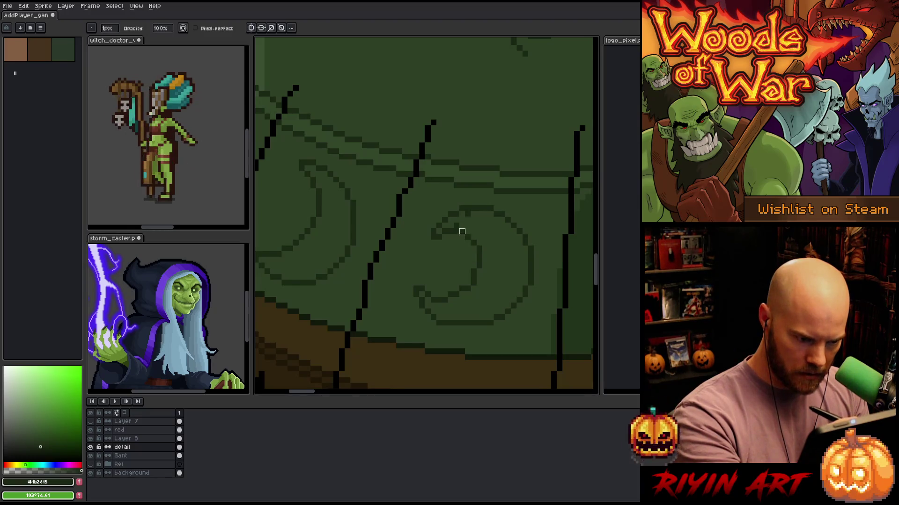
key(b)
key(e)
key(b)
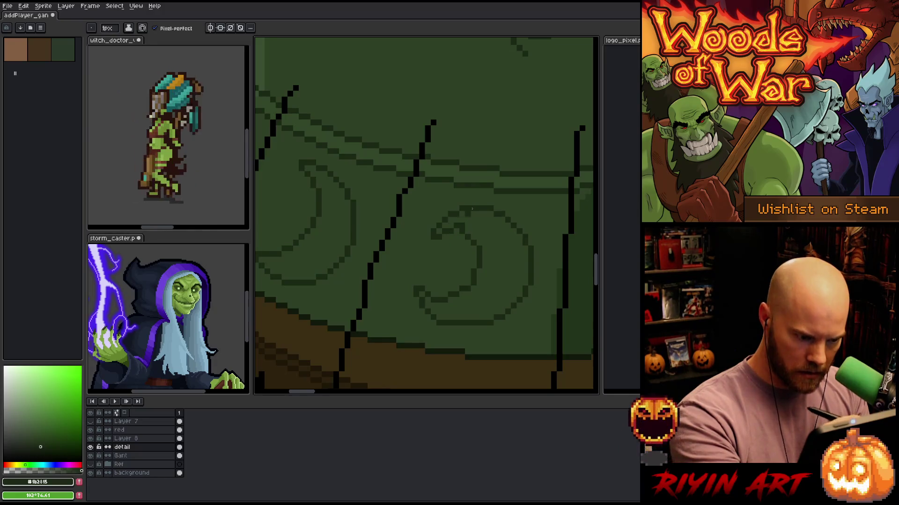
key(e)
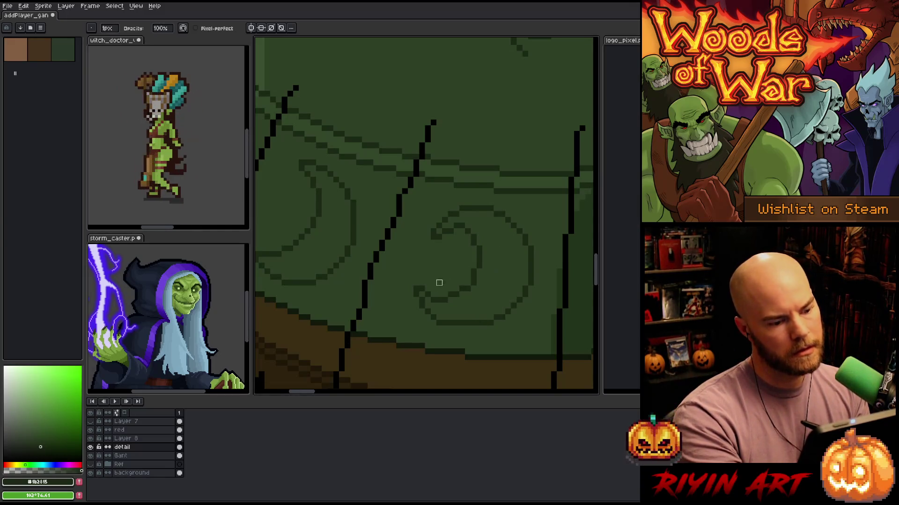
key(b)
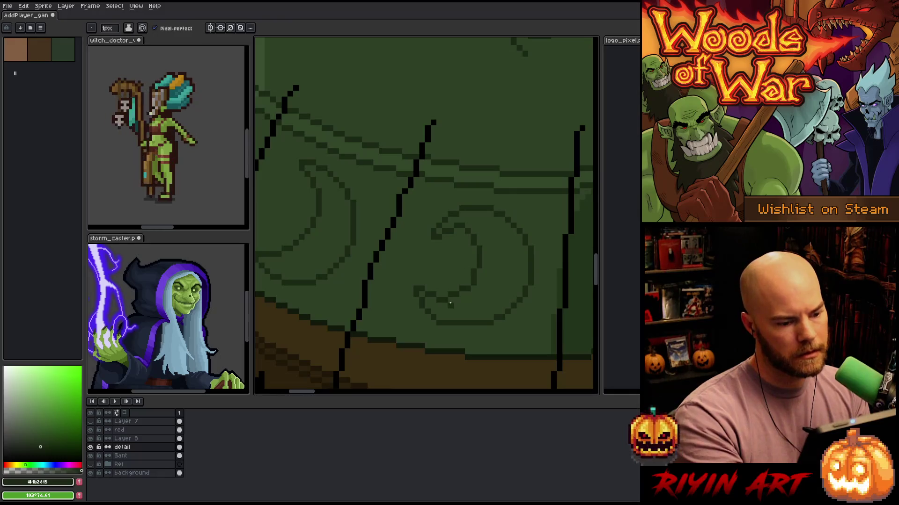
key(e)
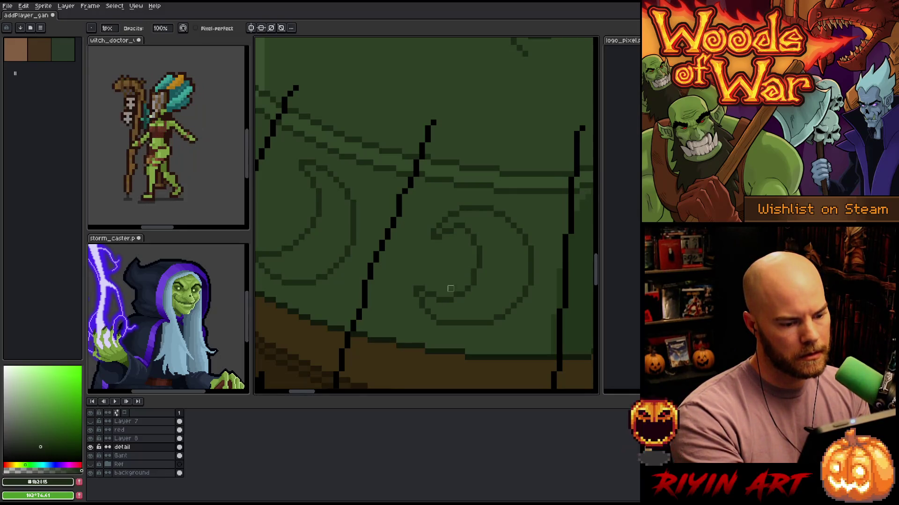
drag(565, 265, 541, 265)
key(b)
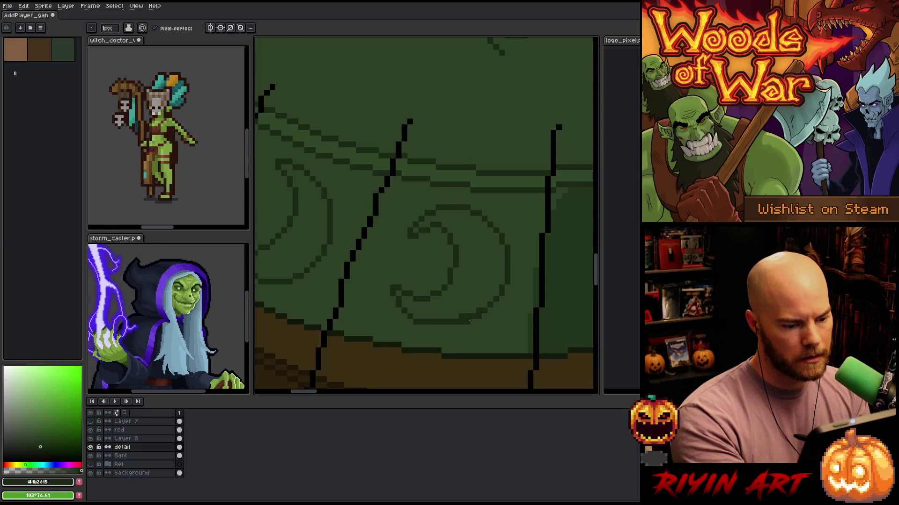
key(e)
key(b)
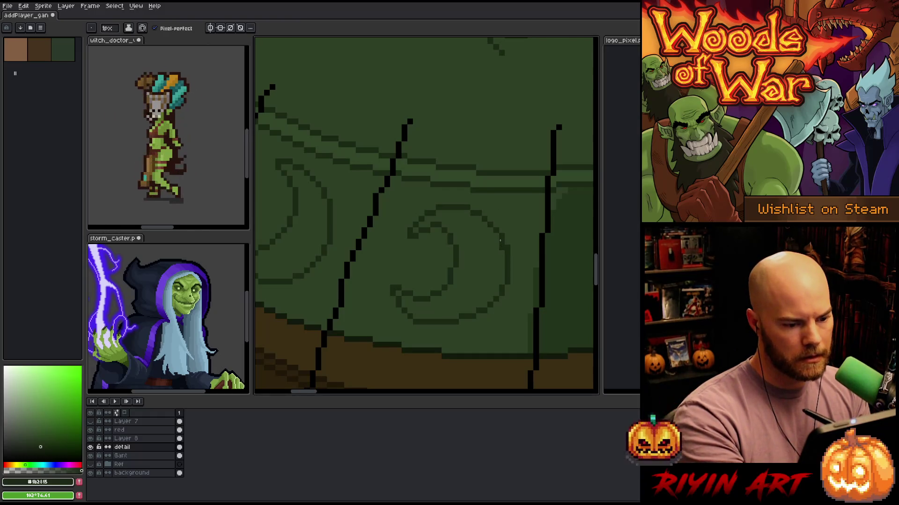
key(e)
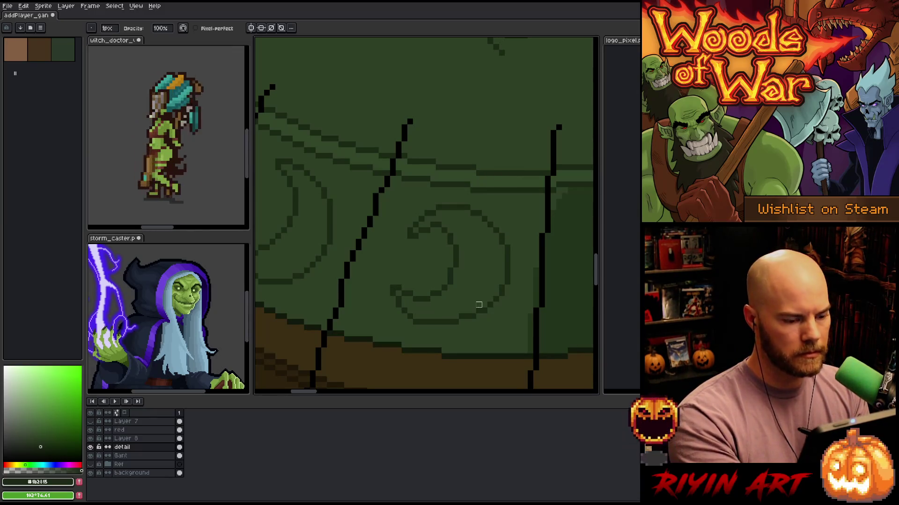
Lasso the spiral's lower curl, deselect, and touch up its final pixels
key(q)
mouse_move(412, 272)
mouse_down()
mouse_move(424, 312)
mouse_move(388, 257)
mouse_up()
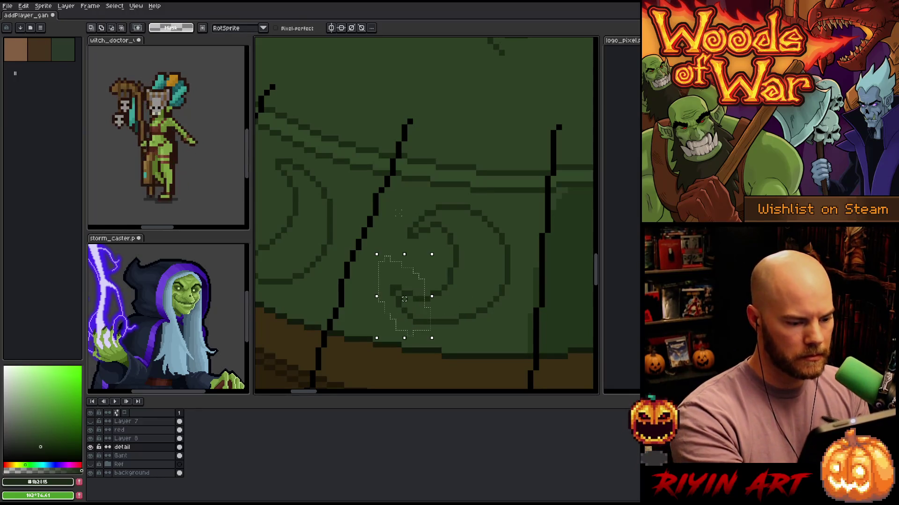
key(ctrl+d)
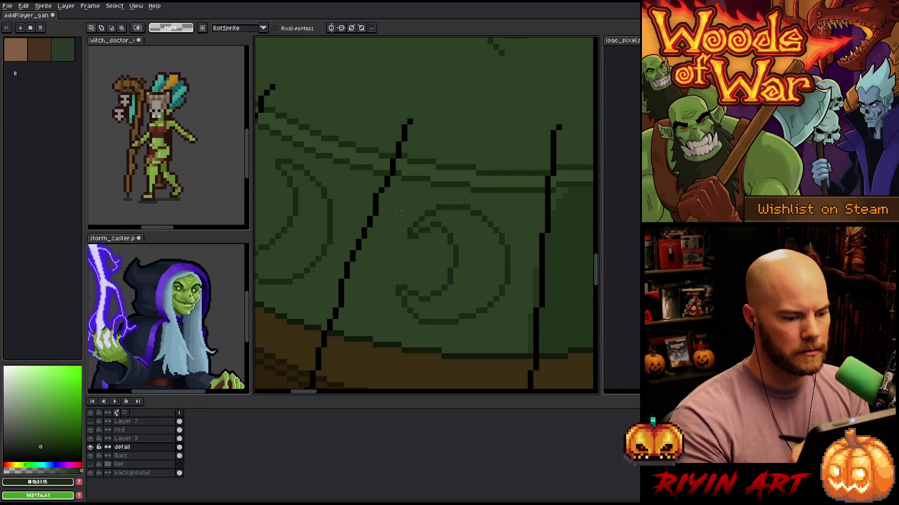
scroll(486, 308, down, 3)
scroll(488, 311, up, 4)
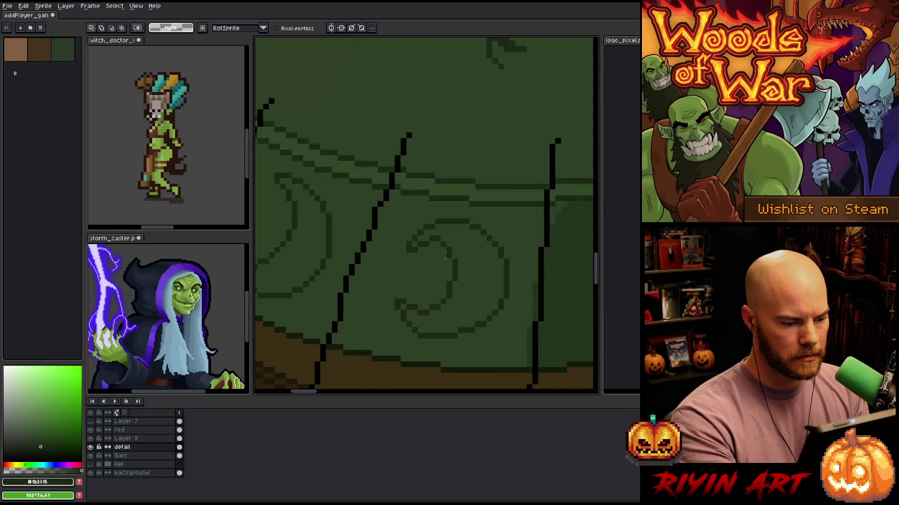
key(b)
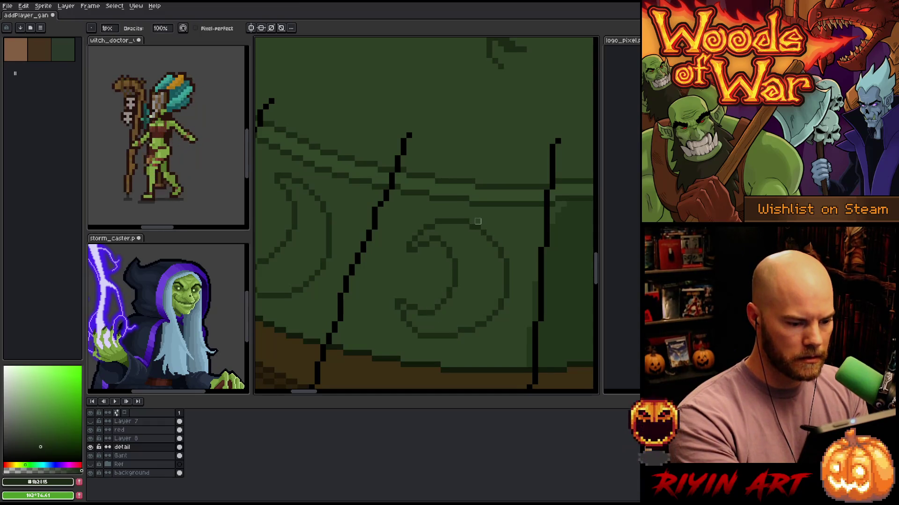
key(e)
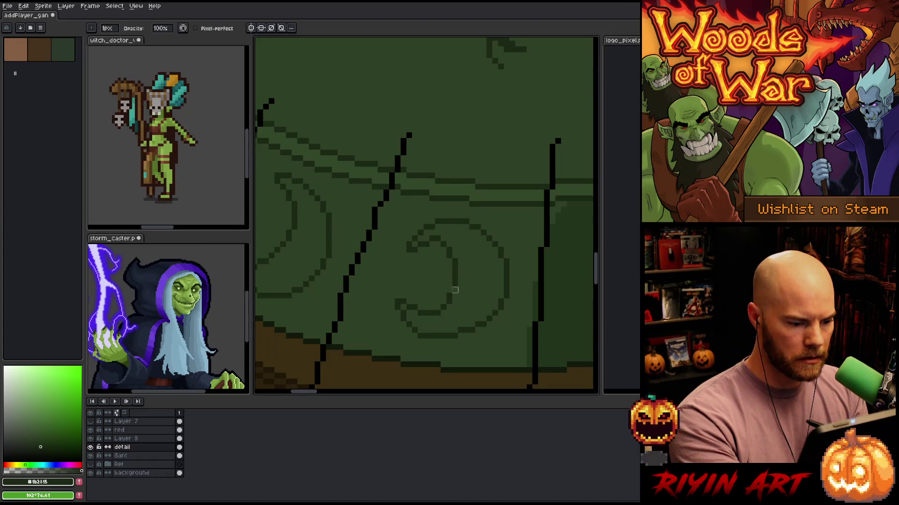
key(b)
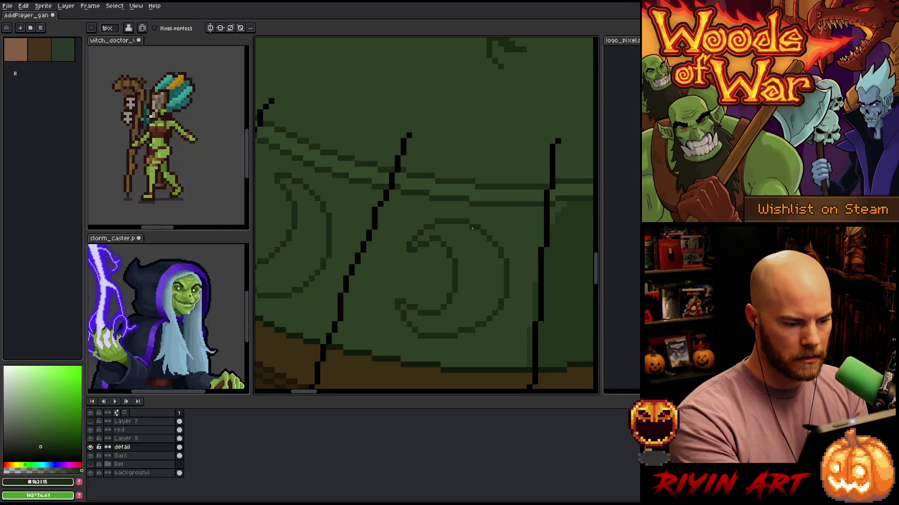
scroll(479, 301, down, 4)
Lasso the spiral's lower curl and nudge it one pixel to the right
scroll(442, 309, up, 4)
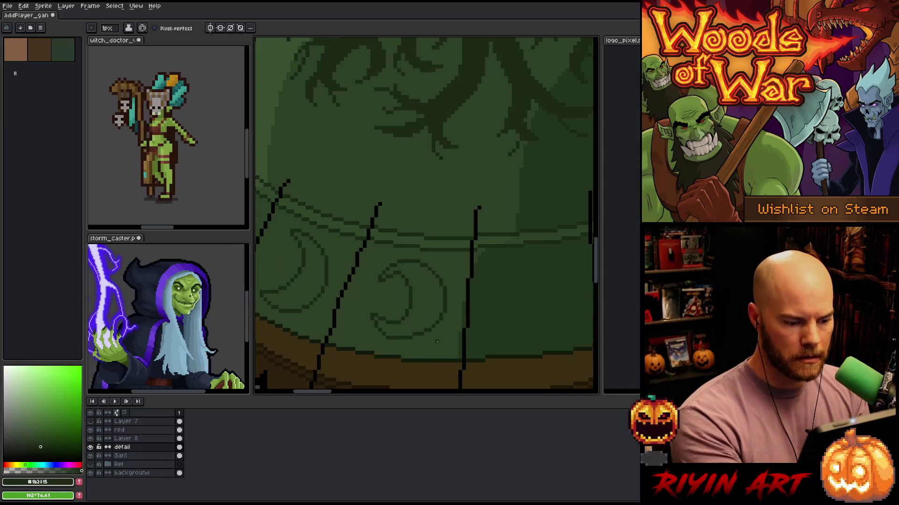
key(q)
mouse_move(437, 343)
mouse_down()
mouse_move(427, 327)
mouse_move(401, 327)
mouse_up()
key(Right)
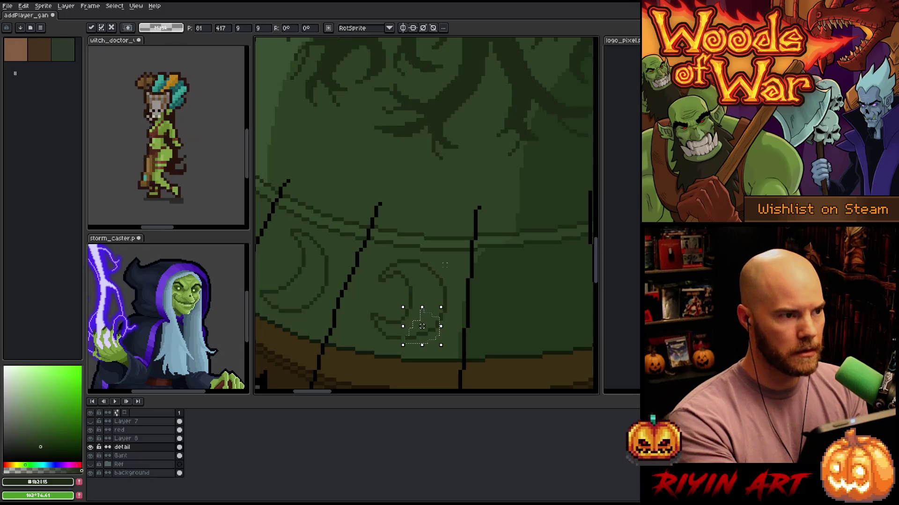
key(Return)
key(ctrl+d)
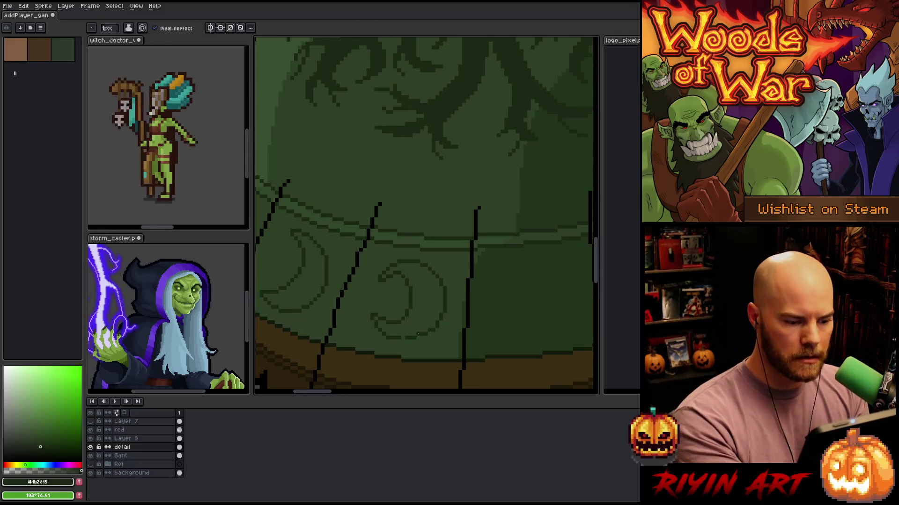
Select the spiral's lower-left tail and correct its pixels with Pencil and Eraser
key(b)
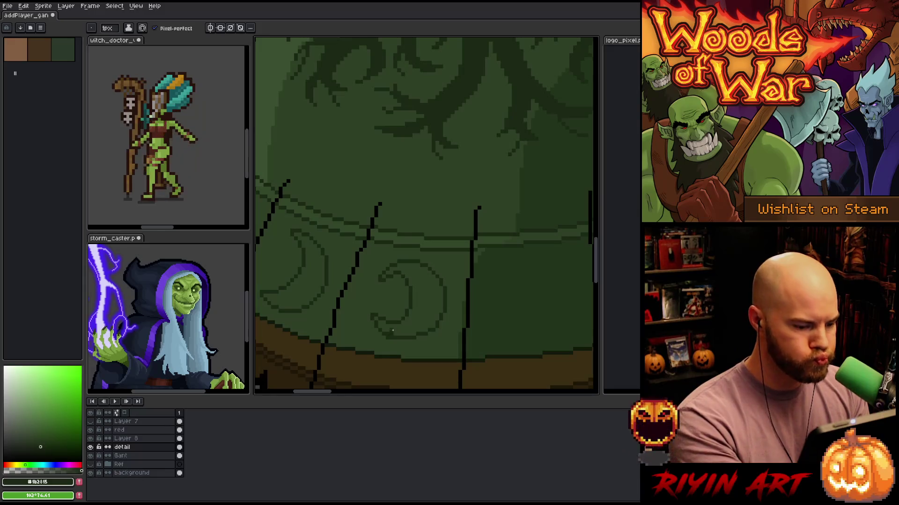
key(e)
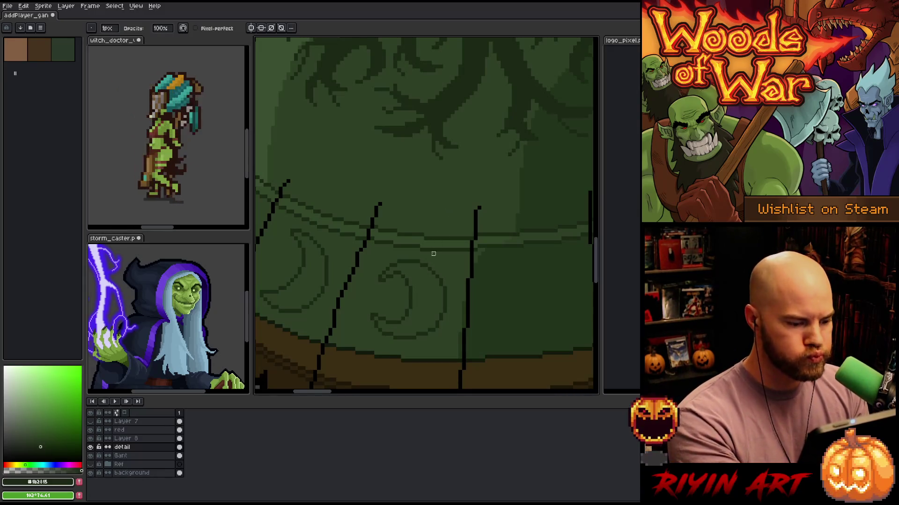
key(q)
mouse_move(420, 298)
mouse_down()
mouse_move(382, 303)
mouse_move(415, 320)
mouse_up()
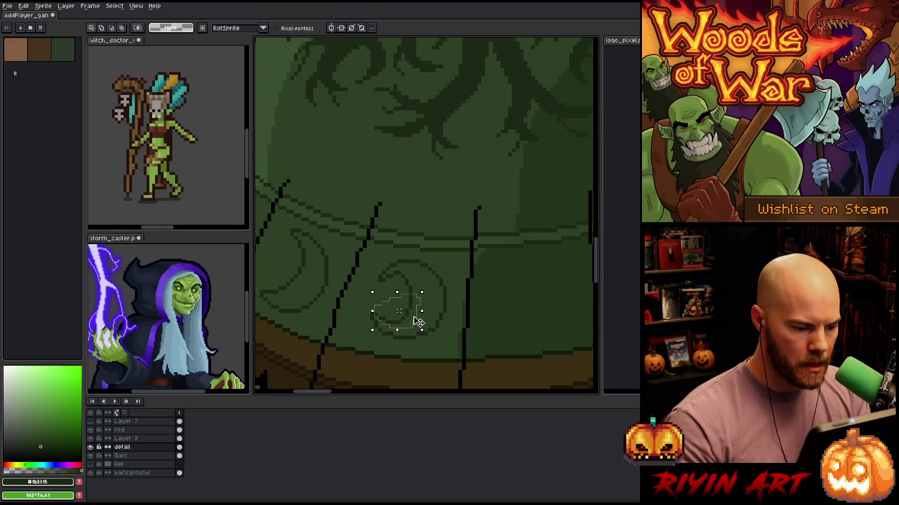
key(b)
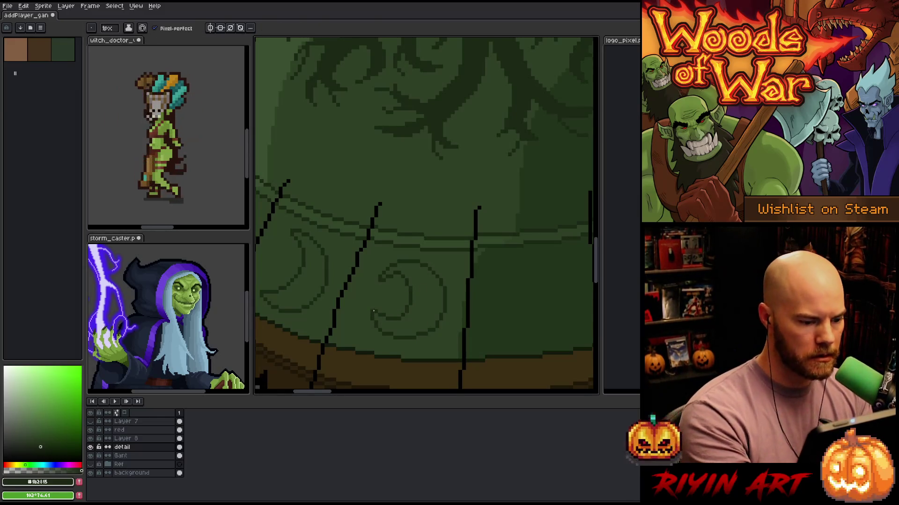
key(e)
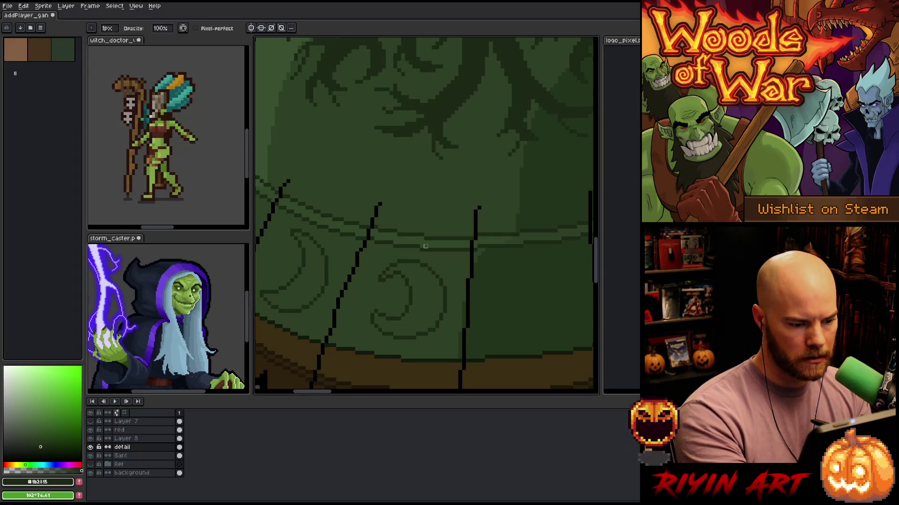
key(b)
key(e)
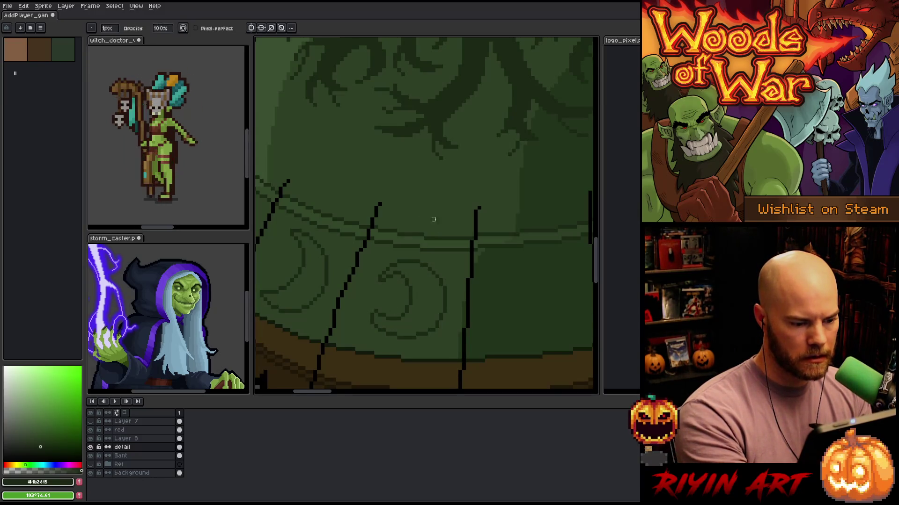
key(b)
key(e)
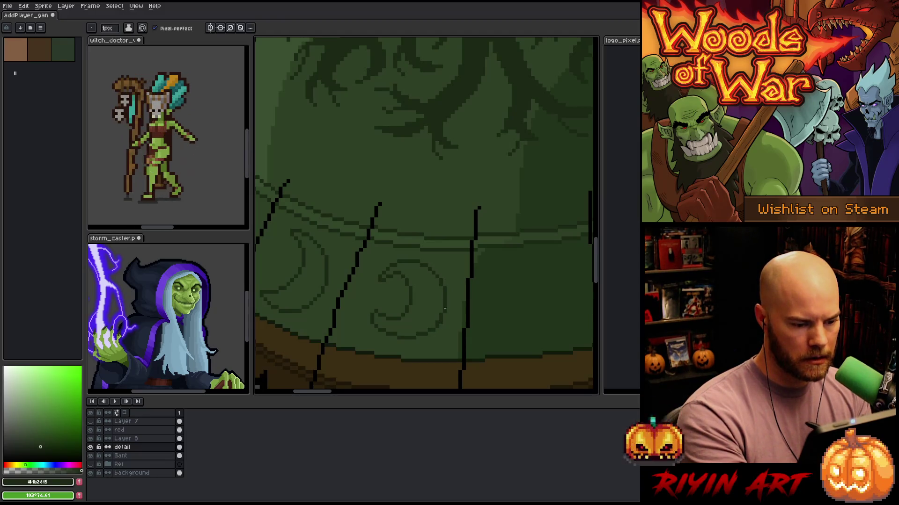
key(b)
key(e)
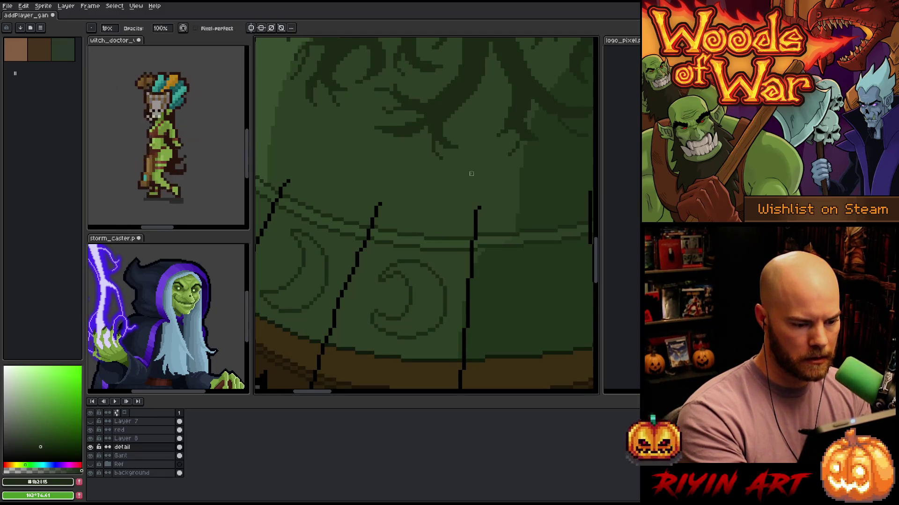
Lasso the middle curl ornament and shift its position with a transform
key(q)
mouse_move(380, 262)
mouse_down()
mouse_move(456, 317)
mouse_move(369, 281)
mouse_up()
key(ctrl+t)
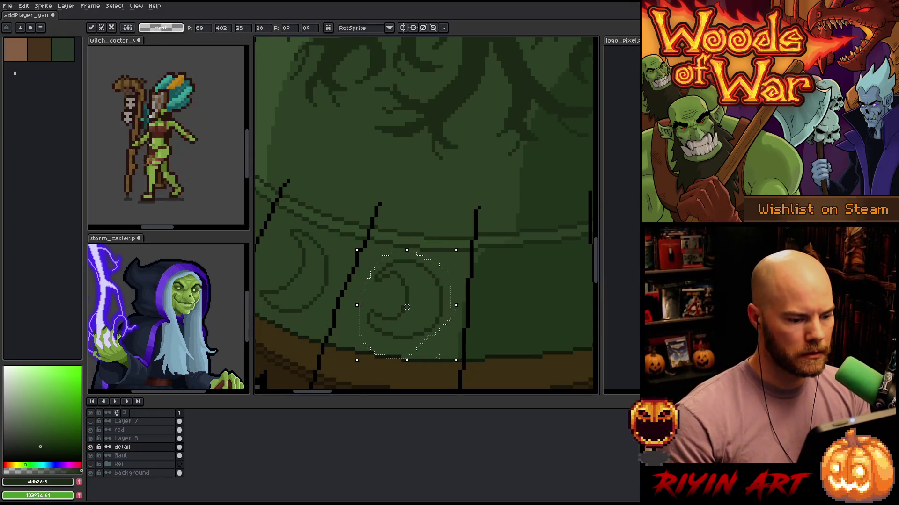
key(ctrl+d)
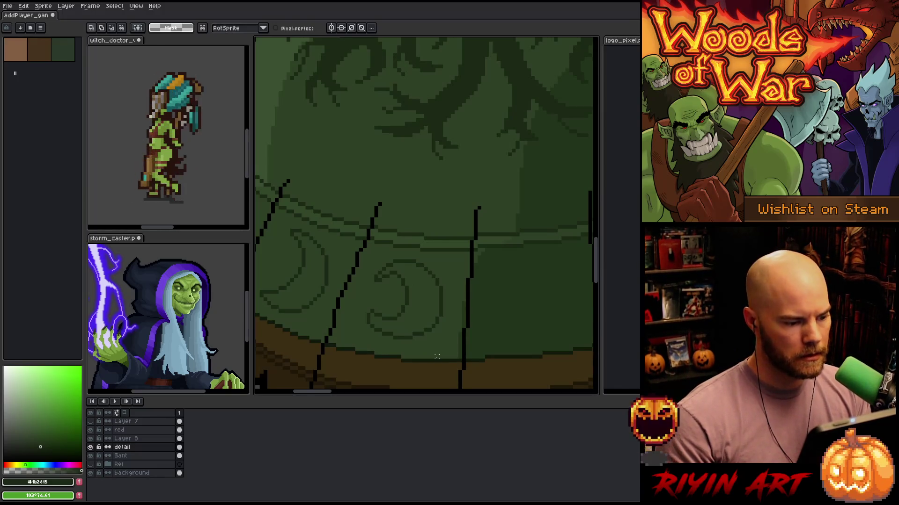
scroll(474, 279, down, 2)
Lasso the right curl ornament and move it up one pixel
mouse_move(432, 246)
mouse_down()
mouse_move(390, 235)
mouse_move(381, 297)
mouse_move(403, 309)
mouse_up()
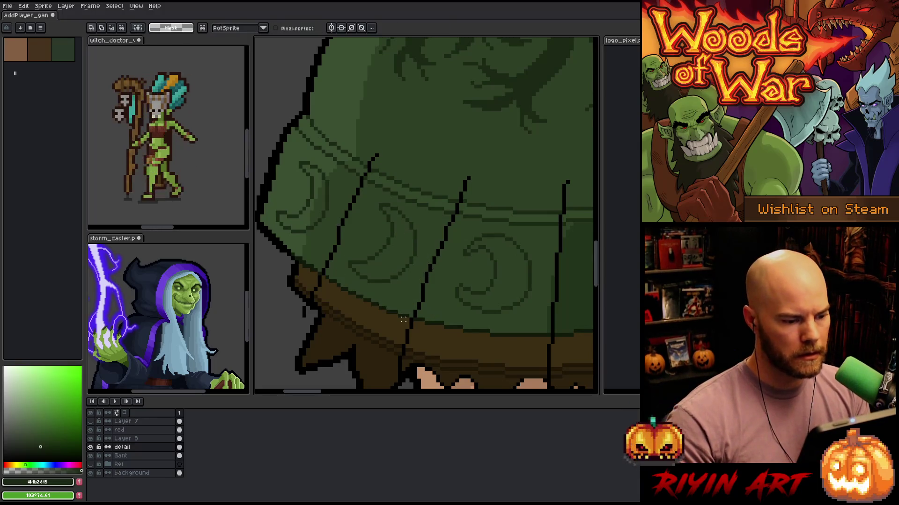
mouse_move(537, 308)
mouse_down()
mouse_move(450, 296)
mouse_move(538, 309)
mouse_up()
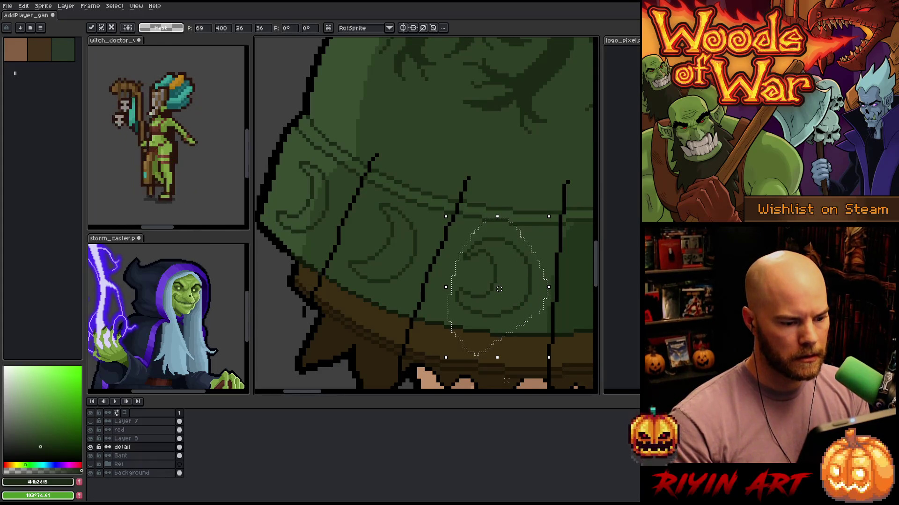
drag(499, 289, 499, 285)
key(ctrl+d)
Select and reselect parts of the right swirl while touching up its pixels
mouse_move(552, 282)
mouse_down()
mouse_move(517, 276)
mouse_move(489, 344)
mouse_move(553, 284)
mouse_up()
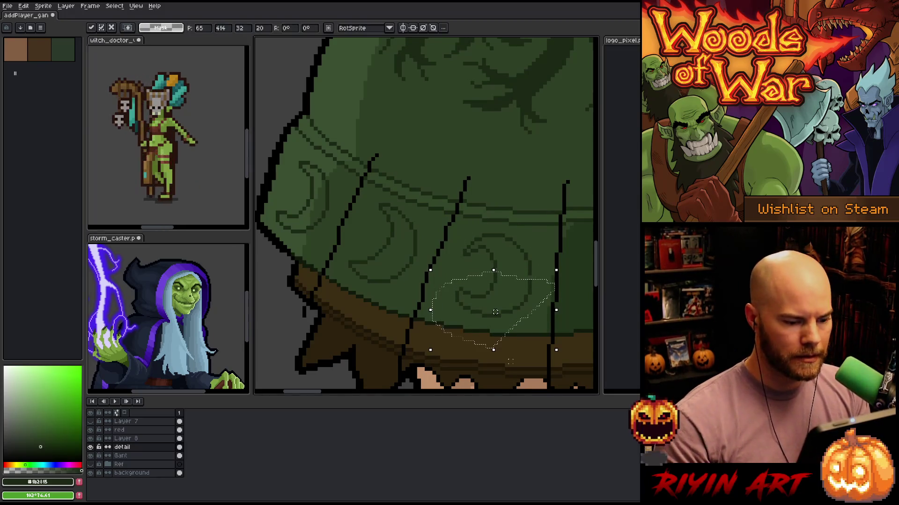
key(ctrl+d)
key(b)
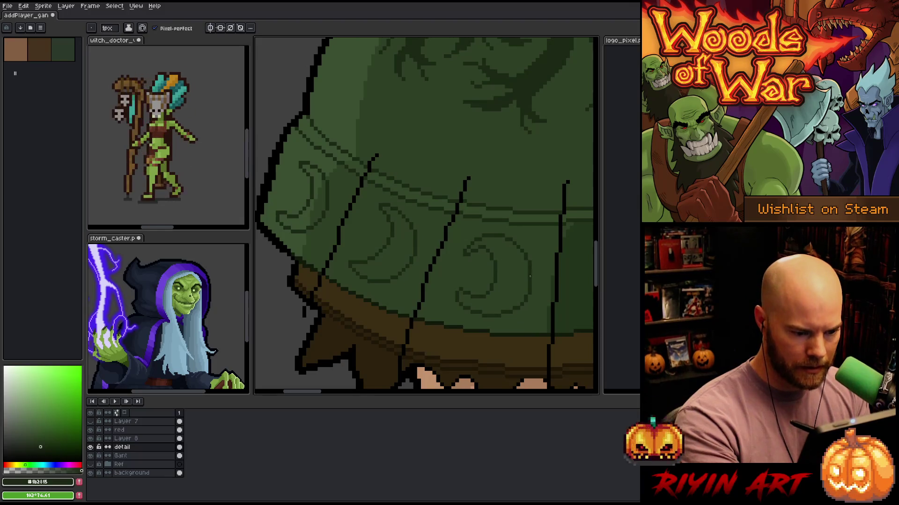
key(e)
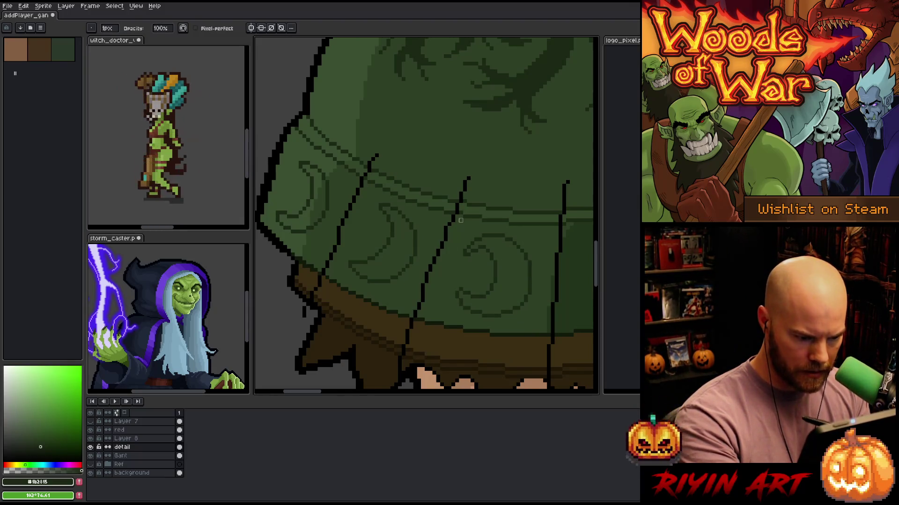
key(b)
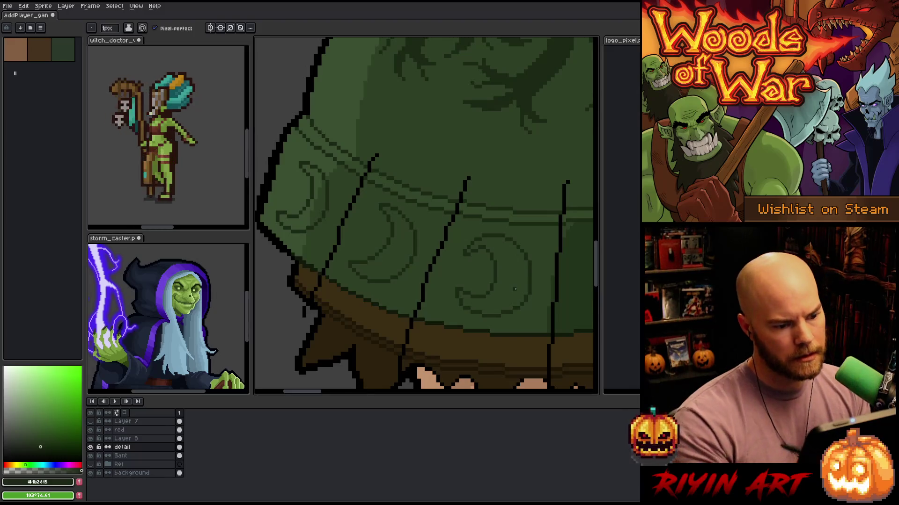
key(q)
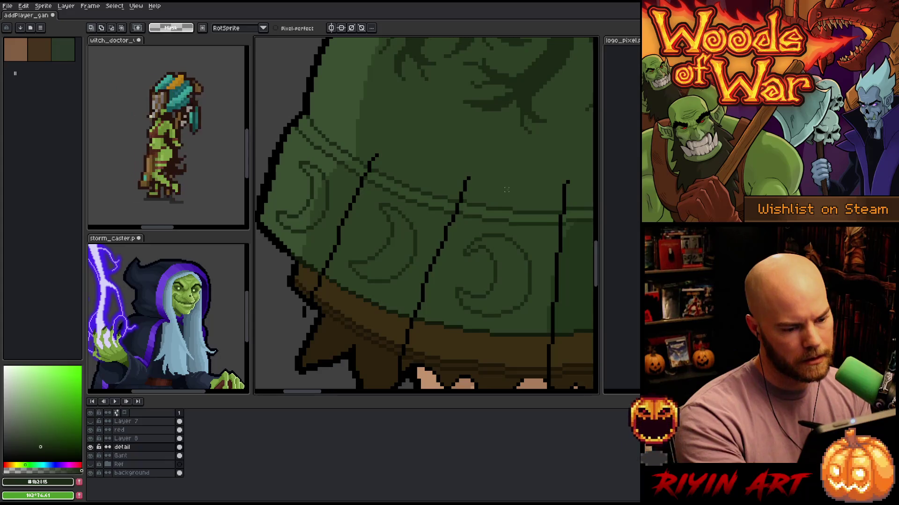
mouse_move(503, 270)
mouse_down()
mouse_move(486, 242)
mouse_move(470, 252)
mouse_move(476, 278)
mouse_move(499, 294)
mouse_up()
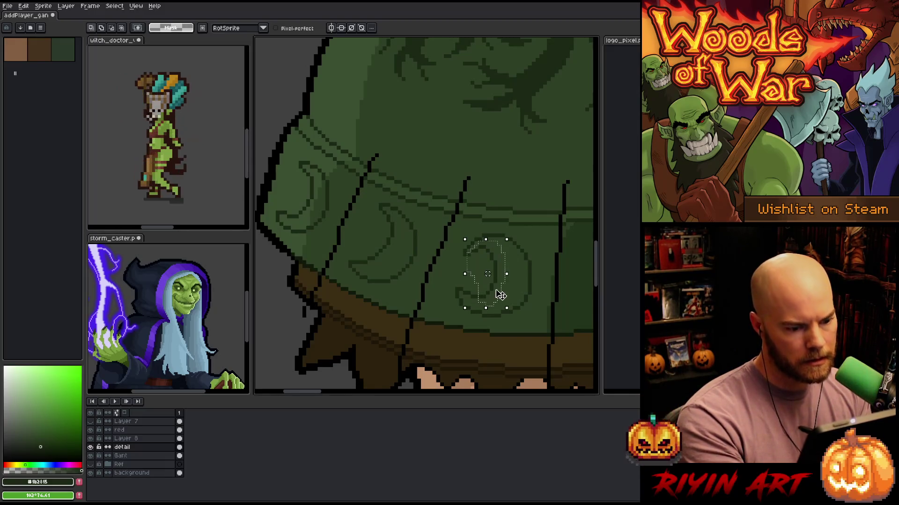
key(ctrl+d)
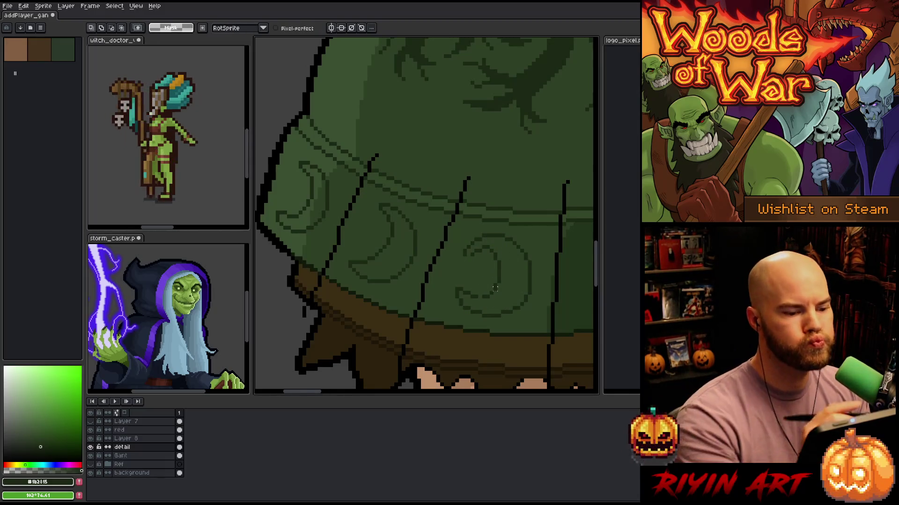
key(b)
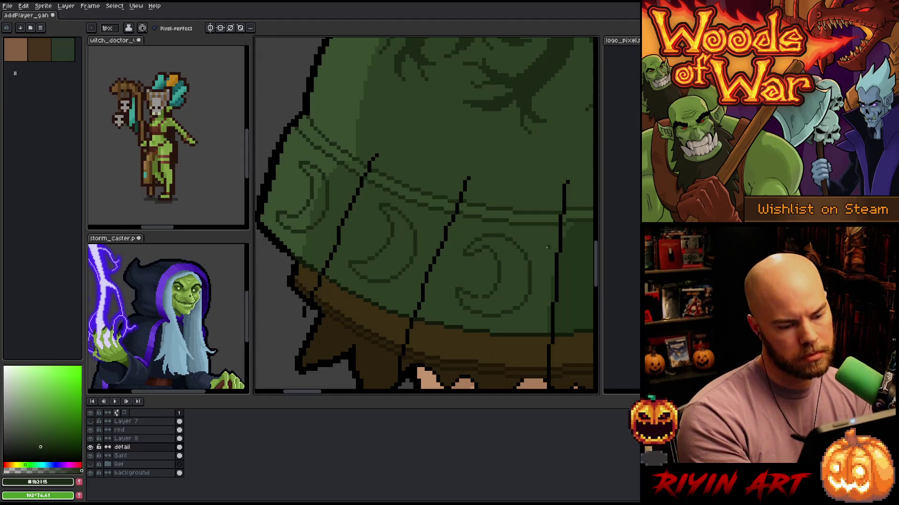
key(ctrl+shift+d)
key(ctrl+d)
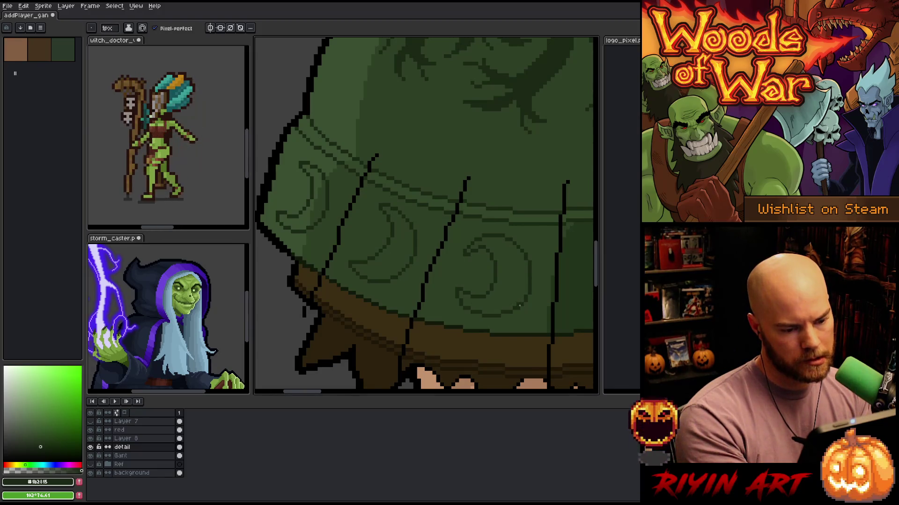
Make further pixel corrections while panning along the band
key(e)
key(b)
key(e)
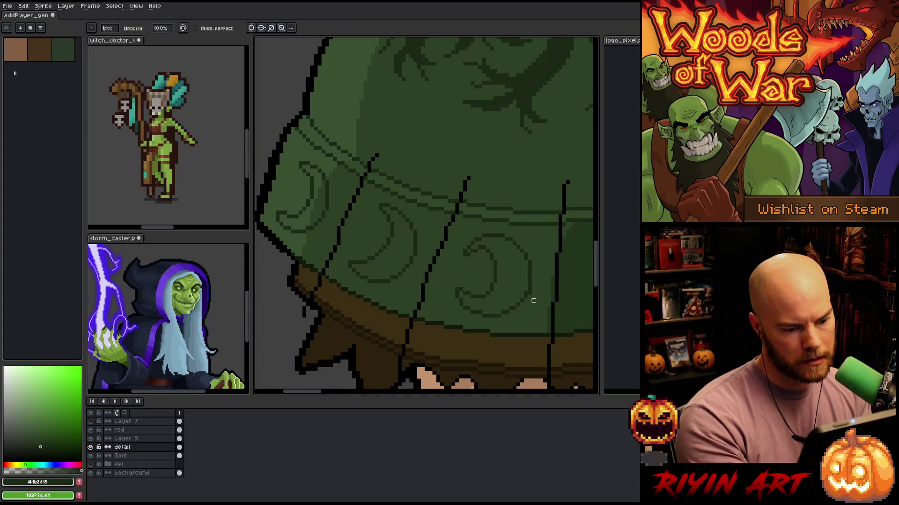
key(space)
drag(538, 287, 457, 274)
key(b)
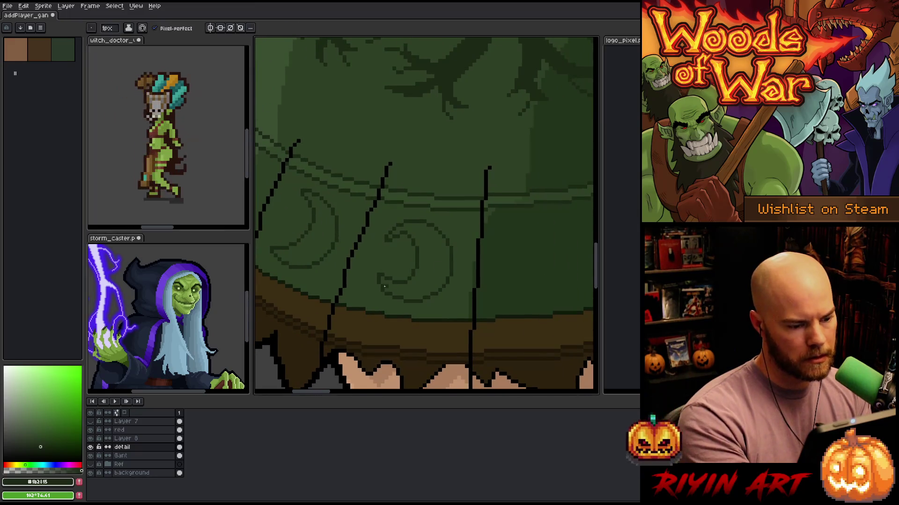
key(e)
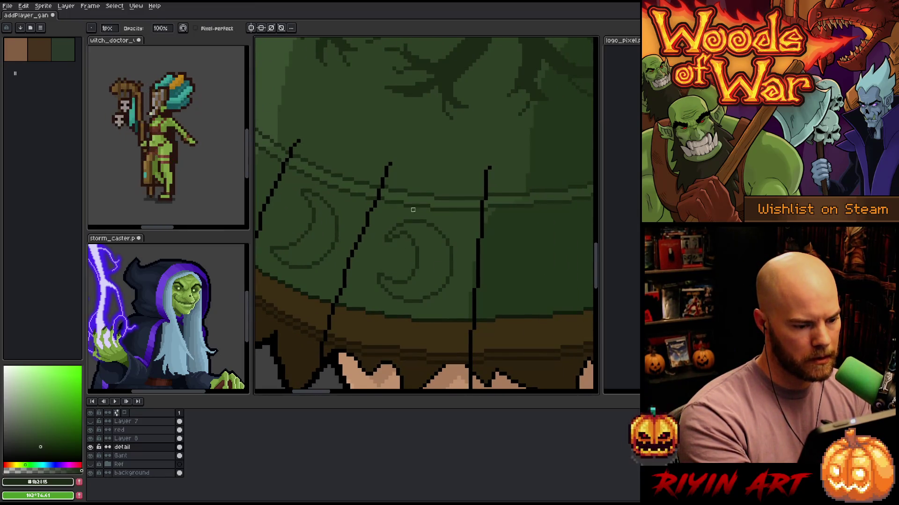
key(space)
mouse_move(498, 304)
mouse_down()
mouse_move(474, 301)
mouse_move(480, 241)
mouse_up()
Frame the whole pauldron and touch up the circles between the curls with Pencil and Eraser
scroll(480, 238, down, 2)
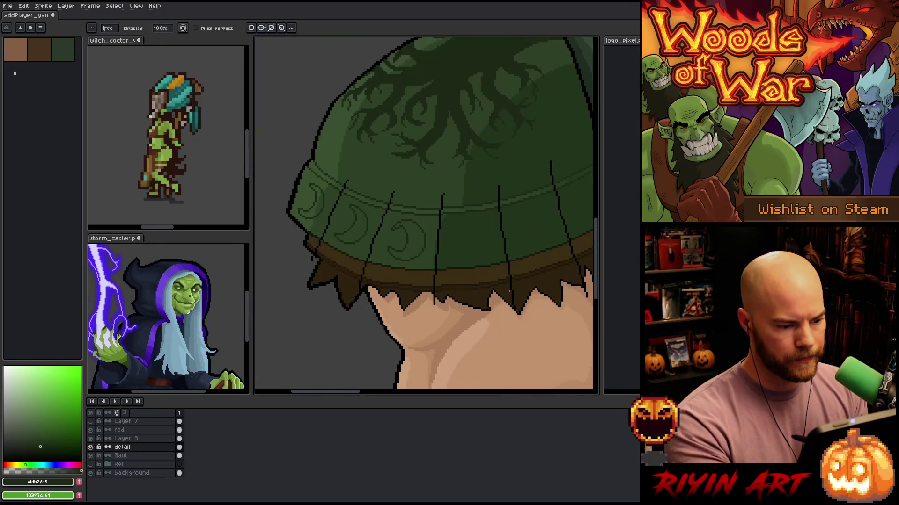
mouse_move(503, 285)
mouse_down()
mouse_move(456, 294)
mouse_move(479, 315)
mouse_up()
key(b)
key(space)
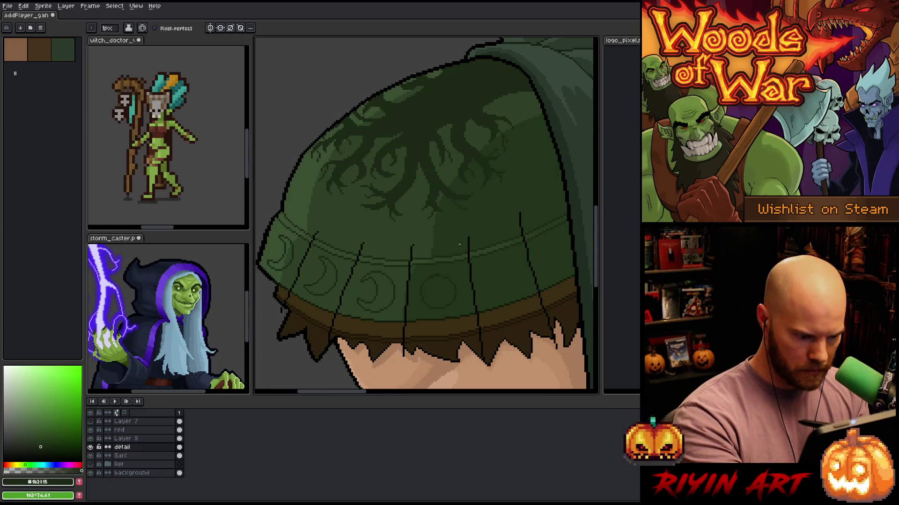
key(e)
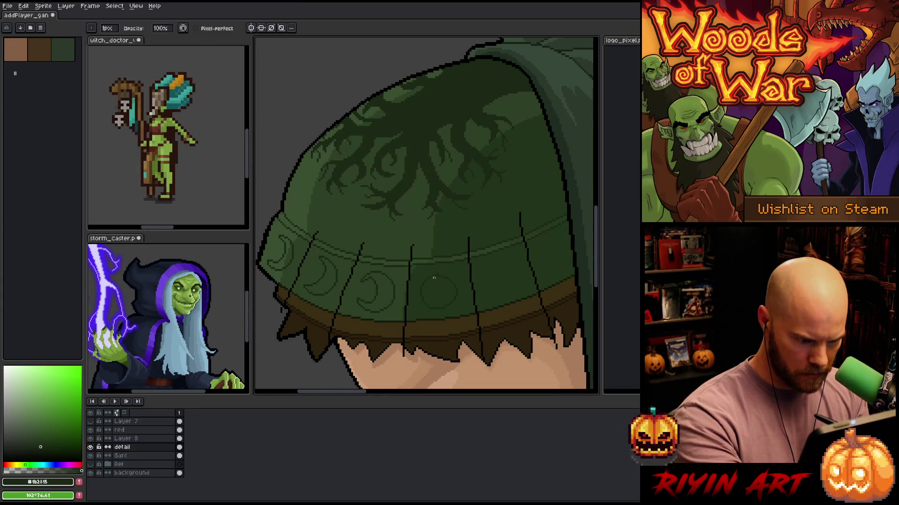
key(b)
key(e)
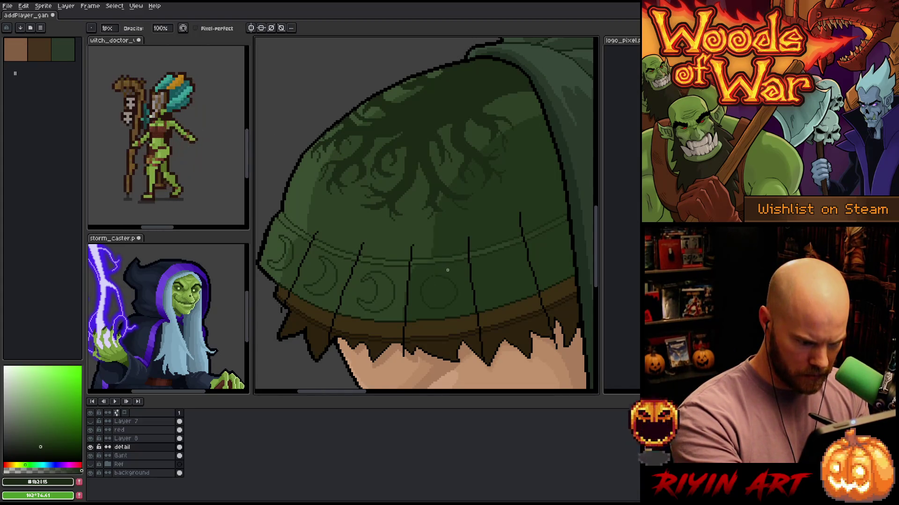
key(b)
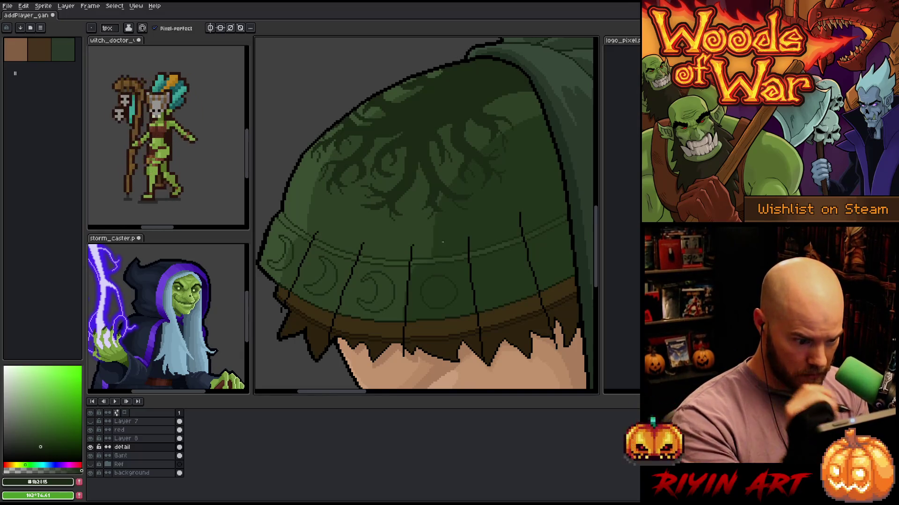
key(e)
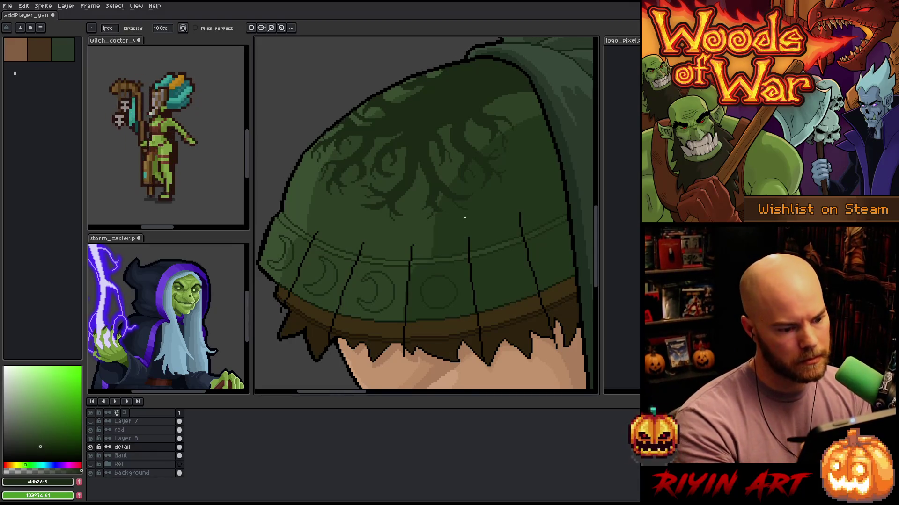
Make small pixel corrections to the band's circle ornaments
key(b)
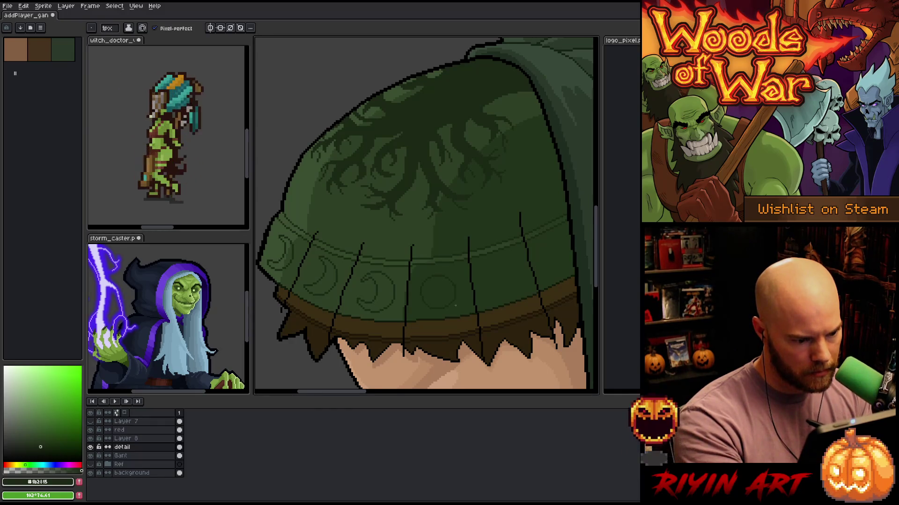
key(e)
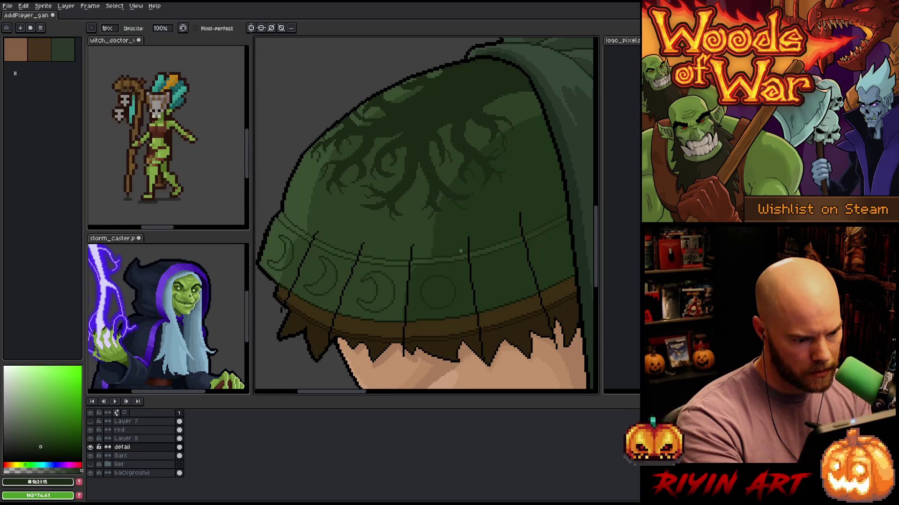
key(b)
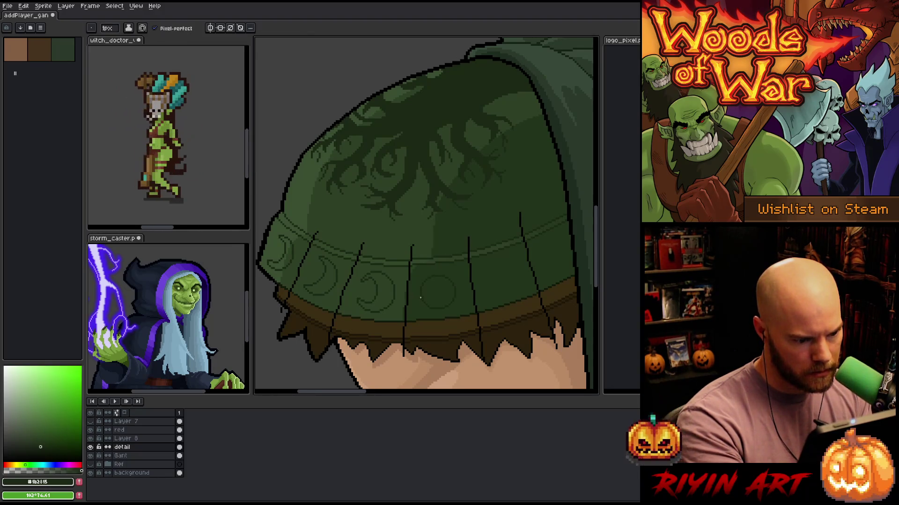
key(e)
key(b)
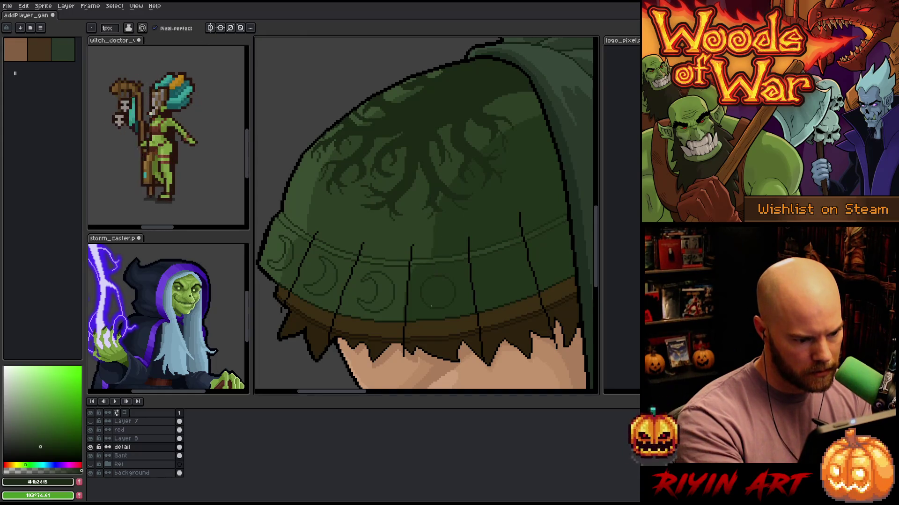
key(e)
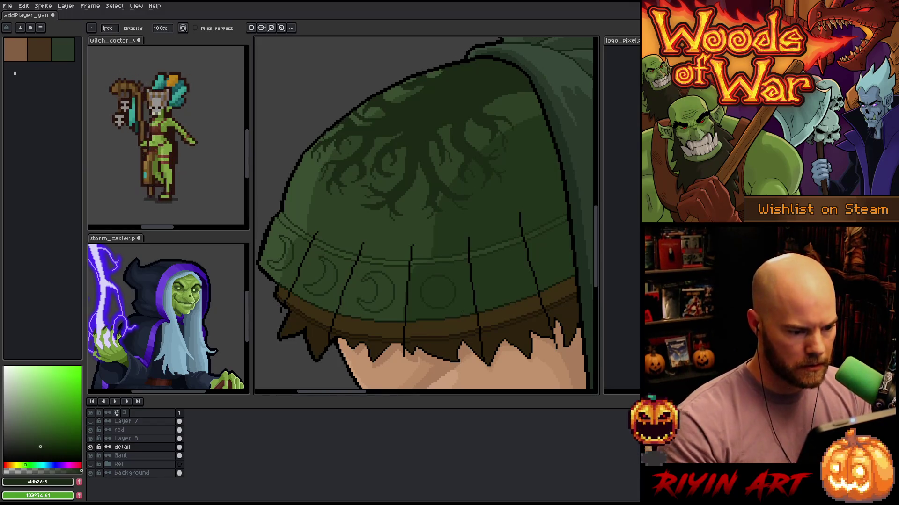
Marquee-select a section of the pauldron band for transforming
key(m)
drag(404, 257, 478, 292)
key(ctrl+t)
drag(505, 323, 401, 293)
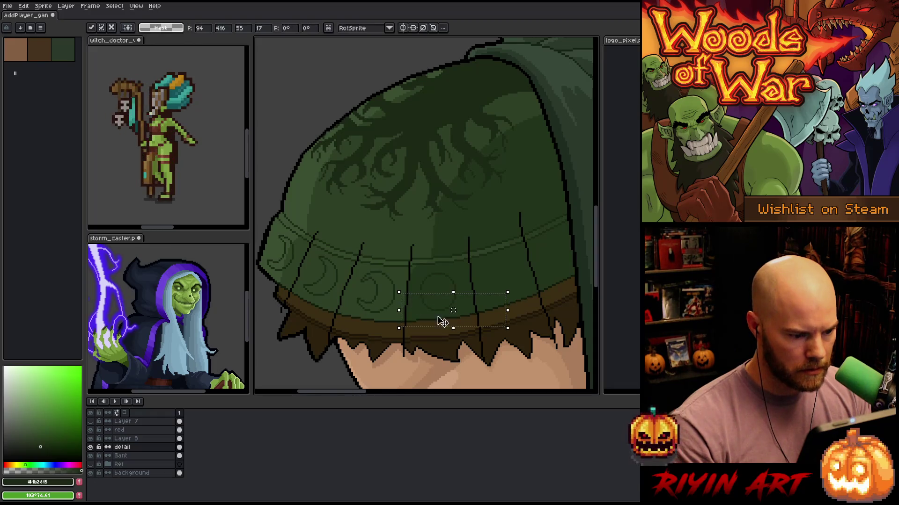
Try marquee selections around the band's circle ornaments and adjust the view
drag(469, 261, 437, 322)
key(ctrl+d)
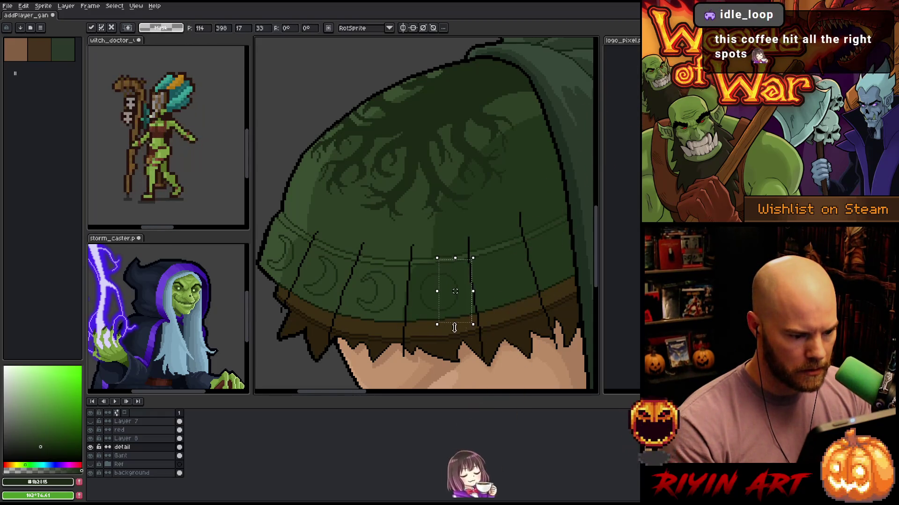
drag(496, 252, 409, 332)
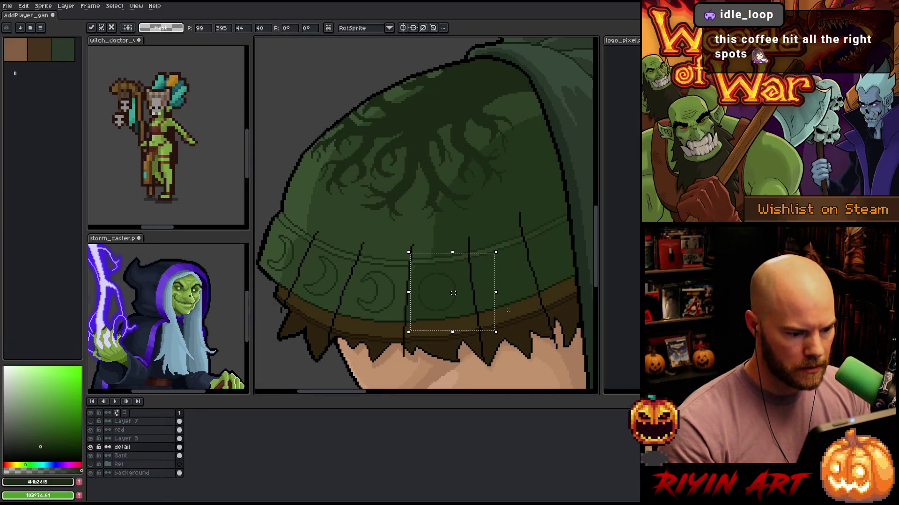
key(ctrl+d)
drag(482, 236, 412, 347)
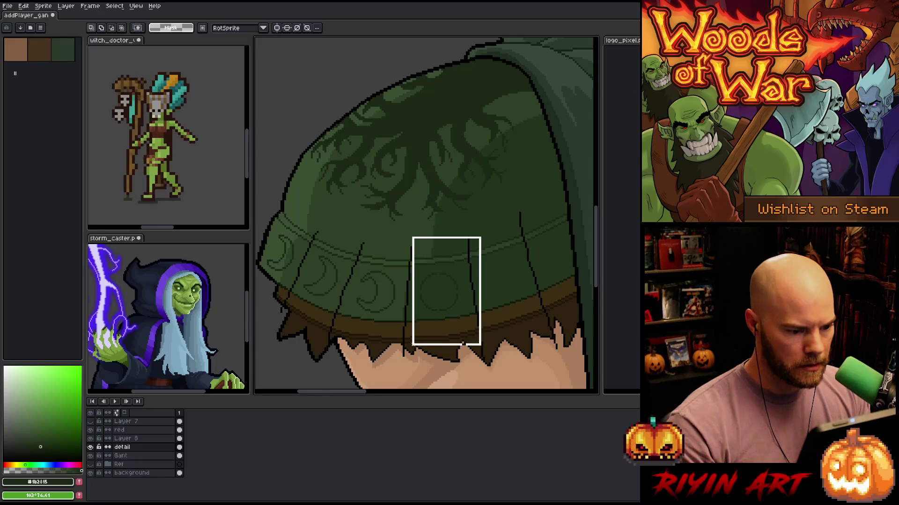
key(ctrl+d)
scroll(486, 295, up, 3)
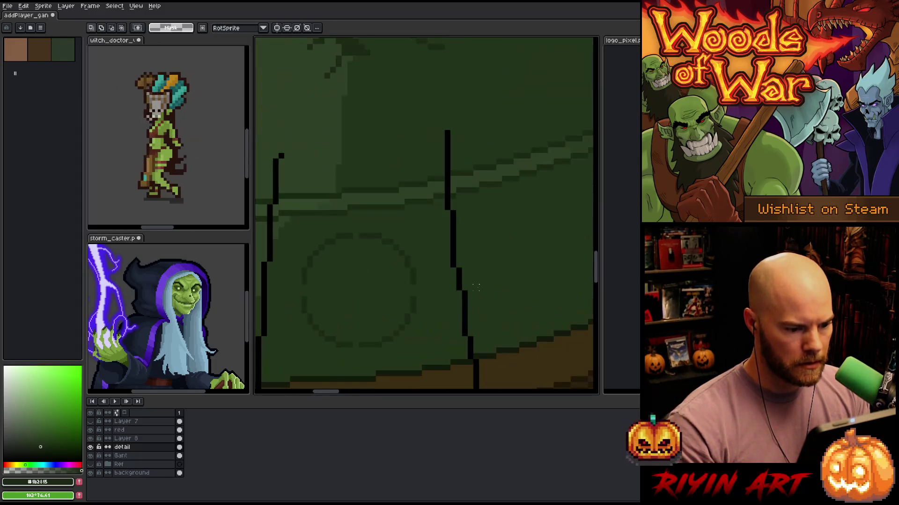
key(b)
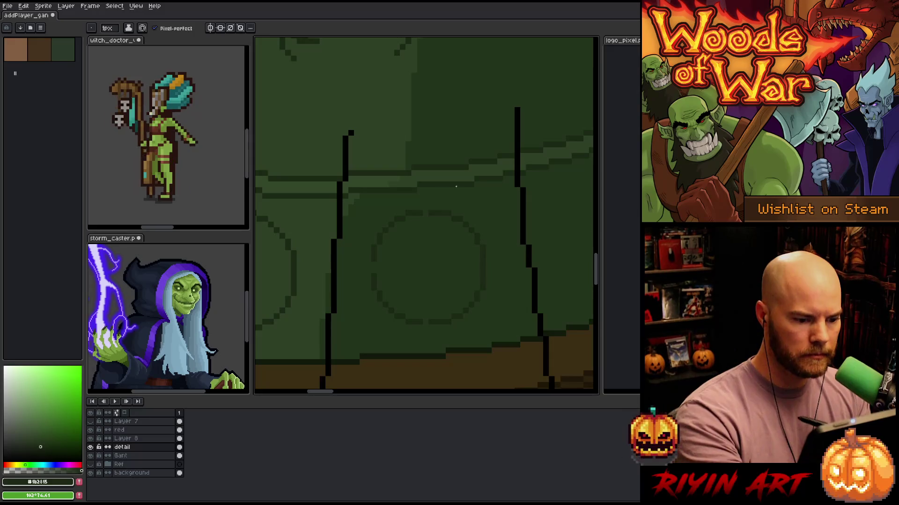
scroll(484, 274, right, 2)
scroll(460, 301, down, 2)
Select a circle ornament and move it right along the band
key(m)
drag(443, 246, 379, 311)
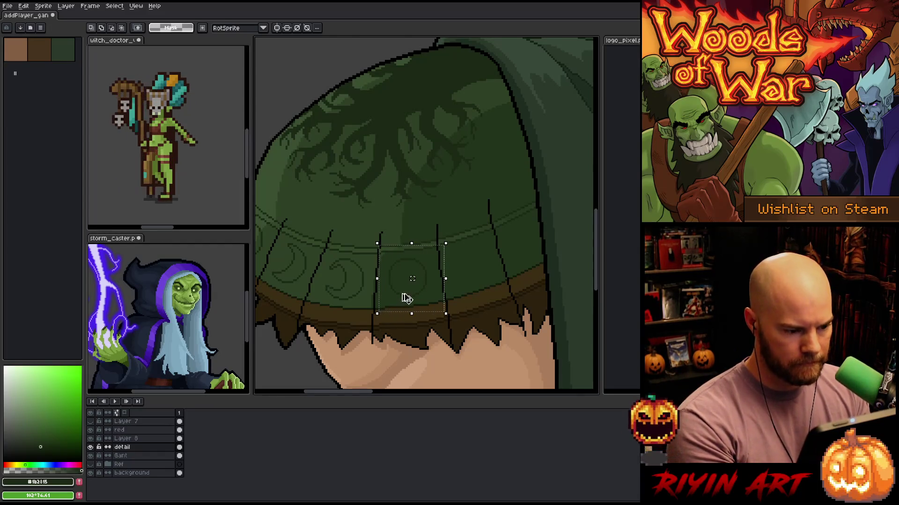
drag(427, 274, 490, 261)
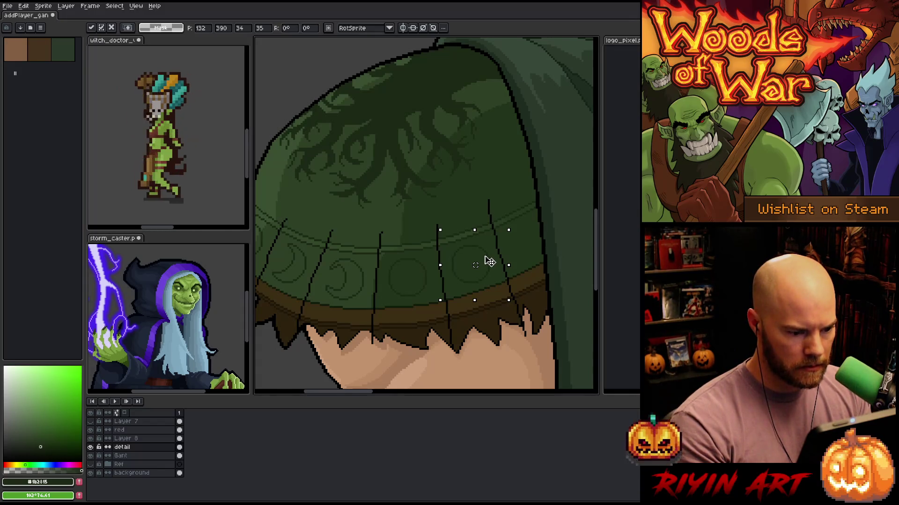
drag(512, 186, 446, 264)
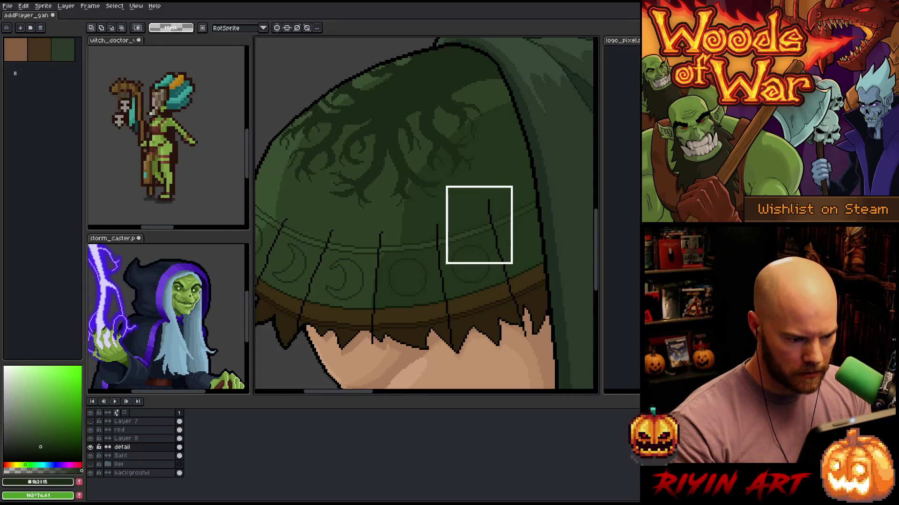
click(517, 252)
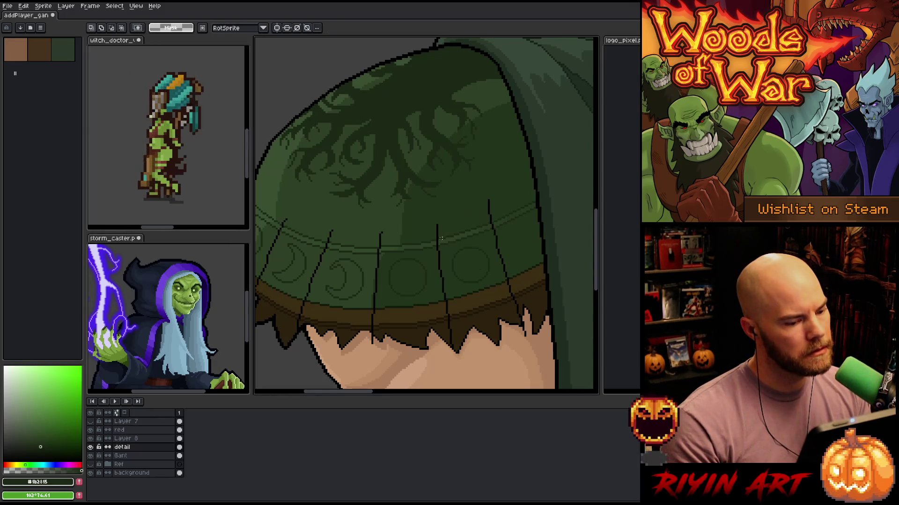
Select the circle nearest the hood and shift it up and right
mouse_move(437, 234)
mouse_down()
mouse_move(382, 275)
mouse_move(382, 305)
mouse_up()
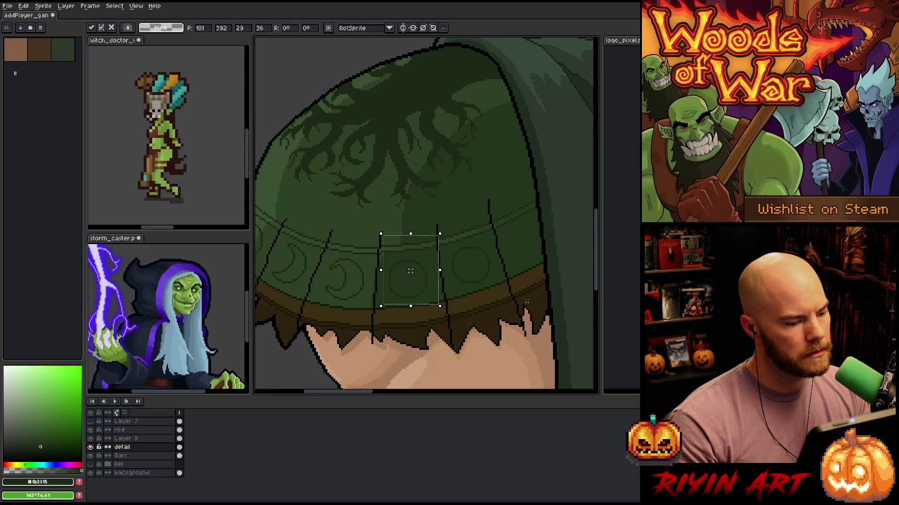
key(ctrl+d)
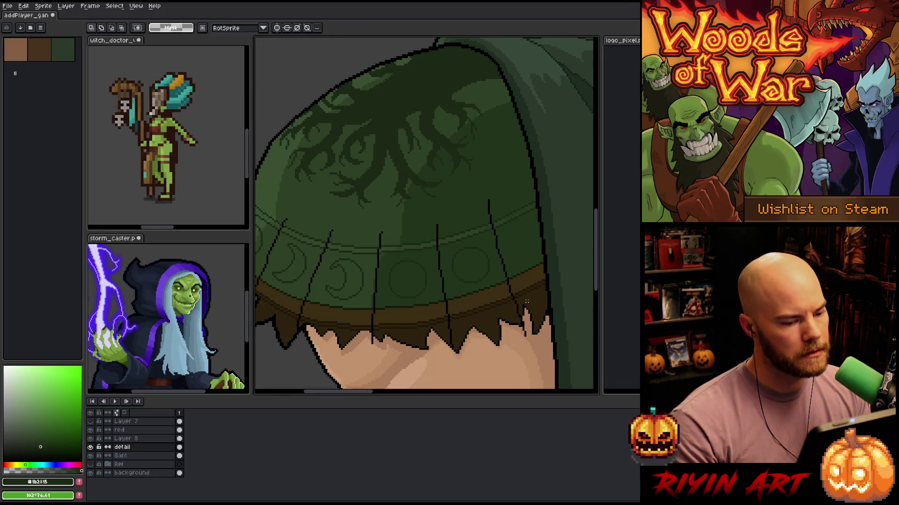
mouse_move(434, 227)
mouse_down()
mouse_move(481, 313)
mouse_move(473, 316)
mouse_up()
key(ctrl+d)
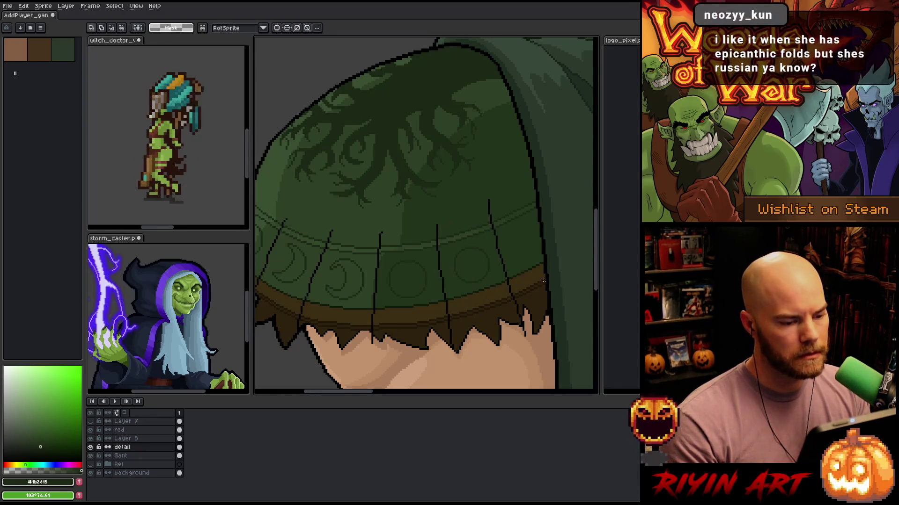
drag(496, 208, 446, 322)
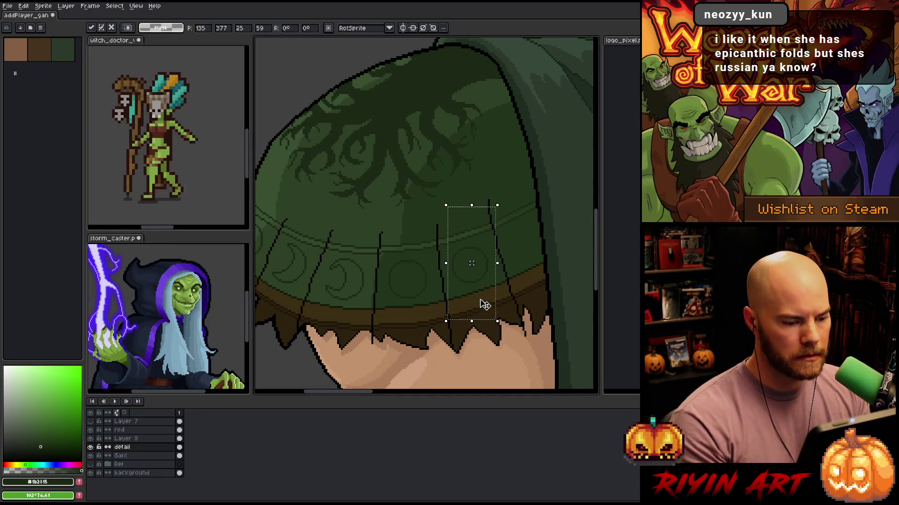
drag(490, 265, 547, 246)
Drop the moved circle on the band and zoom out to see the whole elf
click(406, 217)
scroll(406, 218, down, 4)
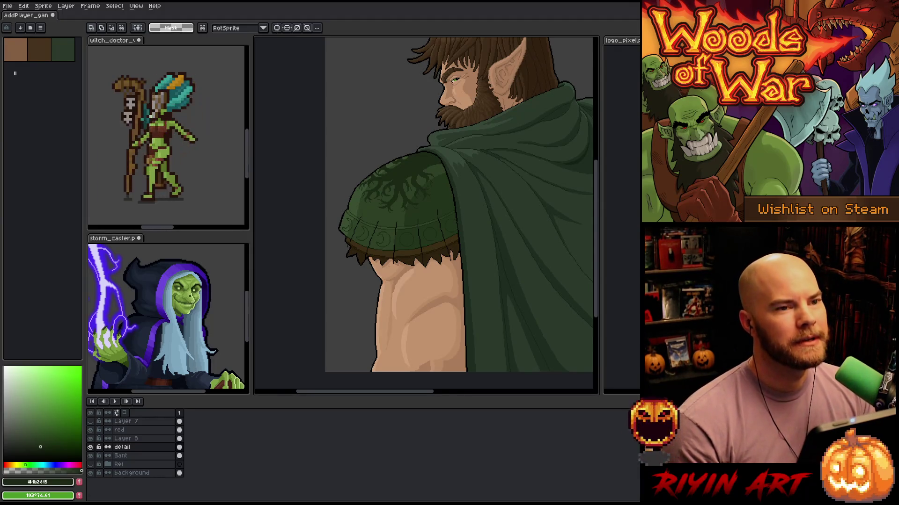
scroll(401, 274, up, 5)
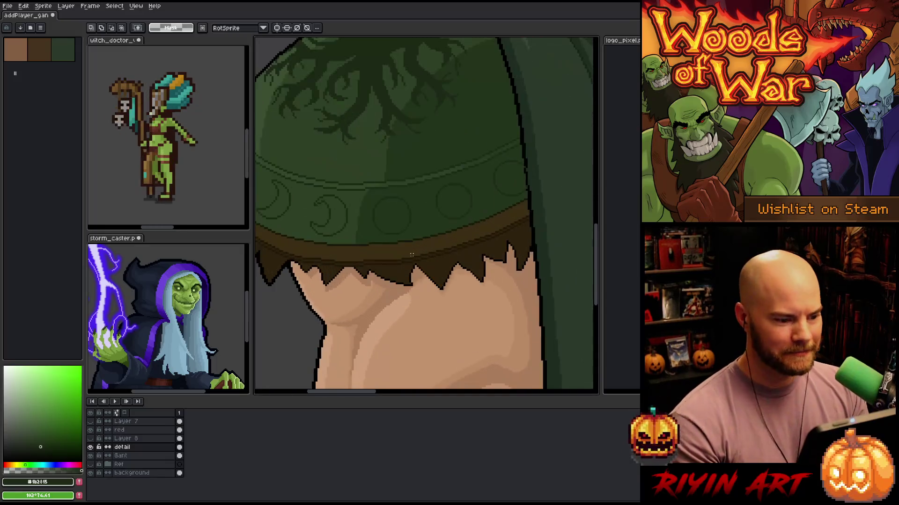
Marquee-select the band's circle ornaments up to its right end, then clear each selection
scroll(395, 273, down, 1)
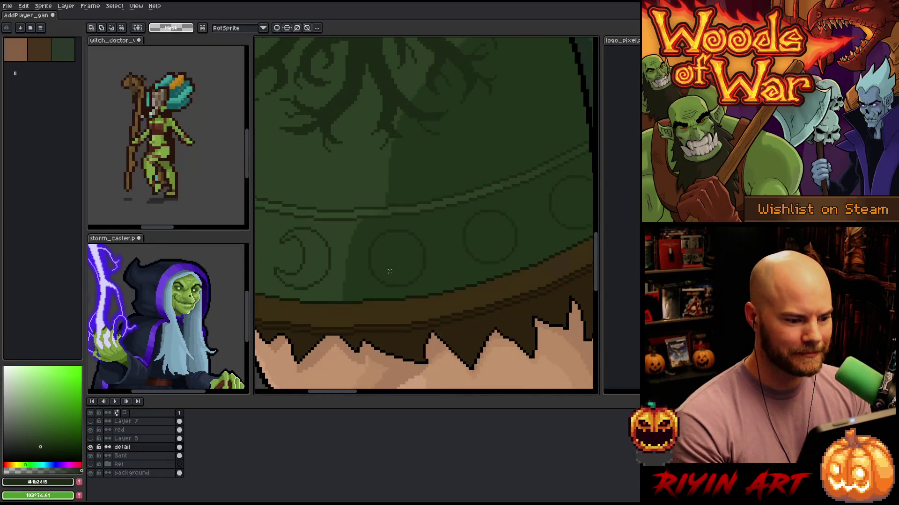
drag(339, 194, 444, 309)
click(486, 294)
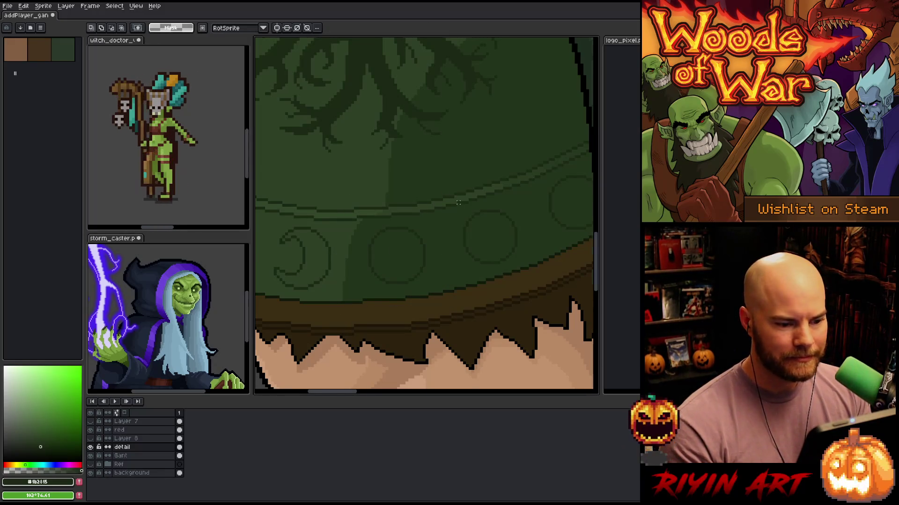
scroll(458, 203, down, 1)
drag(446, 181, 506, 268)
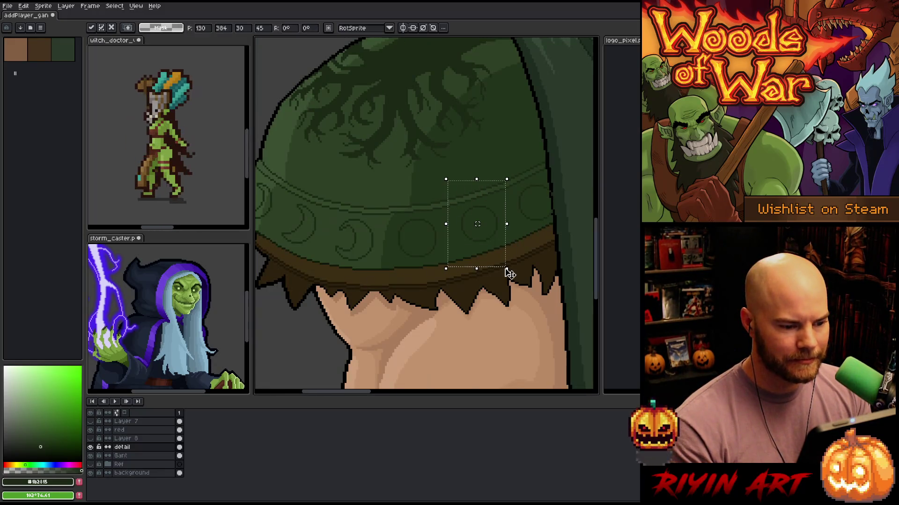
click(529, 248)
drag(510, 151, 566, 245)
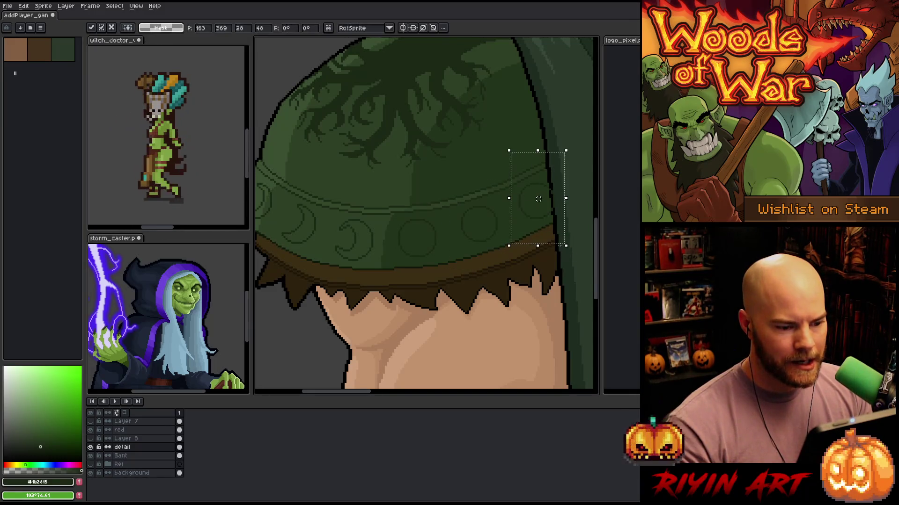
scroll(414, 254, down, 1)
scroll(415, 254, up, 2)
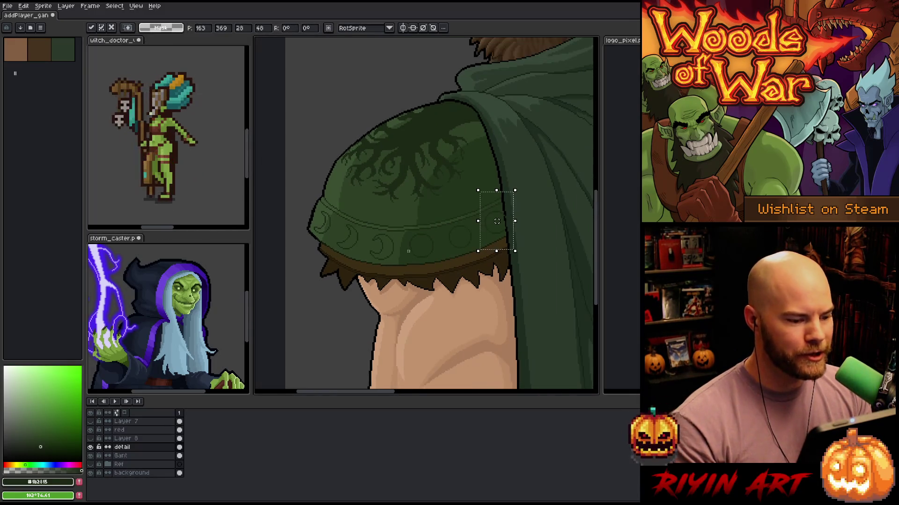
click(404, 223)
scroll(404, 223, up, 2)
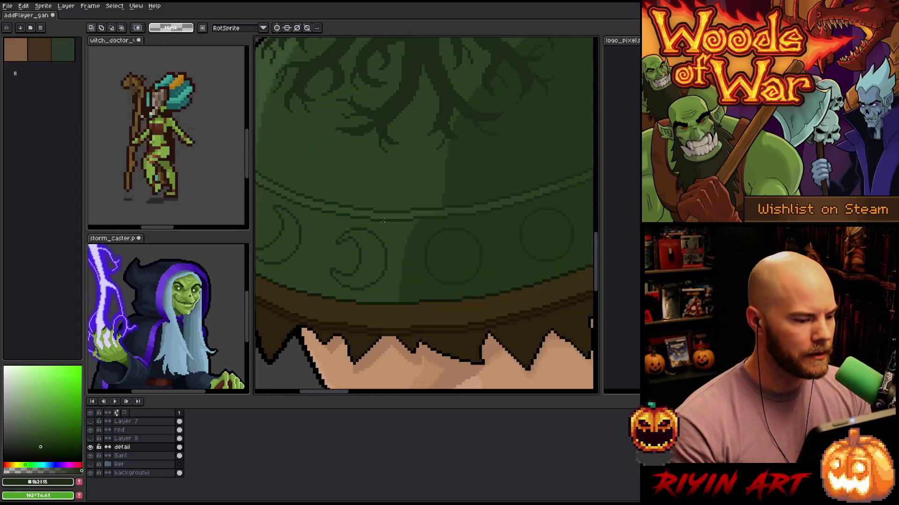
Pan along the pauldron band to the hood's black-outlined edge
key(space)
drag(470, 340, 431, 332)
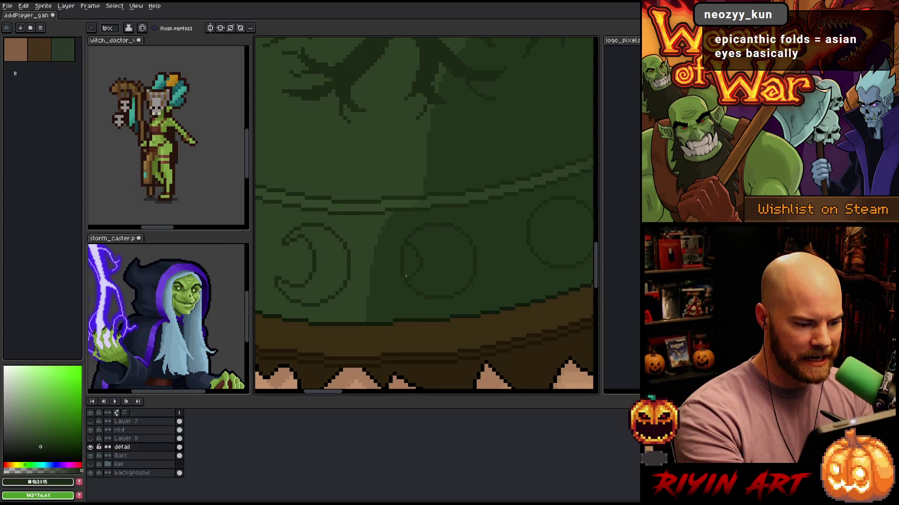
key(e)
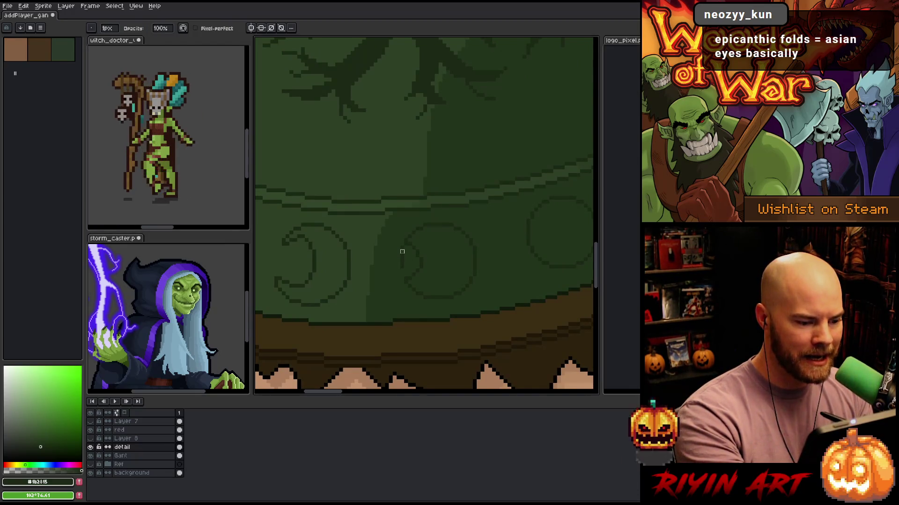
key(space)
drag(501, 275, 417, 301)
mouse_move(504, 226)
mouse_down()
mouse_move(457, 245)
mouse_move(496, 195)
mouse_move(488, 226)
mouse_up()
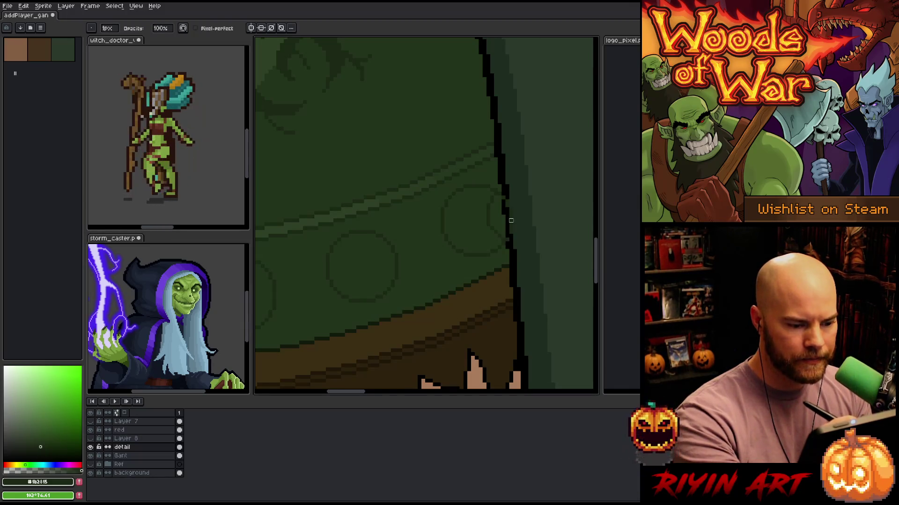
Undo the faint stray pencil stroke and erase stray pixels along the hood outline
key(ctrl+z)
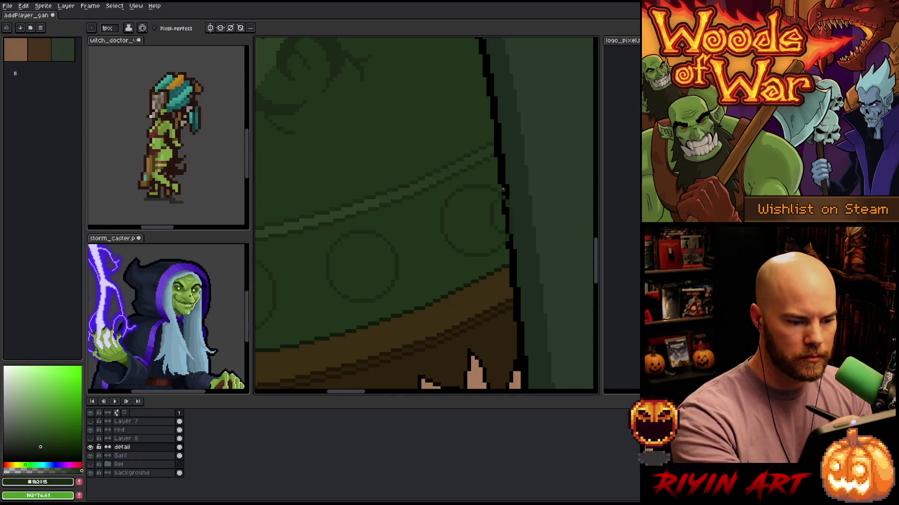
key(e)
drag(511, 186, 511, 270)
scroll(387, 307, down, 2)
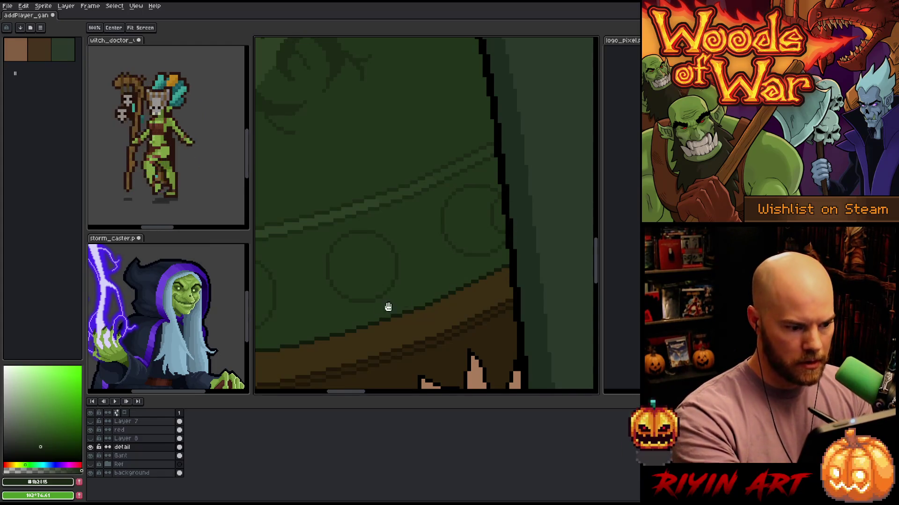
scroll(483, 274, up, 2)
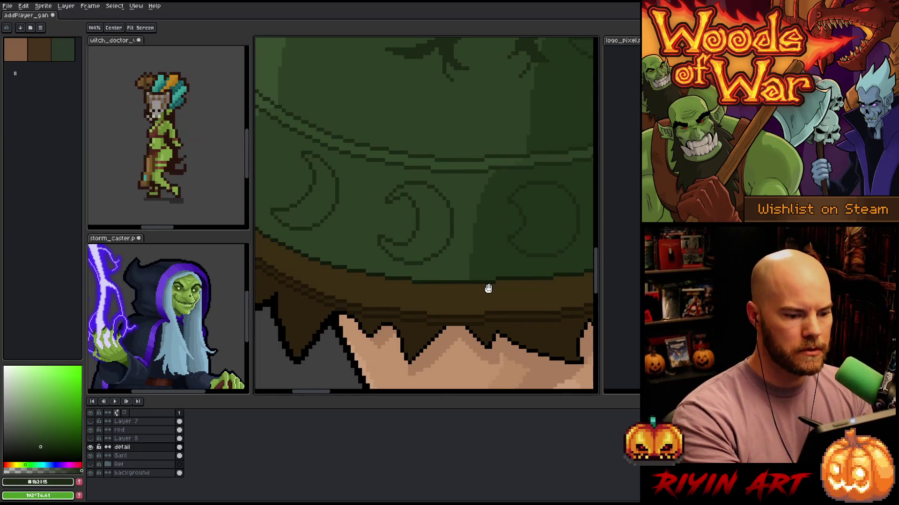
key(e)
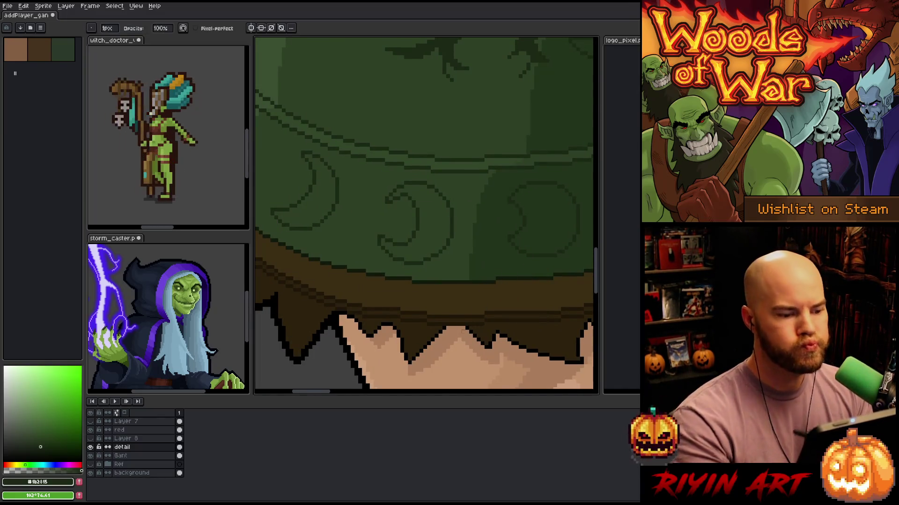
key(m)
drag(469, 146, 372, 221)
mouse_move(487, 316)
mouse_down()
mouse_move(328, 235)
mouse_move(333, 225)
mouse_move(437, 278)
mouse_up()
key(h)
mouse_move(356, 221)
mouse_down()
mouse_move(411, 305)
mouse_move(447, 309)
mouse_up()
drag(427, 224, 462, 197)
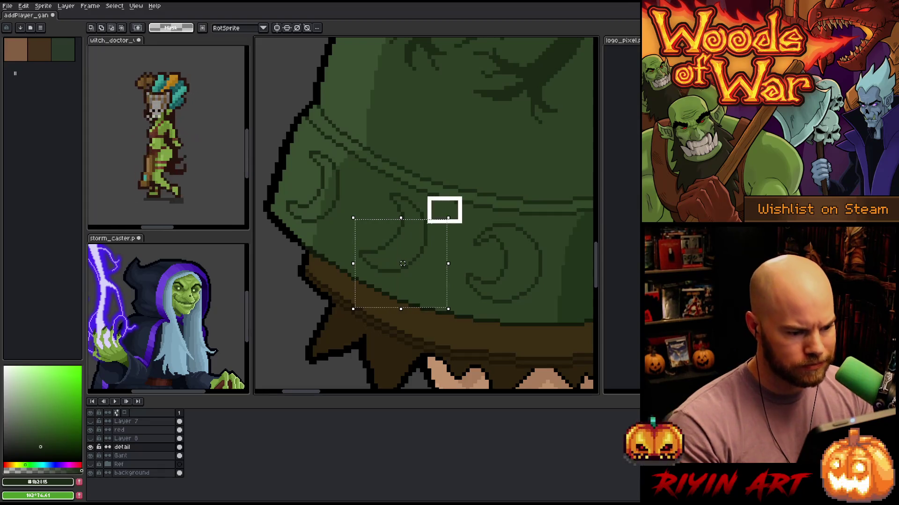
click(455, 176)
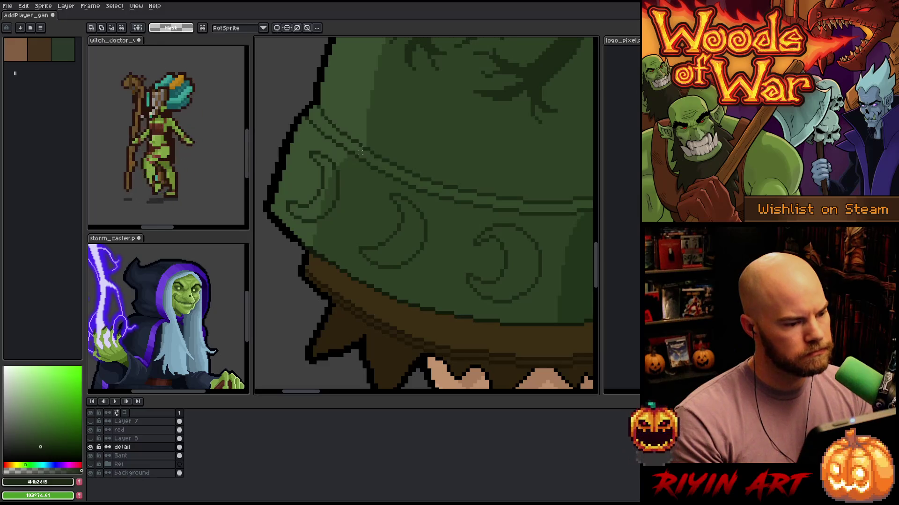
drag(273, 119, 361, 238)
click(402, 182)
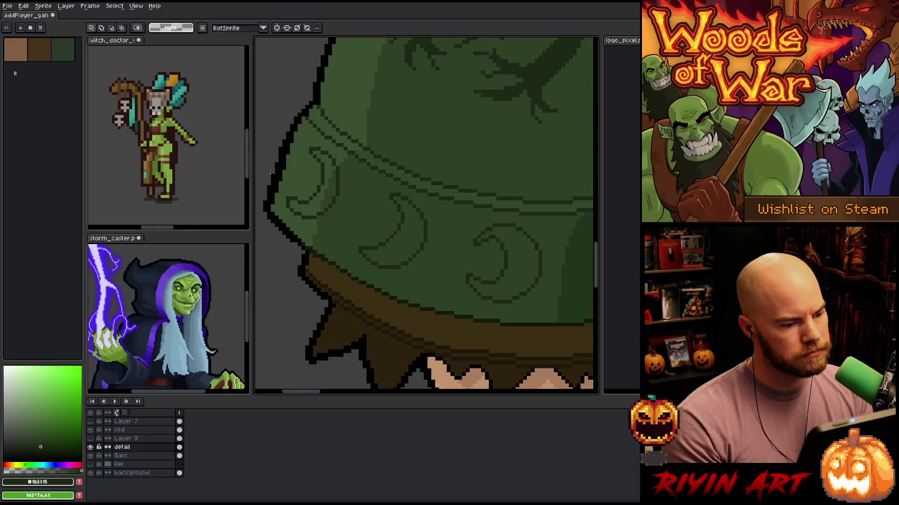
drag(283, 176, 351, 230)
click(351, 231)
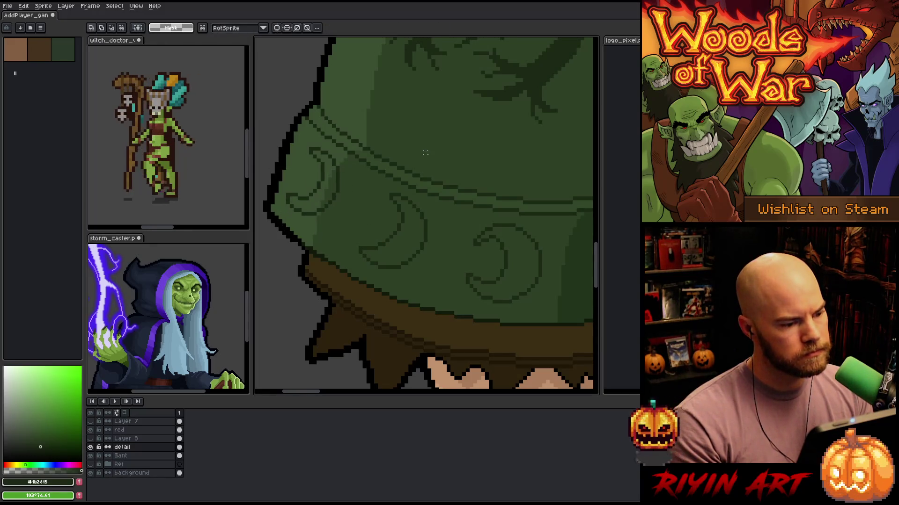
scroll(405, 165, down, 1)
scroll(405, 165, down, 2)
drag(406, 165, 371, 249)
key(m)
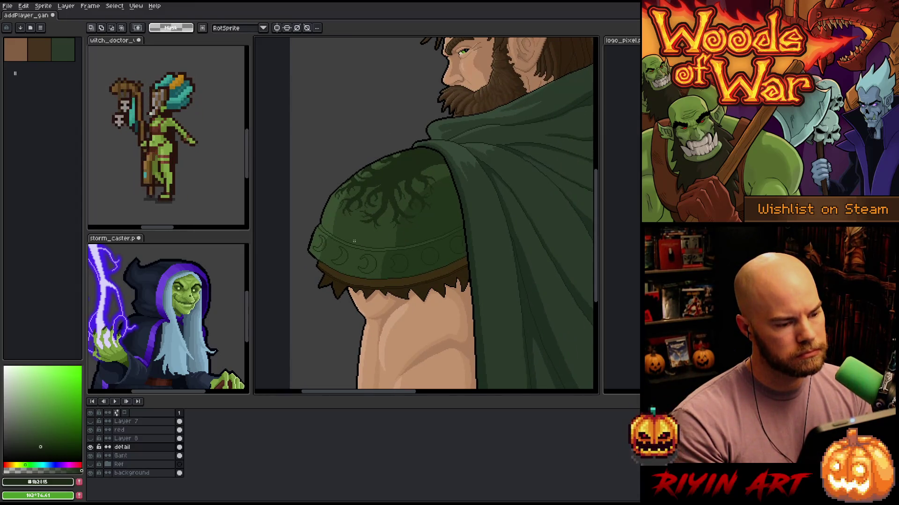
scroll(354, 241, down, 1)
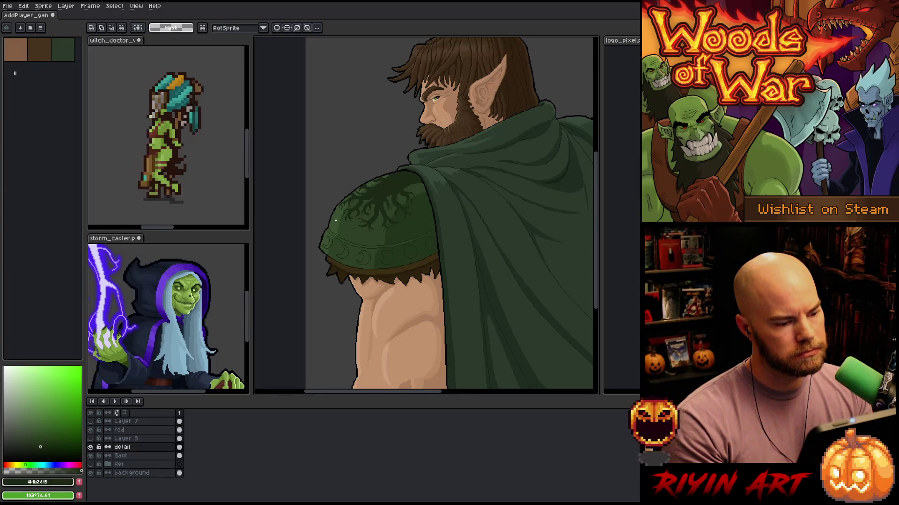
scroll(336, 219, up, 2)
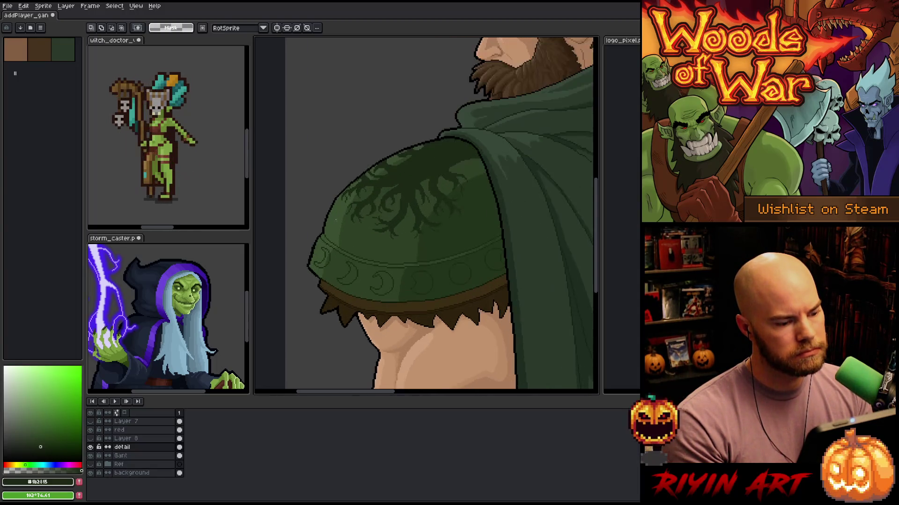
drag(376, 250, 335, 309)
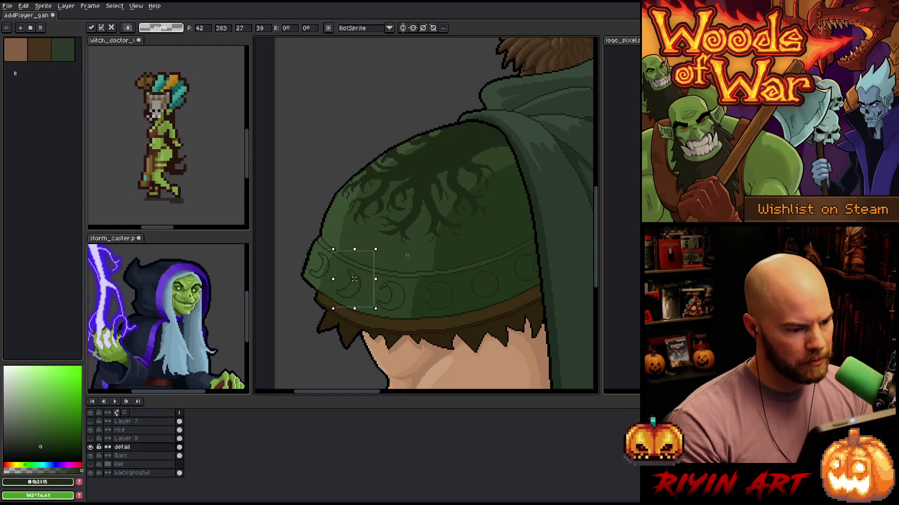
click(411, 252)
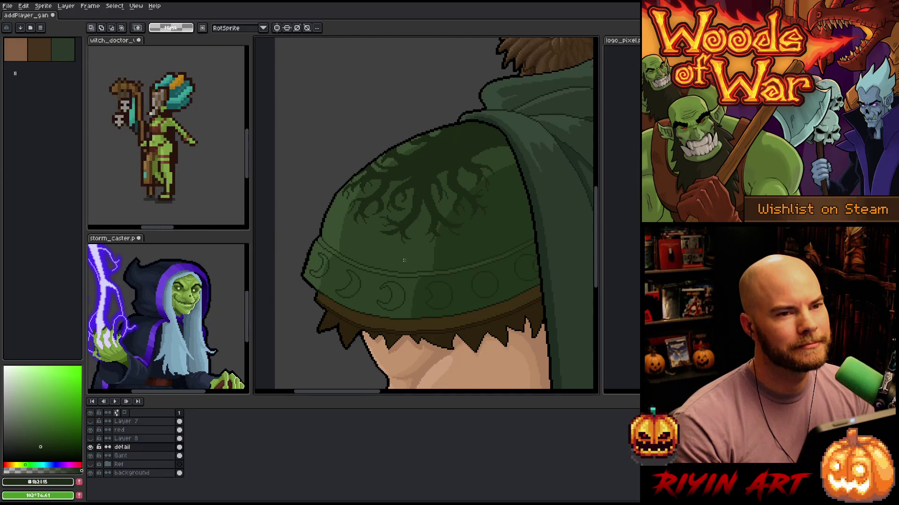
scroll(404, 261, down, 1)
scroll(447, 297, up, 2)
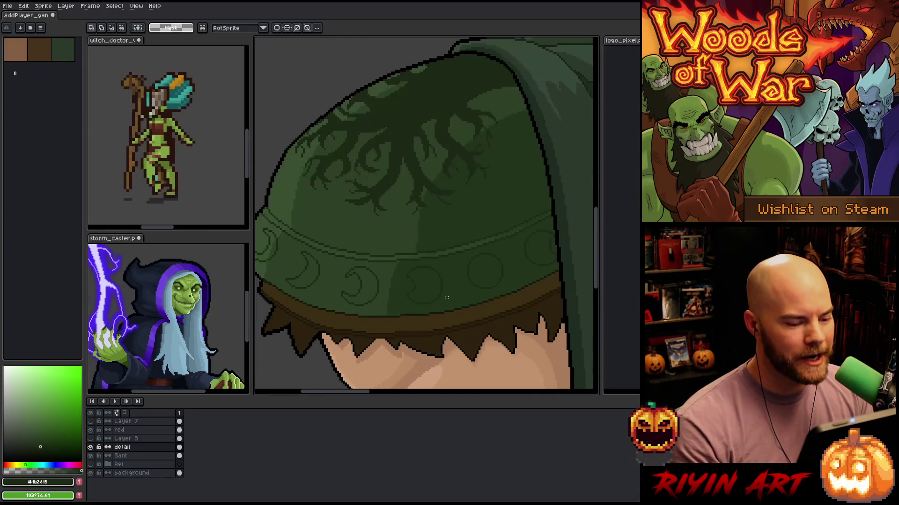
scroll(445, 291, up, 1)
scroll(453, 278, down, 2)
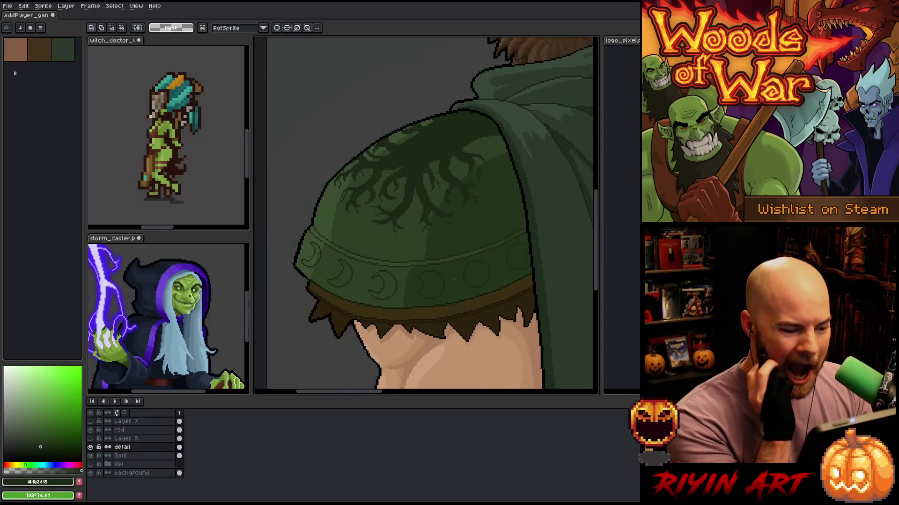
scroll(529, 251, down, 1)
scroll(517, 256, up, 3)
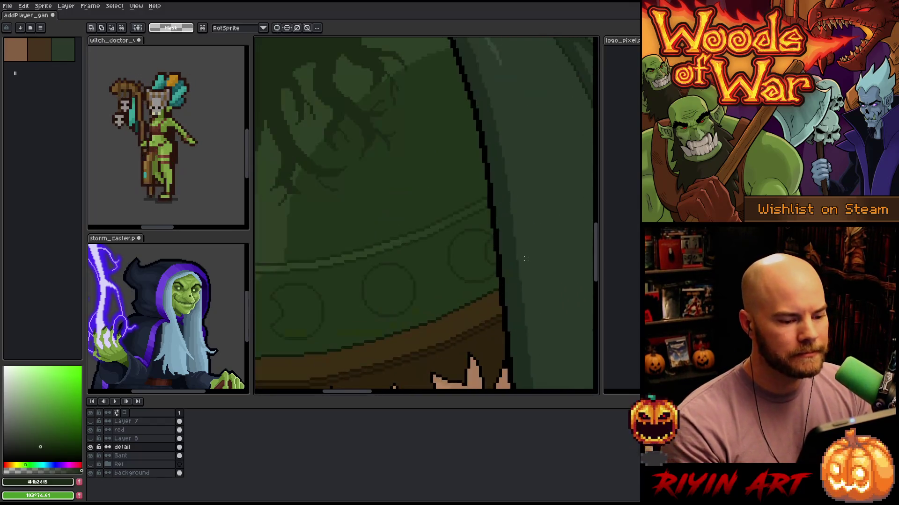
scroll(502, 266, down, 3)
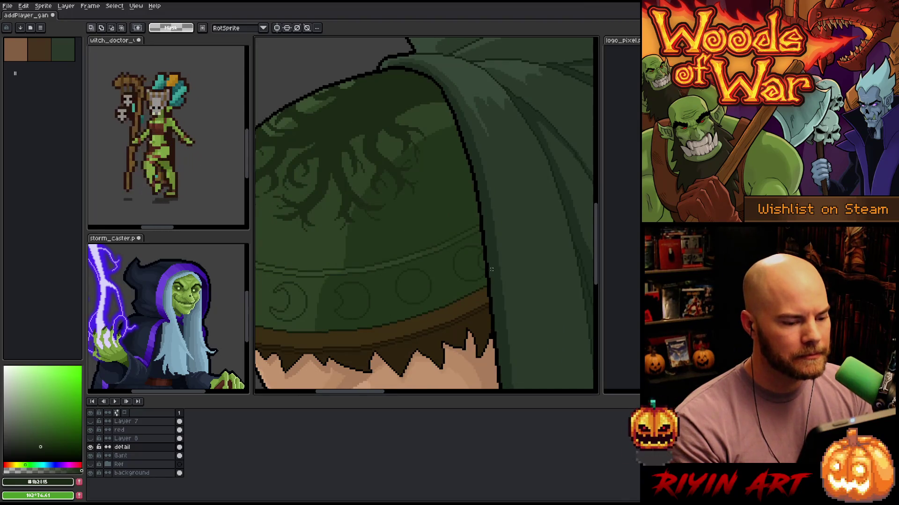
scroll(392, 287, down, 1)
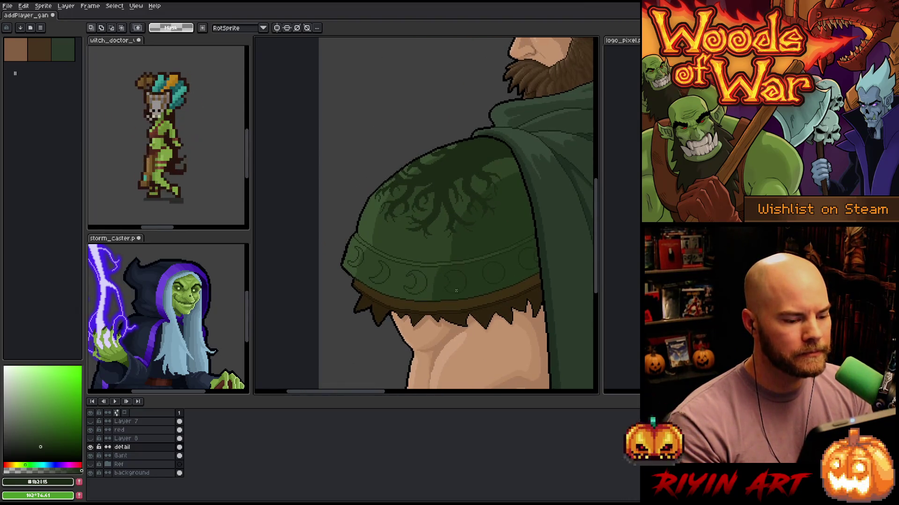
scroll(458, 276, up, 2)
drag(489, 230, 541, 307)
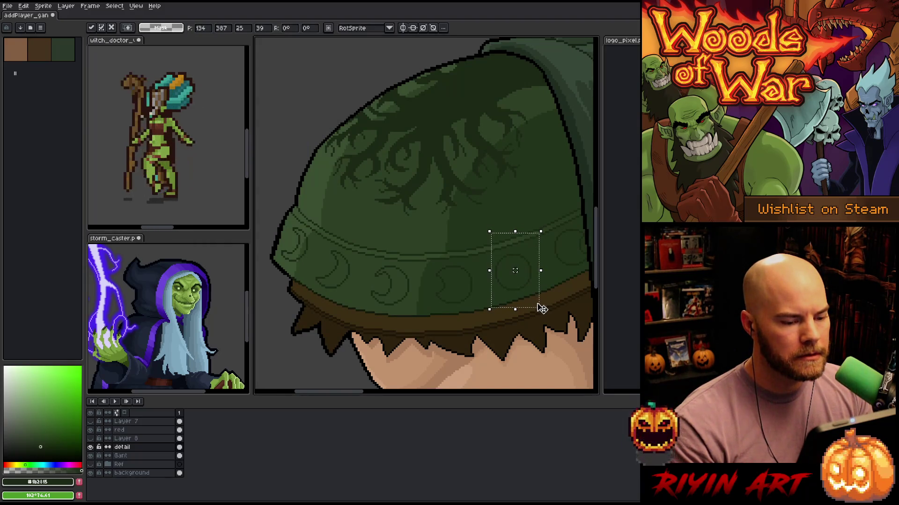
click(530, 188)
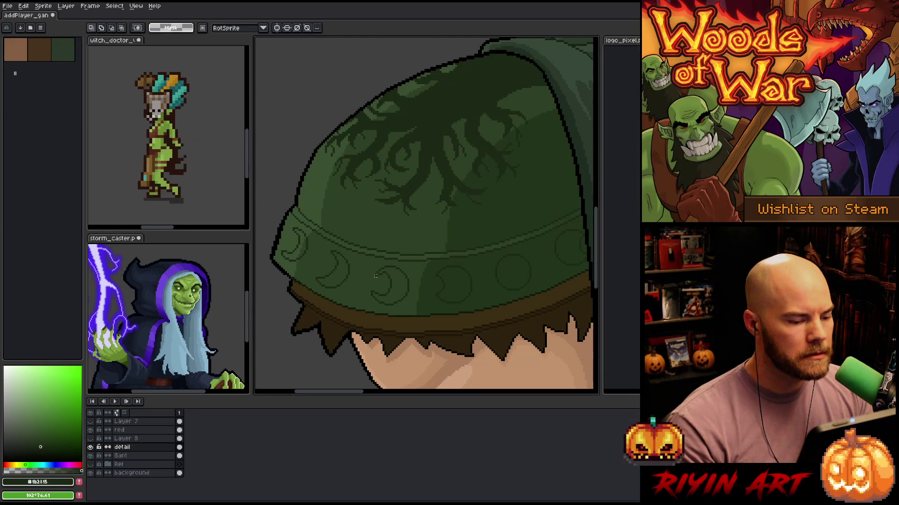
scroll(376, 274, up, 3)
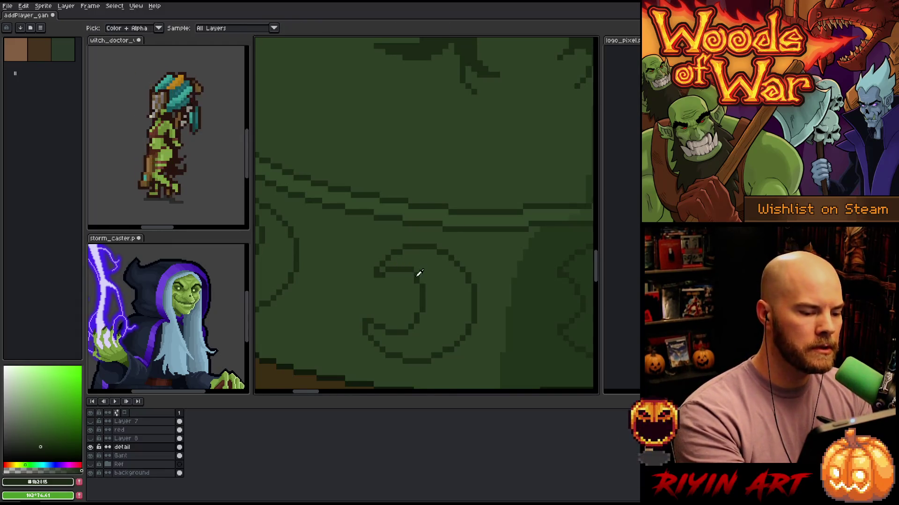
key(b)
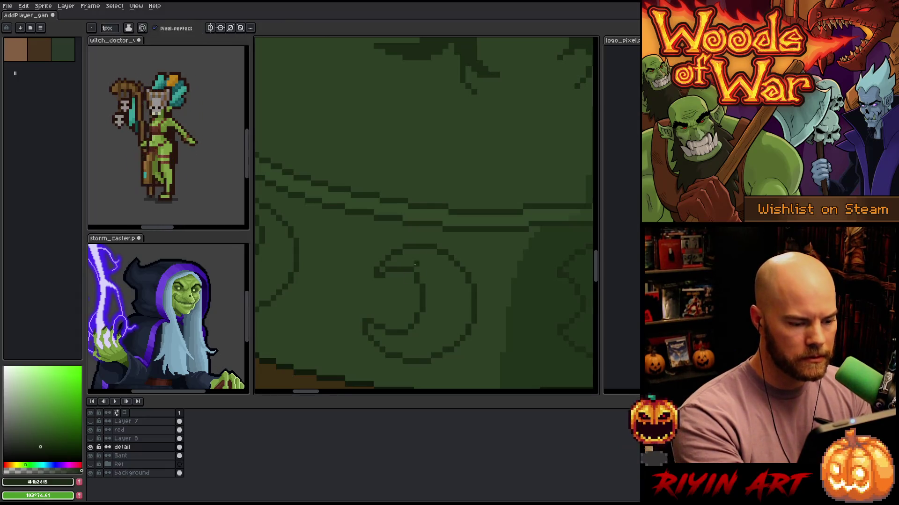
alt+click(424, 278)
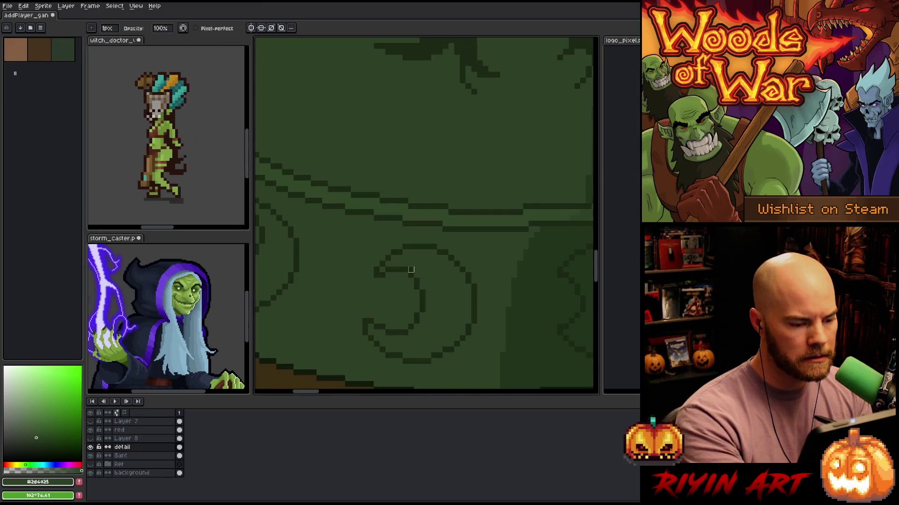
scroll(440, 241, down, 3)
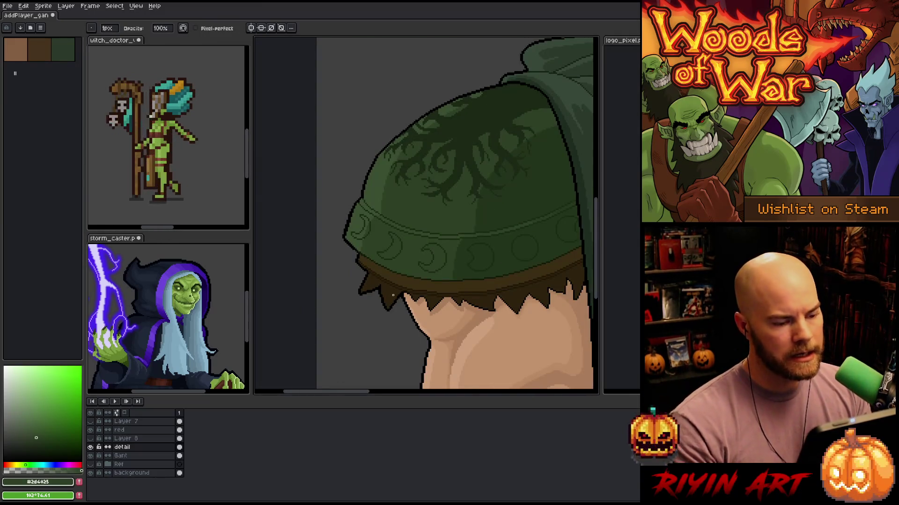
scroll(401, 271, up, 5)
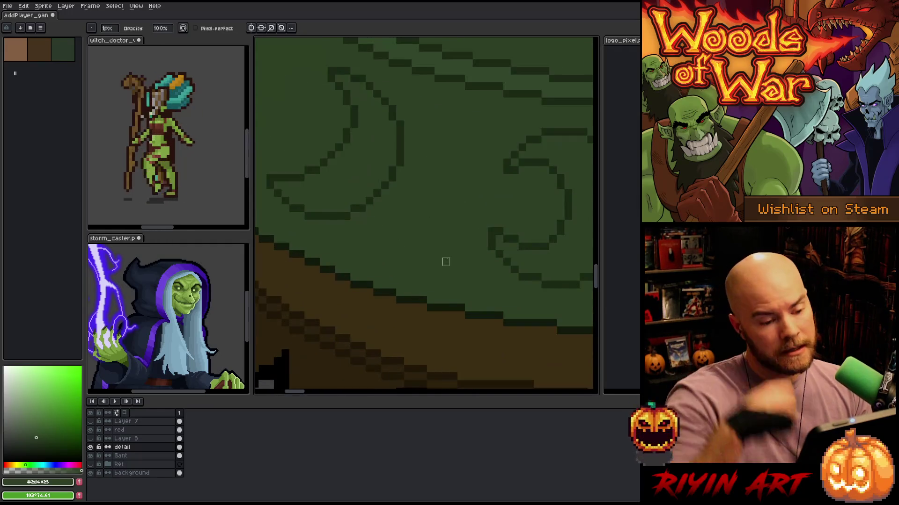
scroll(446, 262, down, 2)
key(m)
mouse_move(461, 218)
mouse_down()
mouse_move(501, 298)
mouse_move(515, 302)
mouse_up()
key(ctrl+d)
scroll(435, 233, down, 1)
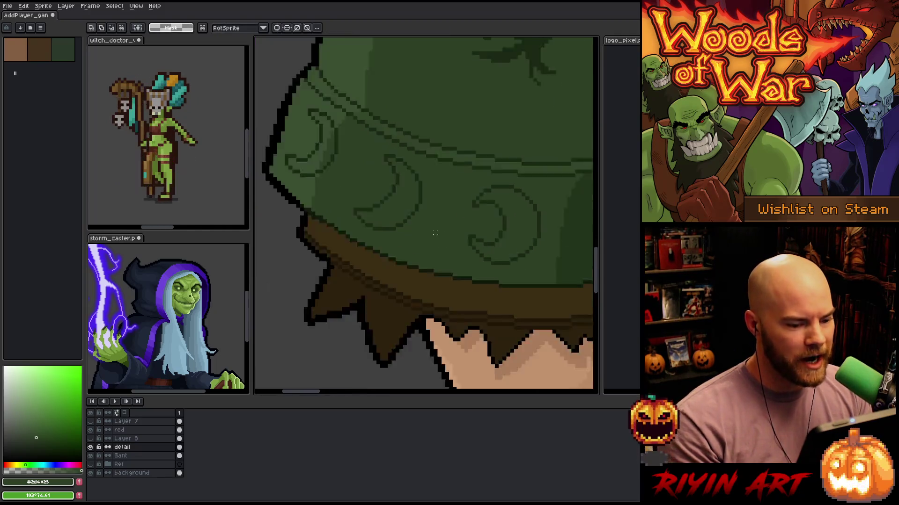
scroll(435, 233, down, 1)
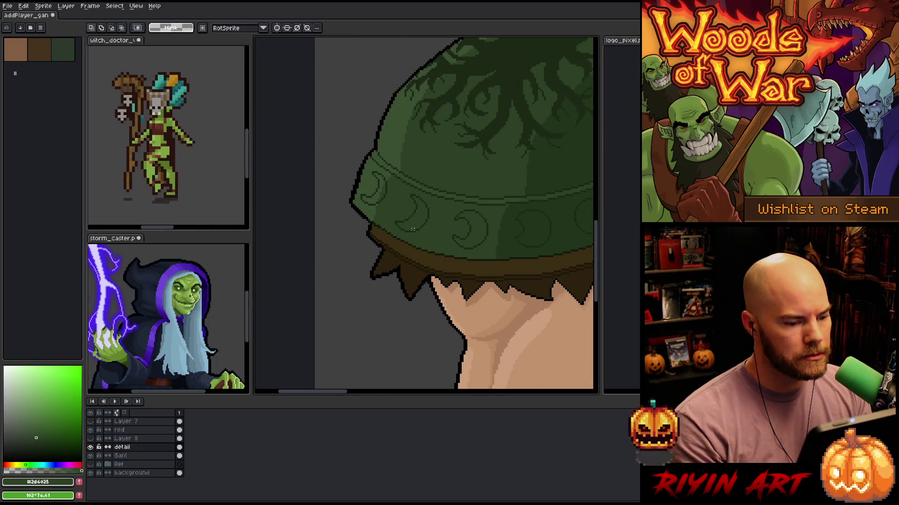
scroll(394, 229, up, 3)
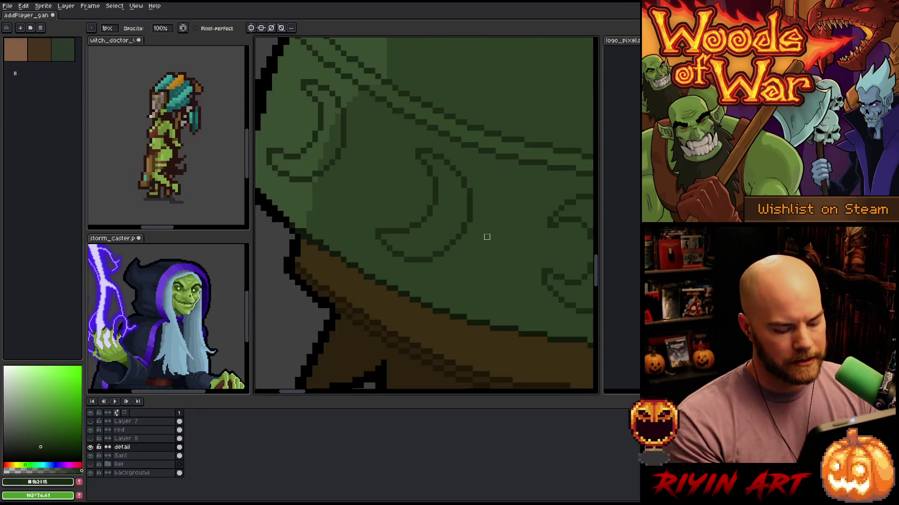
scroll(485, 235, down, 1)
mouse_move(404, 100)
mouse_down()
mouse_move(330, 122)
mouse_move(320, 149)
mouse_up()
click(465, 152)
drag(407, 141, 500, 202)
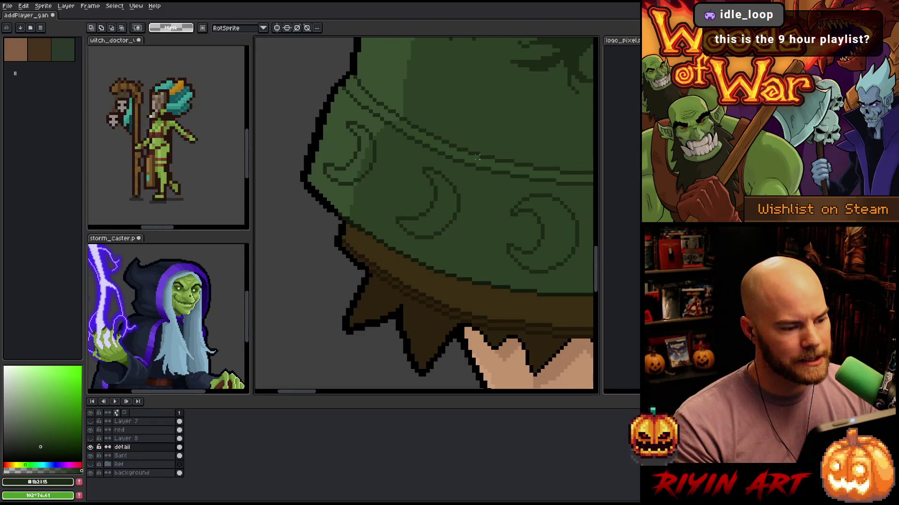
scroll(394, 226, up, 1)
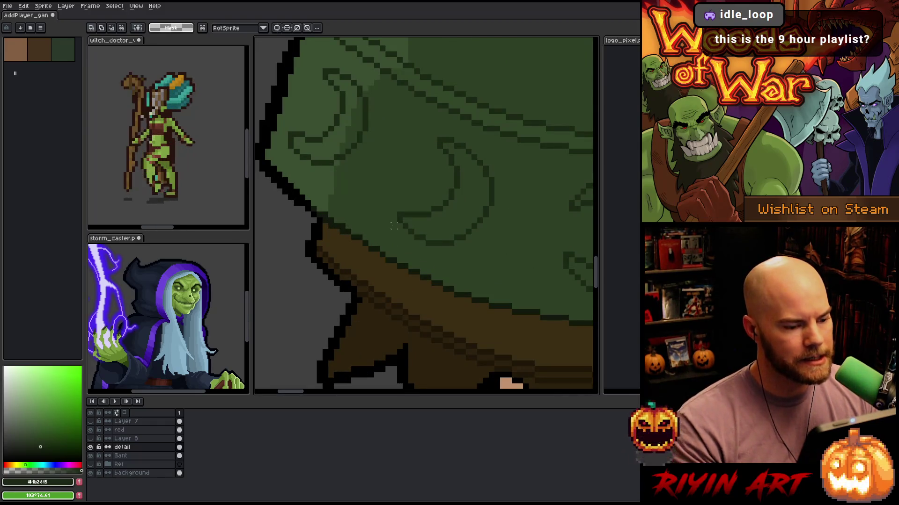
key(b)
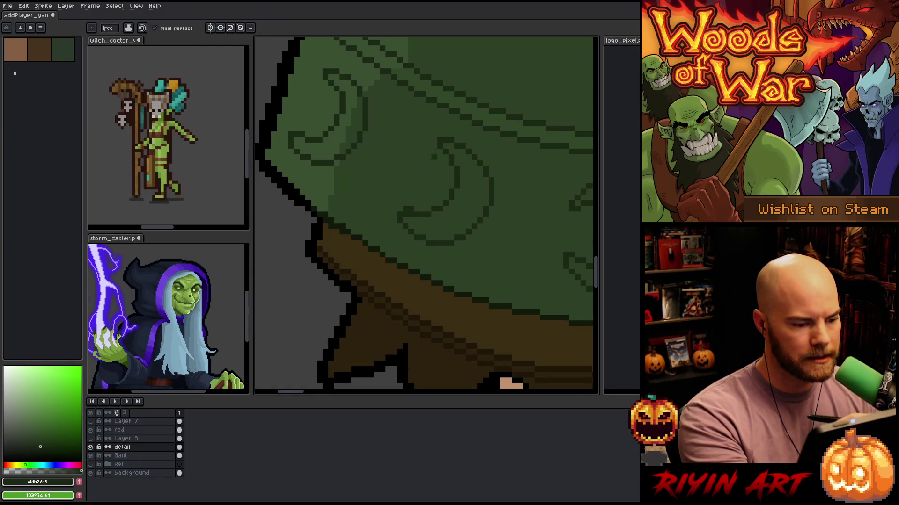
key(e)
key(b)
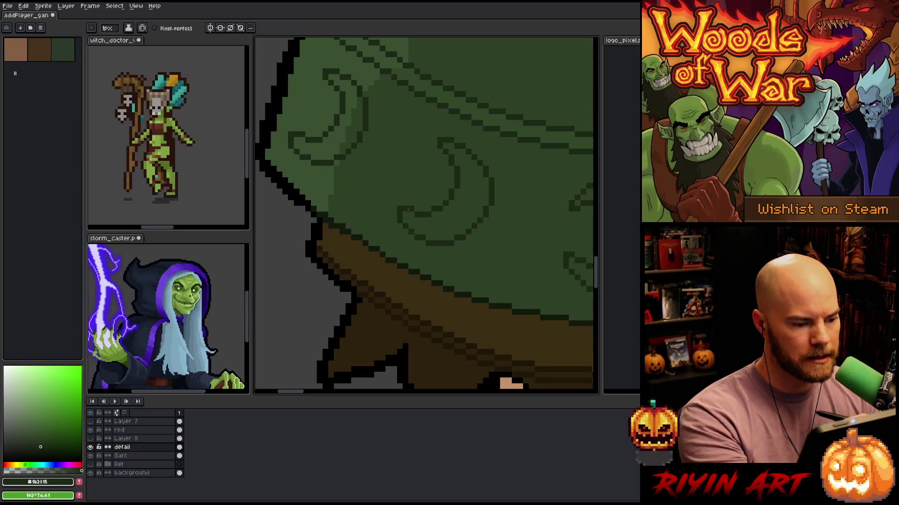
key(e)
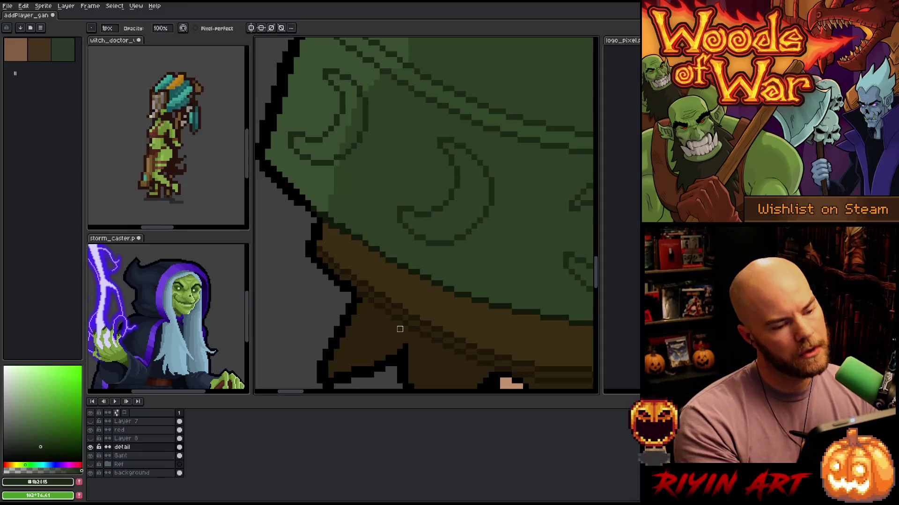
scroll(400, 329, down, 5)
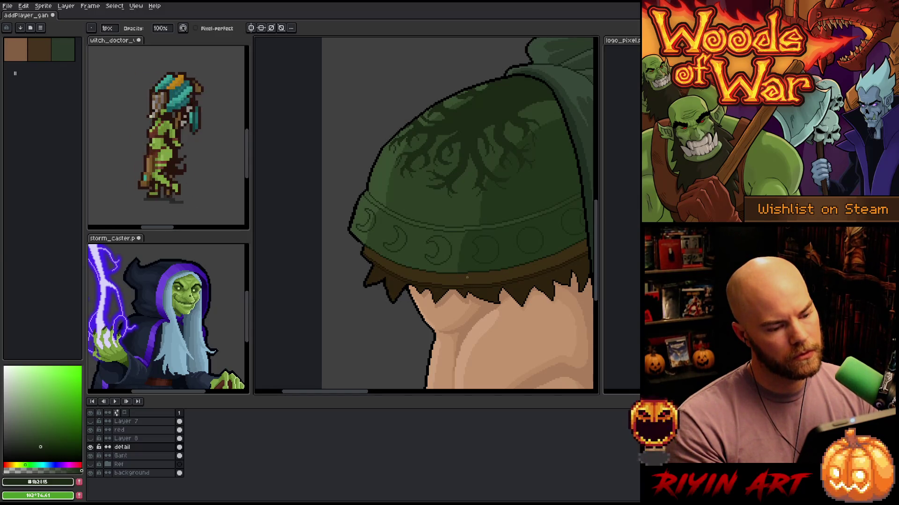
Make trial rectangular selections on the hat brim and swirl, then clear them
key(m)
drag(464, 294, 413, 250)
key(ctrl+d)
scroll(440, 254, up, 3)
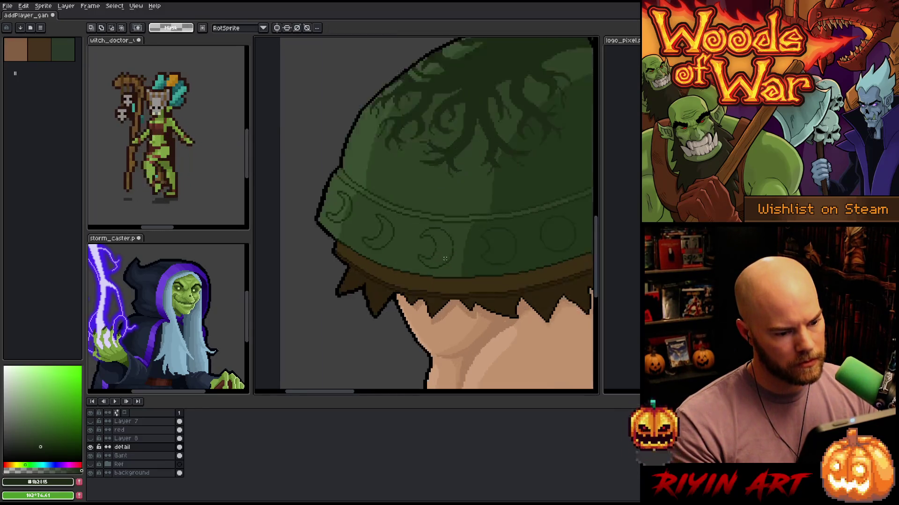
mouse_move(460, 239)
mouse_down()
mouse_move(415, 239)
mouse_move(414, 229)
mouse_up()
key(ctrl+d)
scroll(490, 198, down, 3)
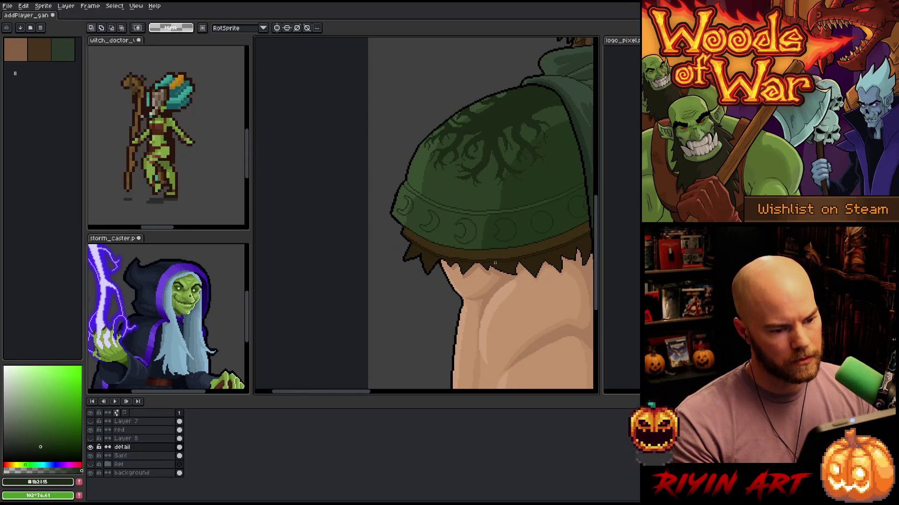
Shift the ornament band section beside the cape one pixel left and commit it
drag(526, 276, 423, 293)
mouse_move(508, 197)
mouse_down()
mouse_move(454, 243)
mouse_move(456, 256)
mouse_up()
drag(481, 226, 480, 227)
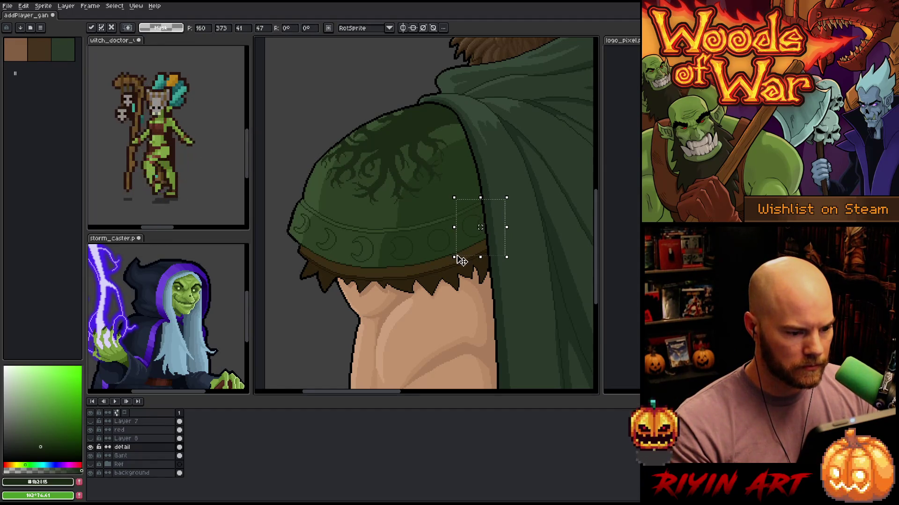
click(497, 300)
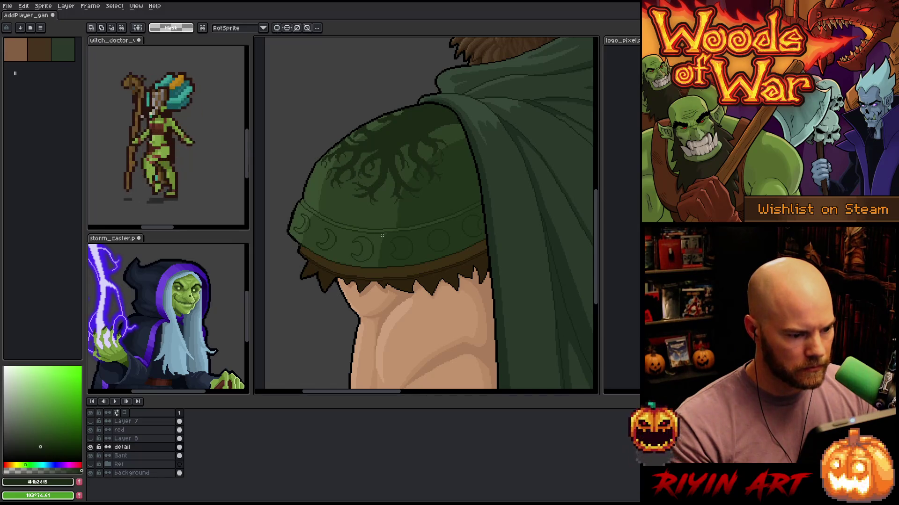
Check another band section, bring the circle by the cape into view, and ready the Eraser
scroll(382, 235, up, 3)
drag(458, 282, 366, 239)
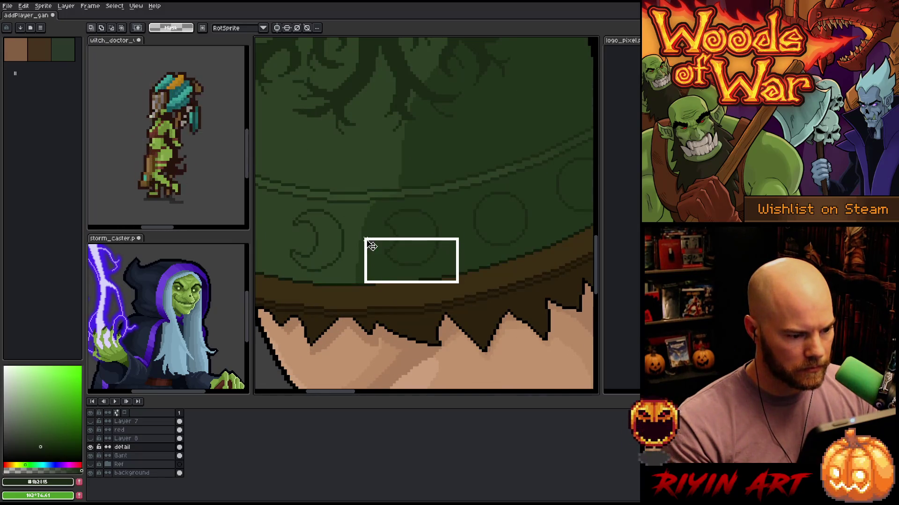
click(525, 270)
scroll(416, 259, up, 2)
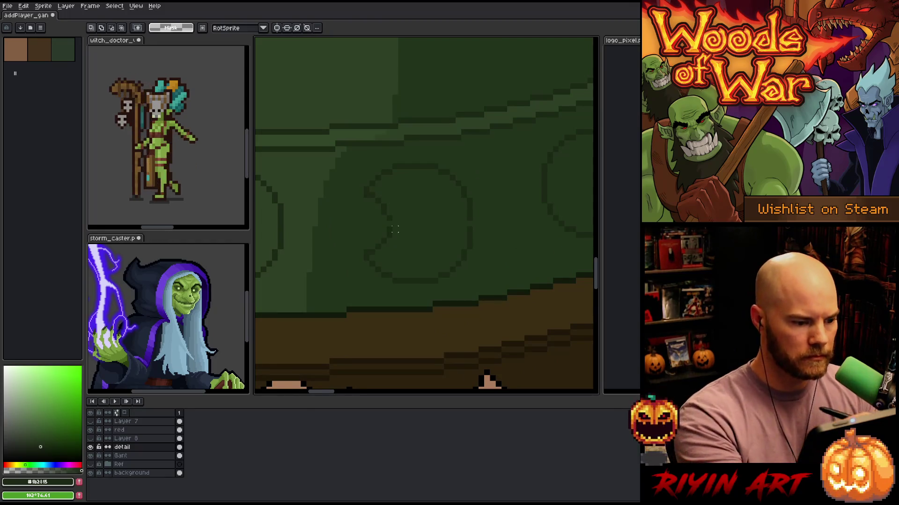
drag(395, 229, 441, 201)
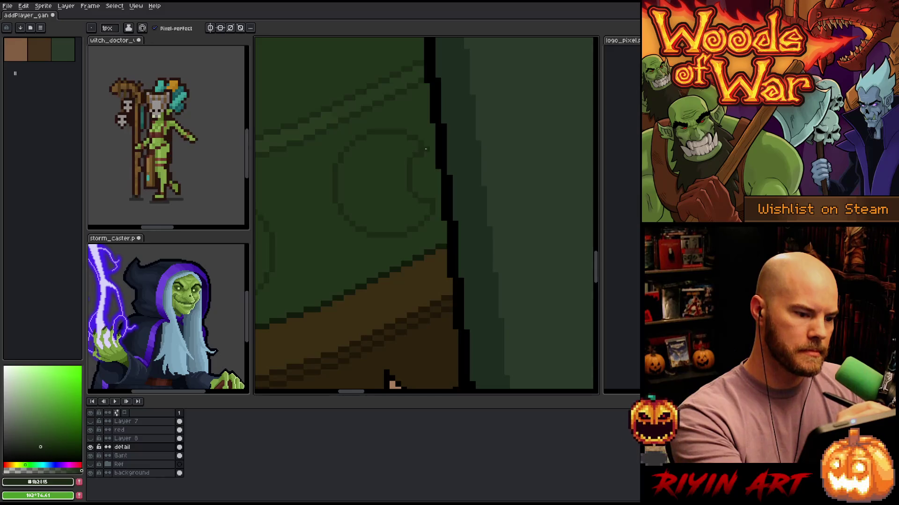
key(e)
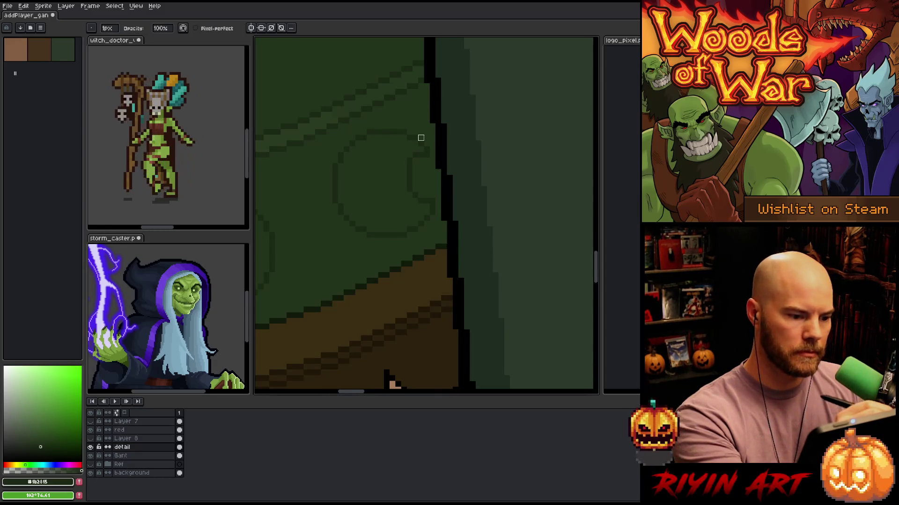
key(b)
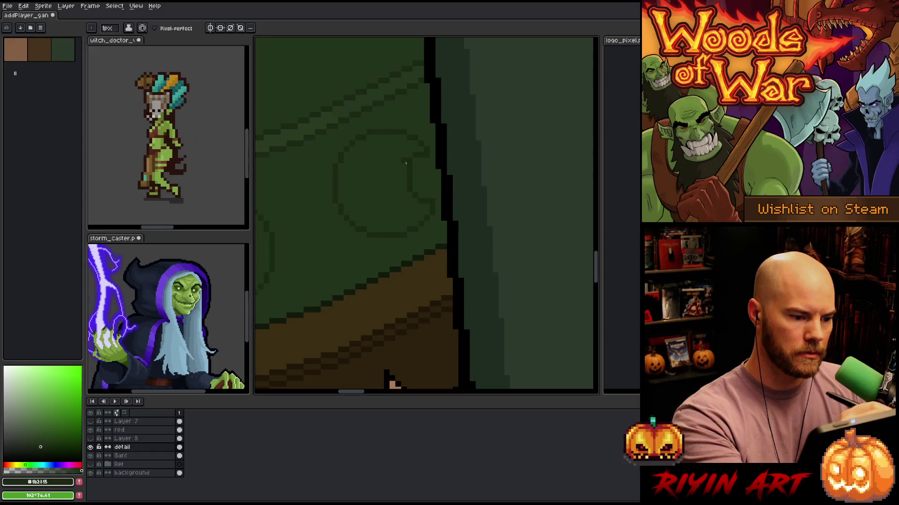
key(e)
key(b)
key(e)
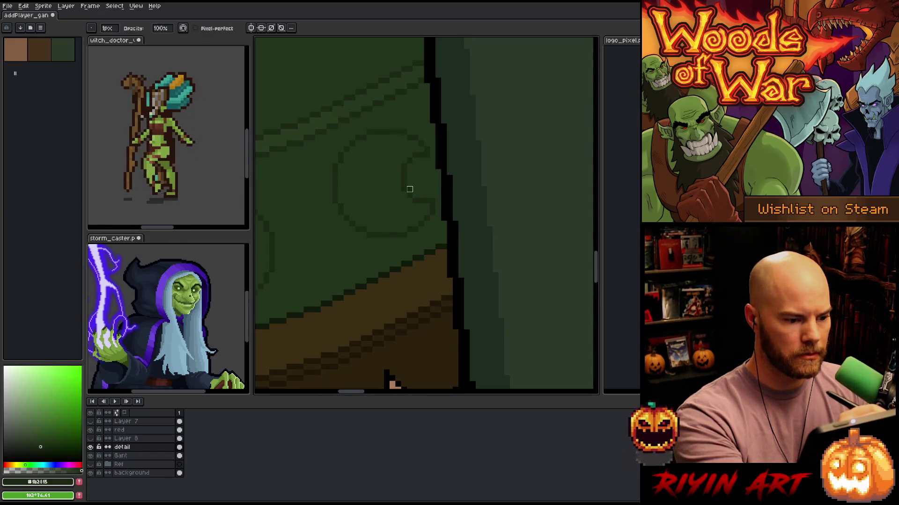
scroll(444, 235, down, 3)
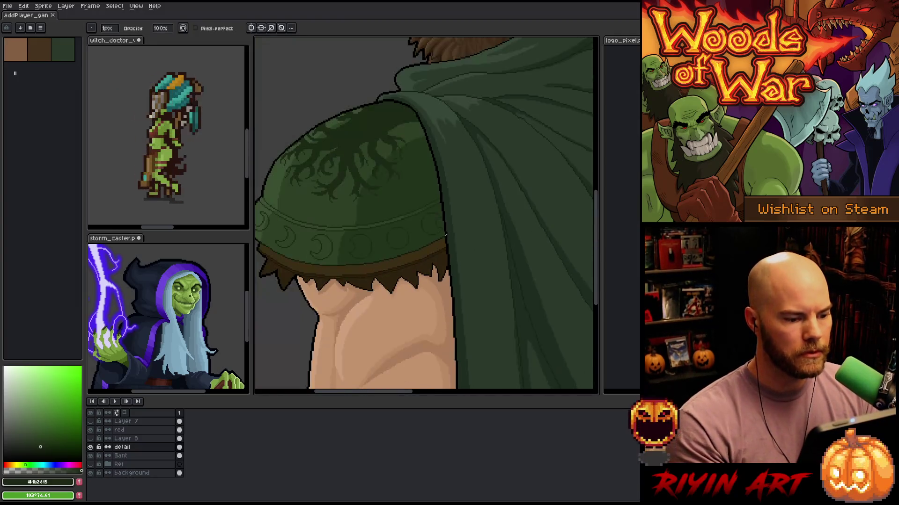
Marquee-select a circle ornament on the pauldron band, move it, and deselect
drag(367, 257, 411, 257)
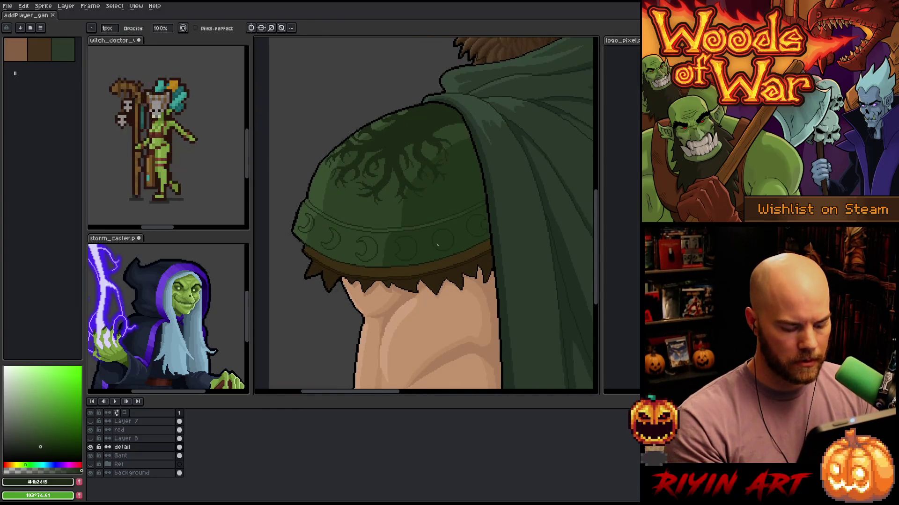
key(m)
drag(428, 221, 464, 261)
click(446, 241)
key(ctrl+d)
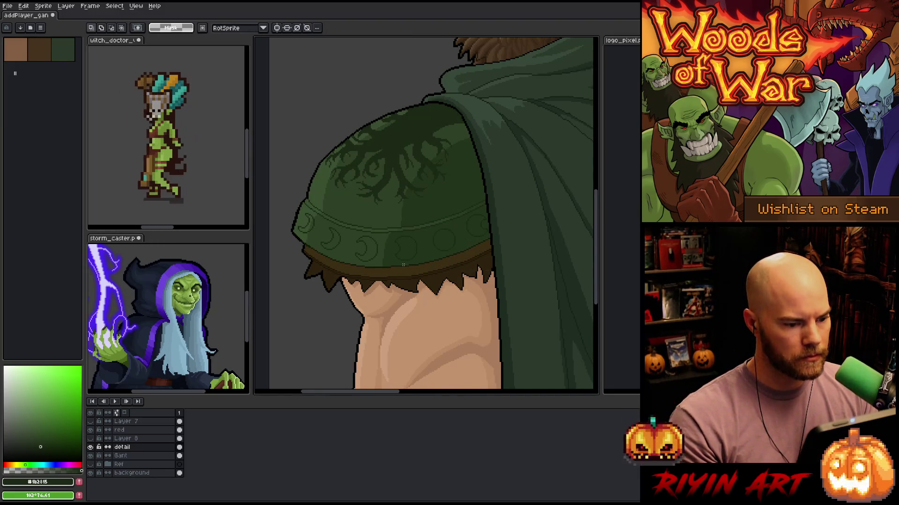
Select the middle band circle, then zoom and pan to the far shoulder under the cape
drag(384, 228, 432, 274)
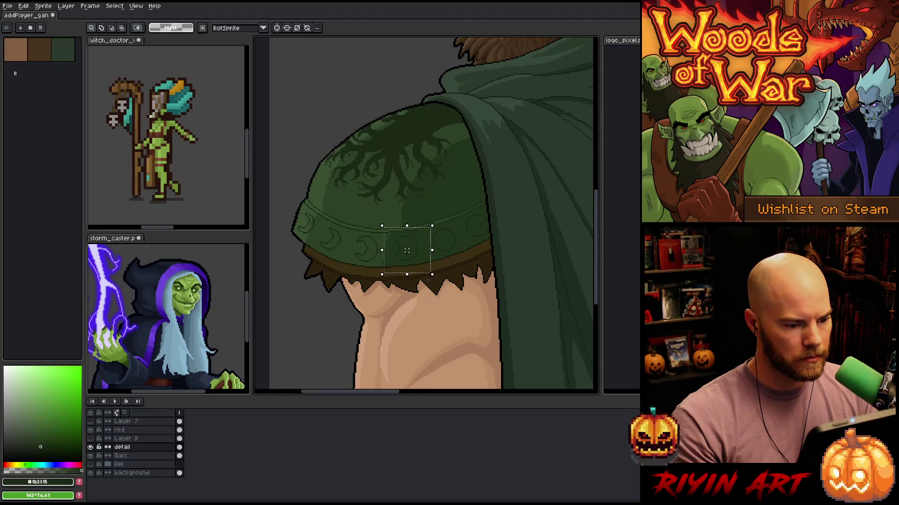
scroll(407, 251, down, 2)
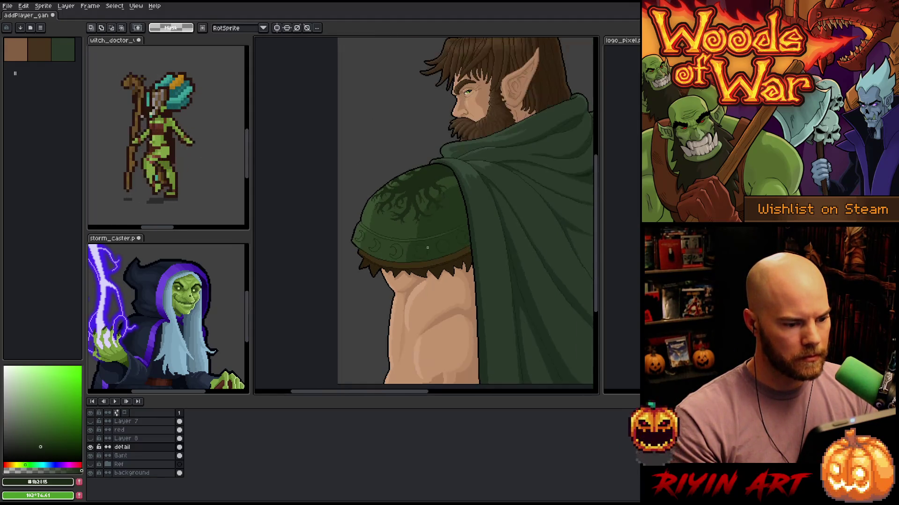
scroll(416, 241, up, 1)
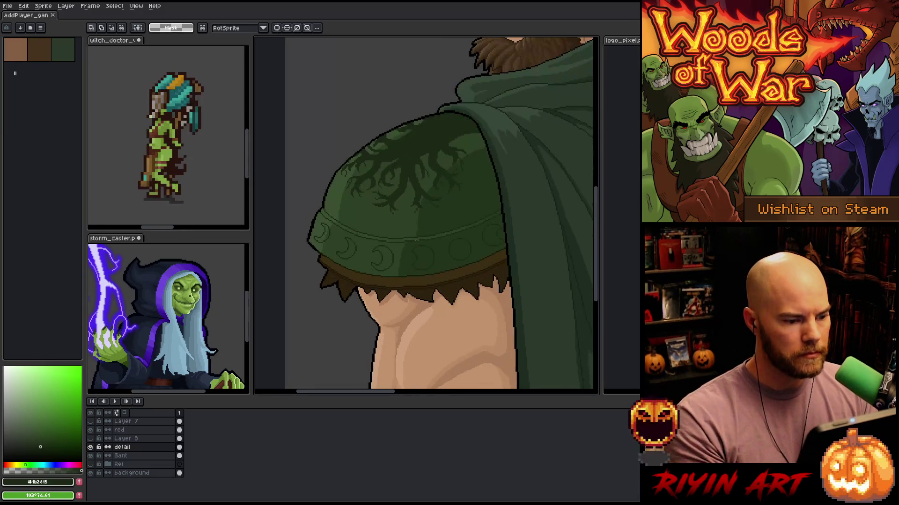
scroll(416, 240, down, 2)
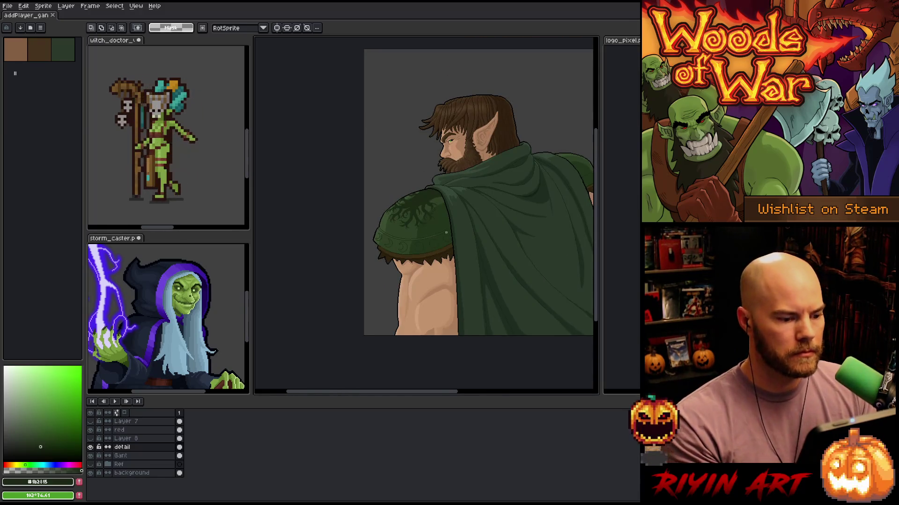
scroll(446, 232, up, 2)
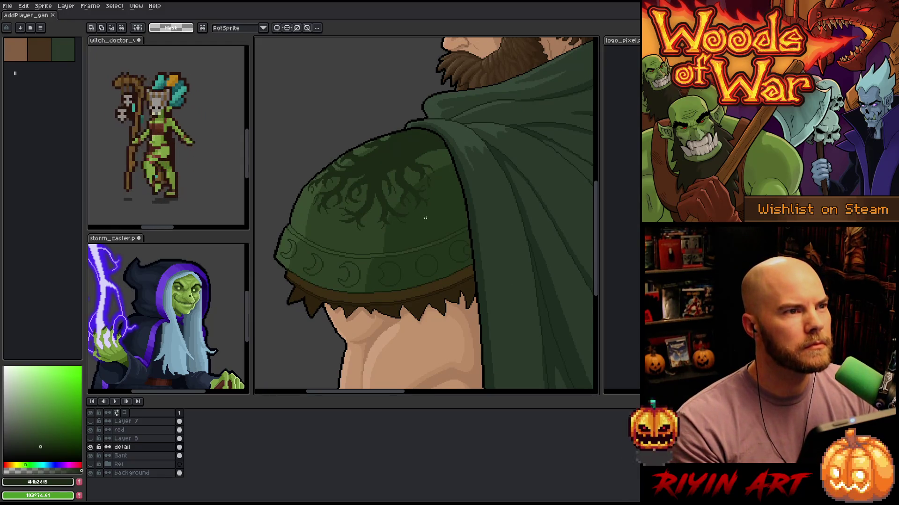
scroll(425, 218, down, 3)
scroll(425, 218, up, 3)
mouse_move(480, 250)
mouse_down()
mouse_move(440, 281)
mouse_move(420, 234)
mouse_move(366, 260)
mouse_up()
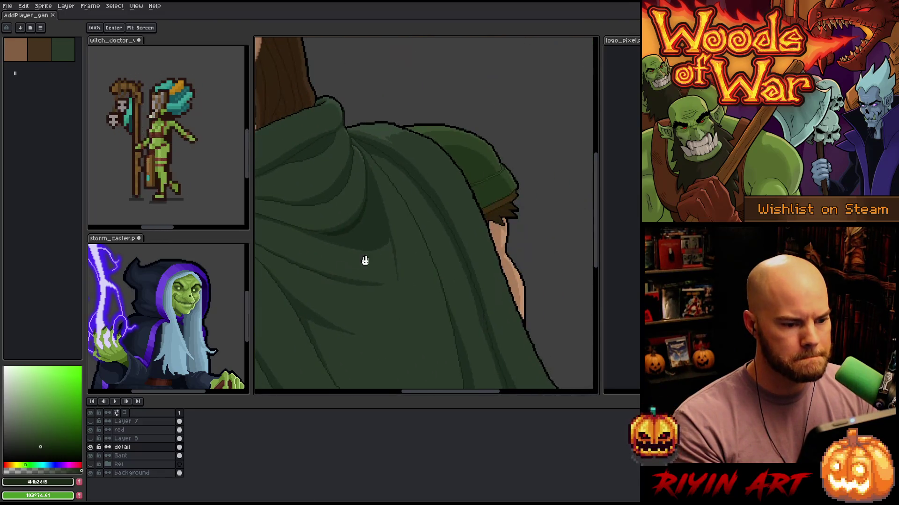
Pencil a faint dark-green curve on the far pauldron band, redrawing it once
scroll(492, 172, up, 2)
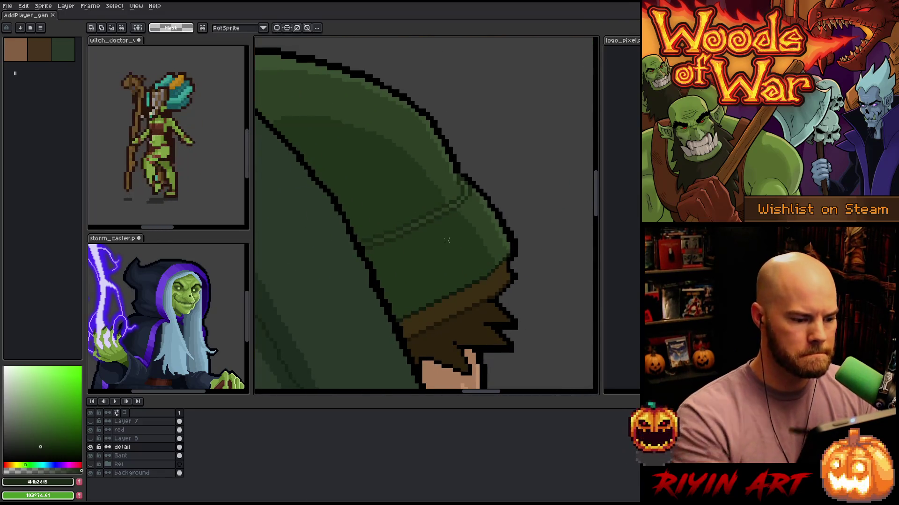
key(b)
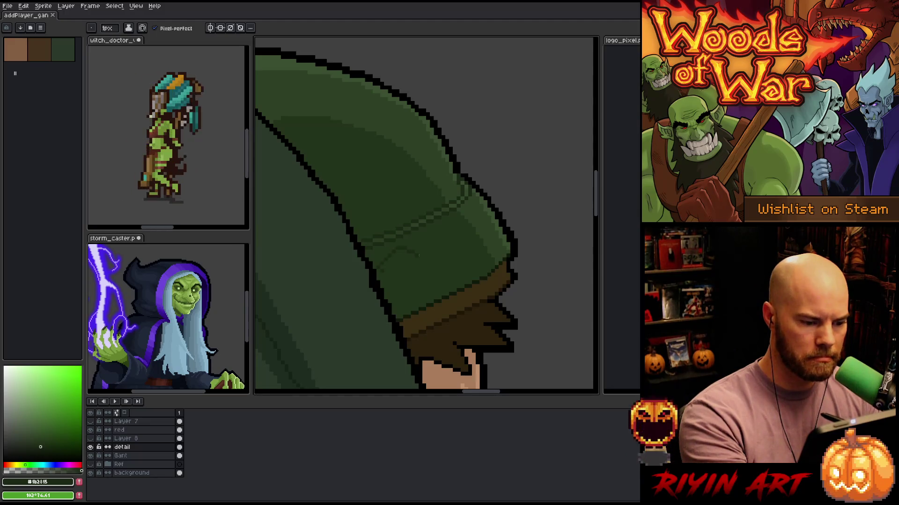
mouse_move(380, 257)
mouse_down()
mouse_move(407, 252)
mouse_move(423, 280)
mouse_up()
key(ctrl+z)
drag(385, 252, 426, 283)
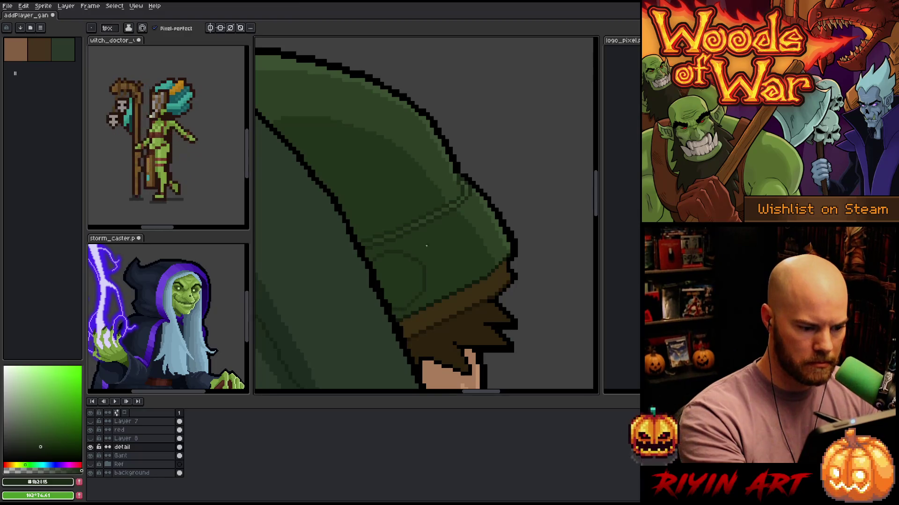
Lasso the new curve for a transform, then cancel and clear the selection
key(e)
key(q)
mouse_move(460, 295)
mouse_down()
mouse_move(352, 322)
mouse_move(459, 295)
mouse_up()
key(ctrl+t)
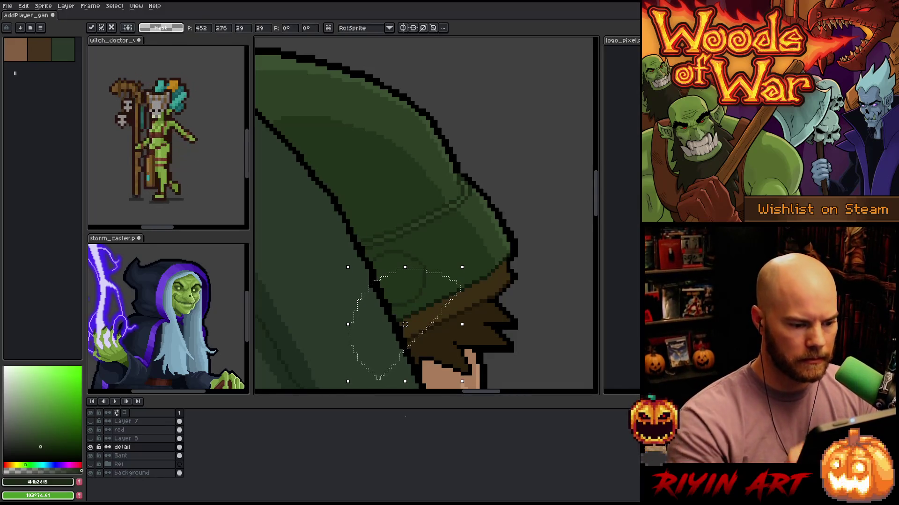
key(ctrl+d)
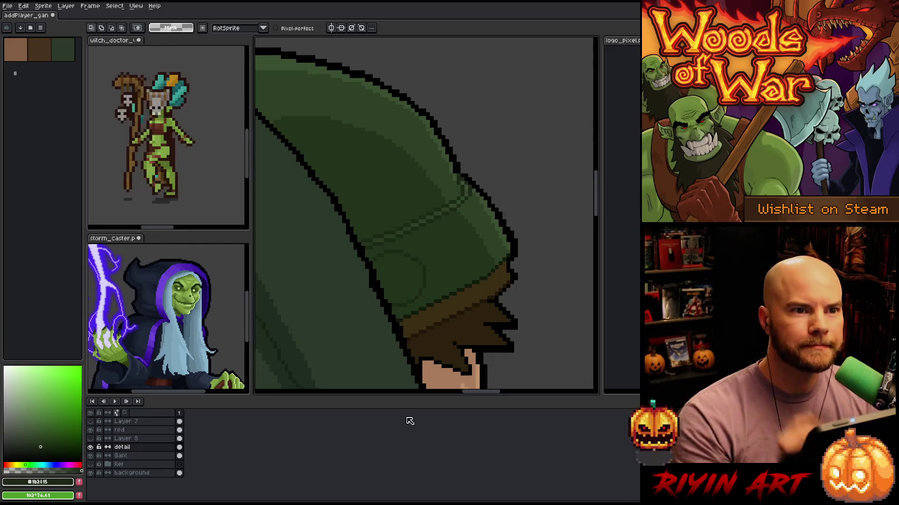
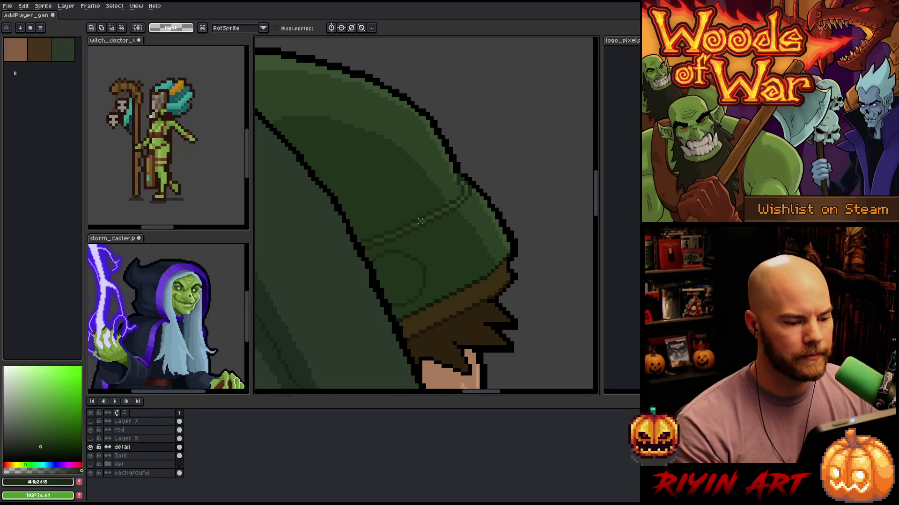
Lasso and shift the lower pauldron band area, then touch up its pixels with Pencil and Eraser
key(b)
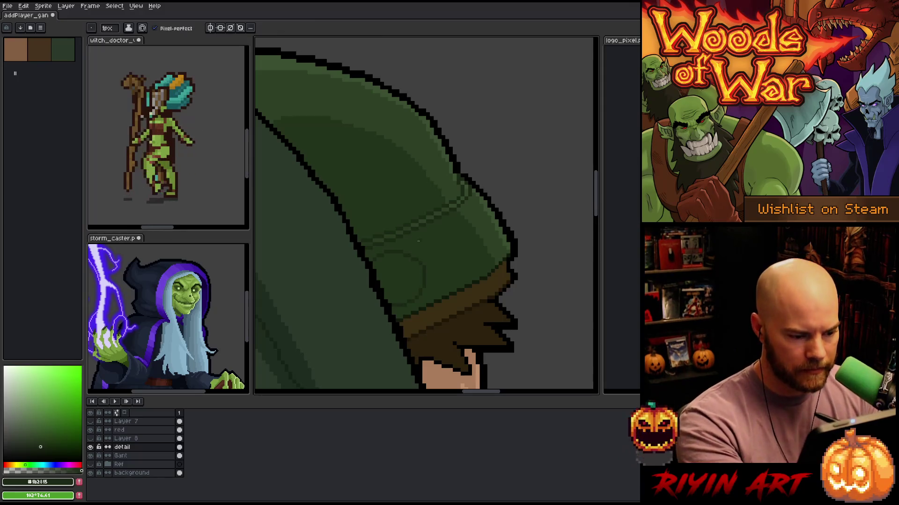
key(e)
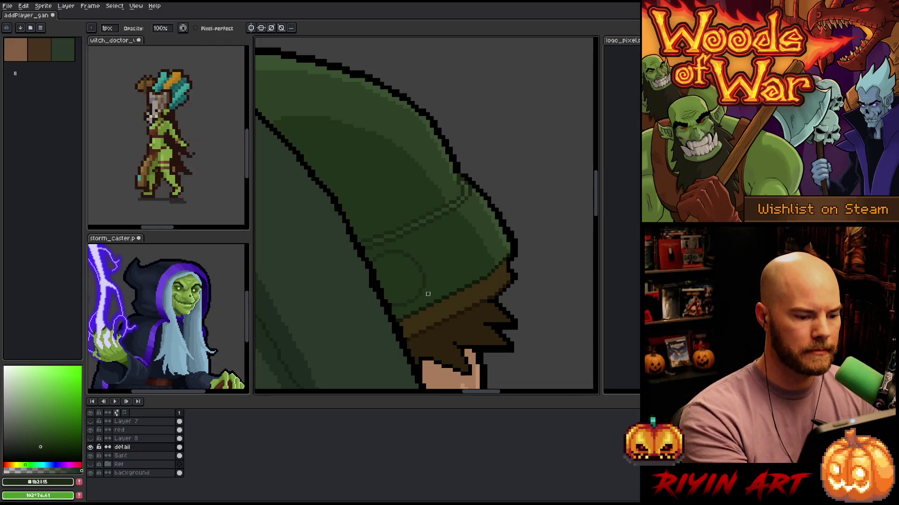
key(m)
mouse_move(427, 275)
mouse_down()
mouse_move(407, 277)
mouse_move(411, 324)
mouse_move(442, 299)
mouse_move(416, 302)
mouse_up()
key(ctrl+d)
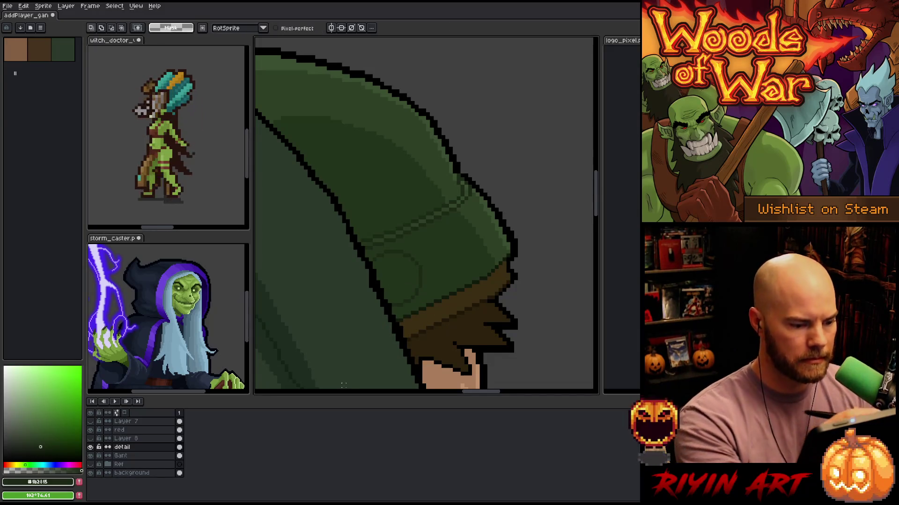
key(b)
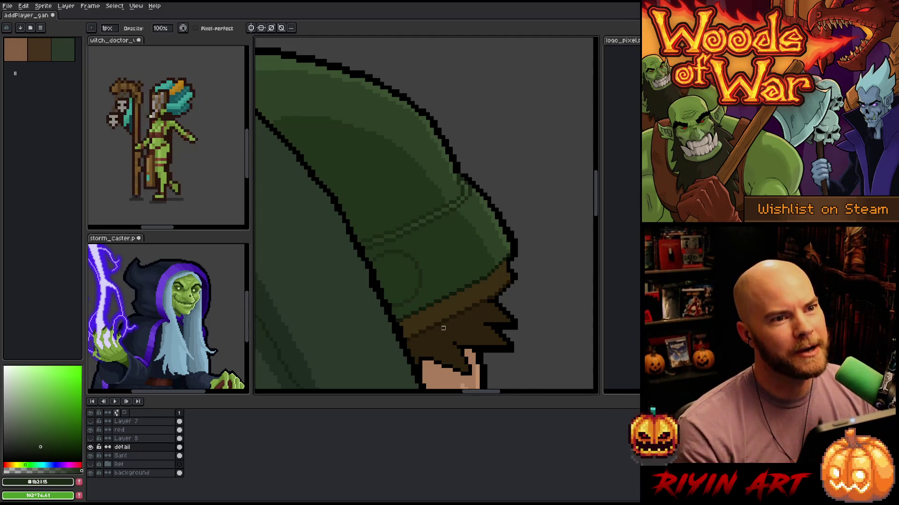
scroll(439, 328, down, 4)
scroll(409, 253, up, 5)
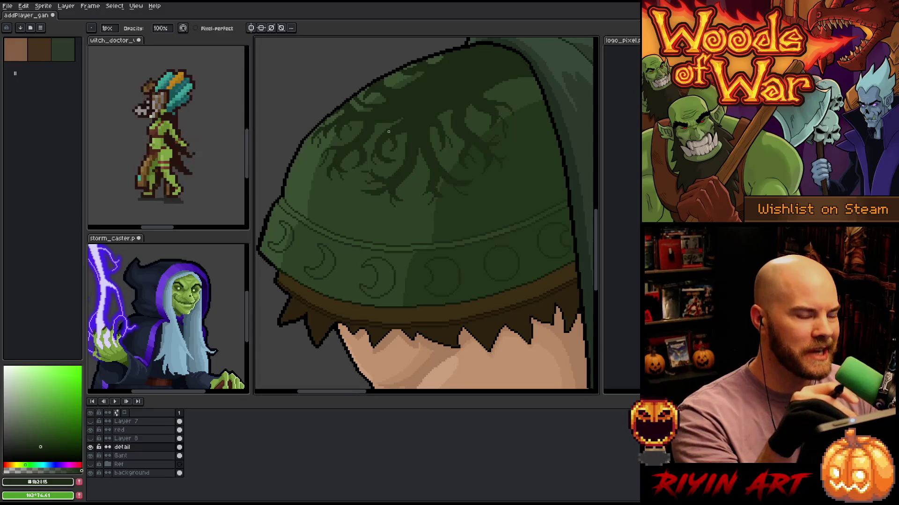
Zoom back onto the pauldron band and marquee-select its circle detail
scroll(388, 132, down, 1)
mouse_move(431, 172)
mouse_down()
mouse_move(406, 181)
mouse_move(392, 212)
mouse_move(323, 239)
mouse_up()
scroll(403, 169, up, 1)
scroll(401, 164, down, 1)
drag(400, 217, 315, 316)
scroll(418, 235, up, 3)
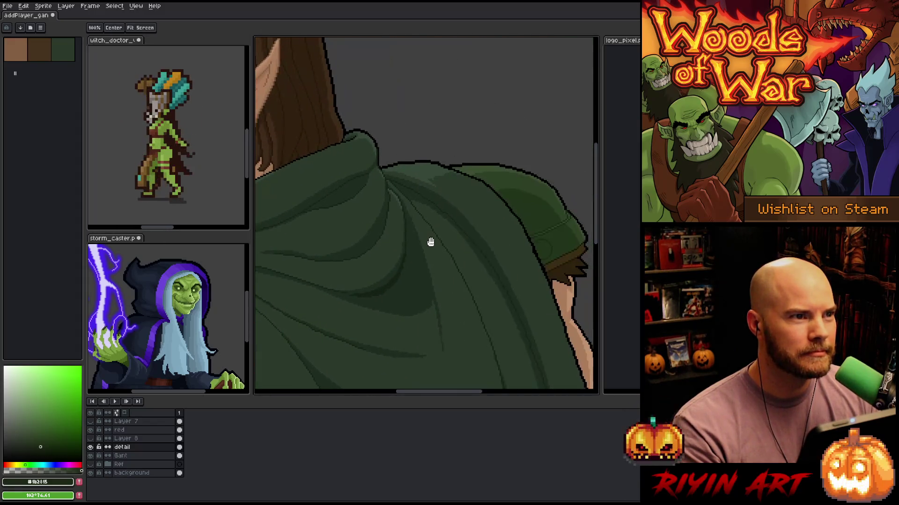
drag(460, 233, 377, 239)
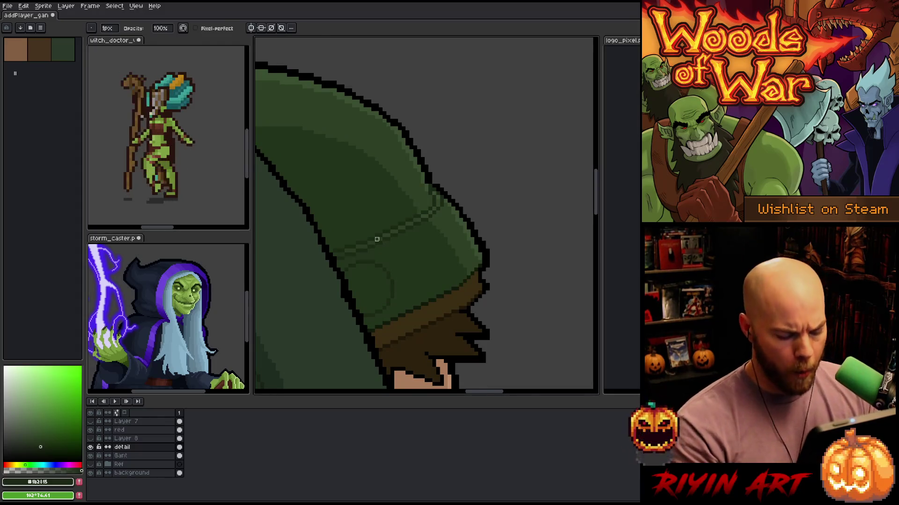
key(m)
drag(418, 236, 312, 338)
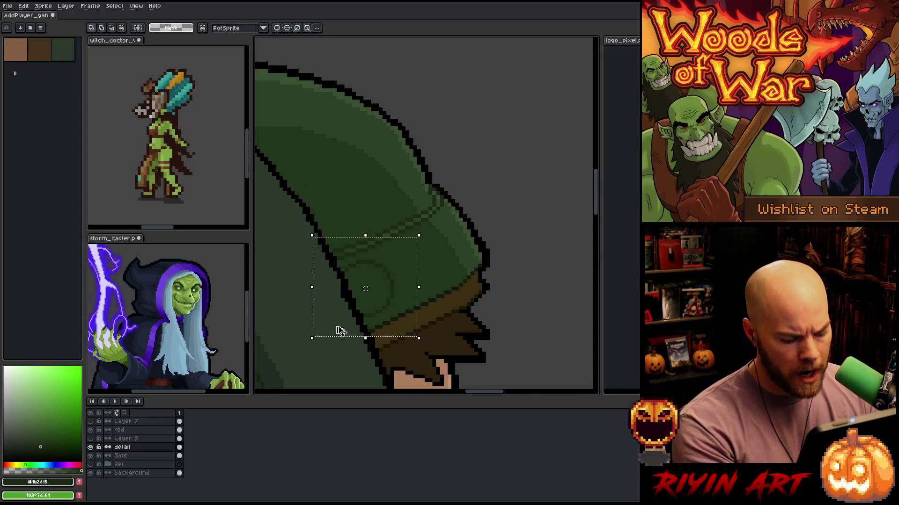
Move the circle detail up and right, nudge it a pixel into place, and commit
click(355, 320)
drag(397, 285, 456, 257)
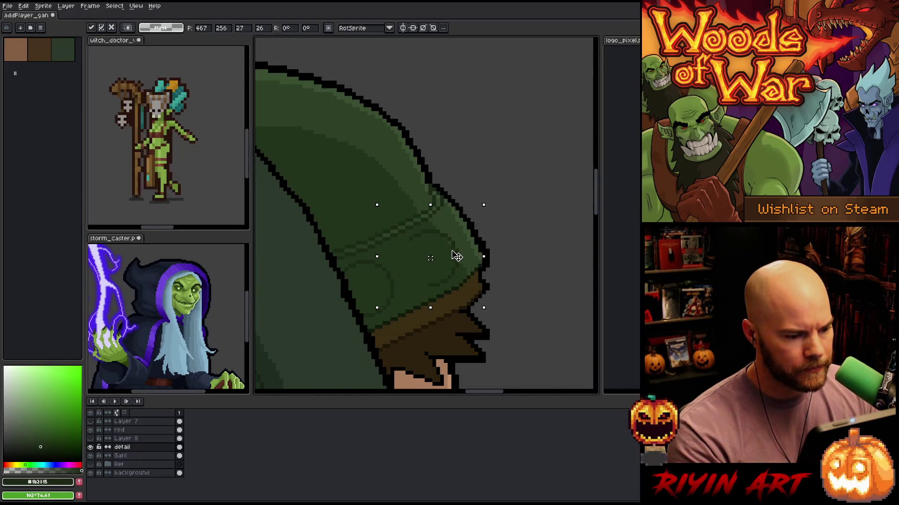
key(Left)
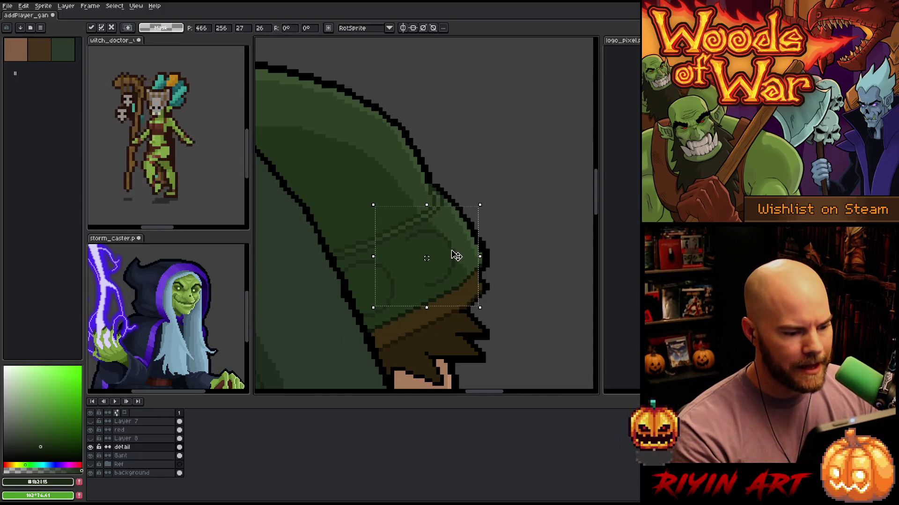
drag(456, 253, 465, 250)
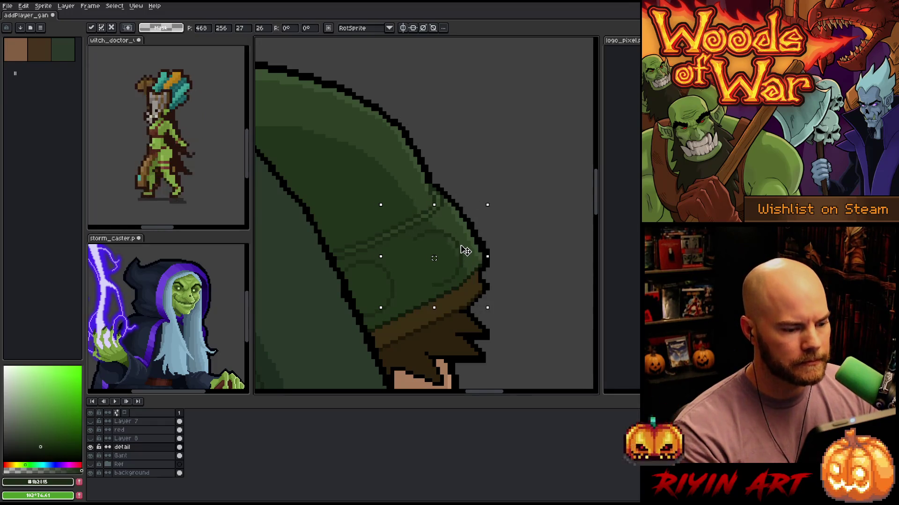
key(Up)
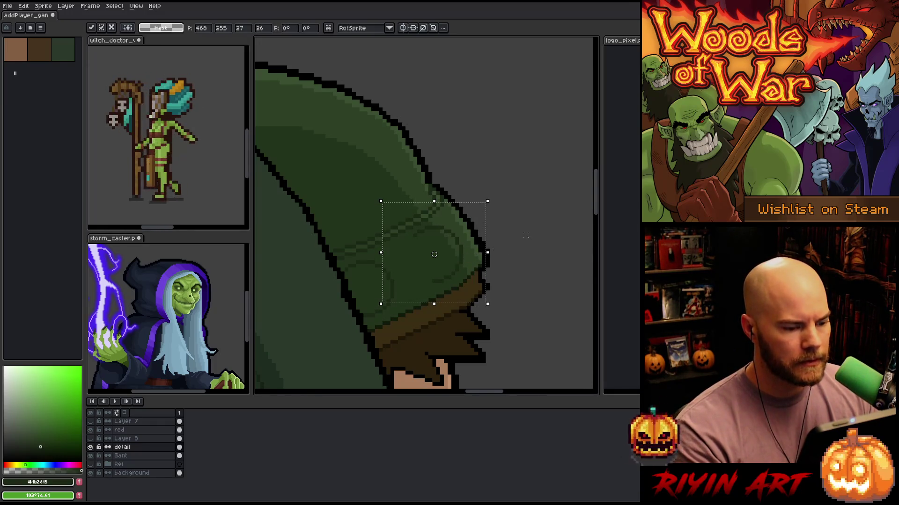
scroll(524, 235, up, 1)
scroll(521, 206, up, 1)
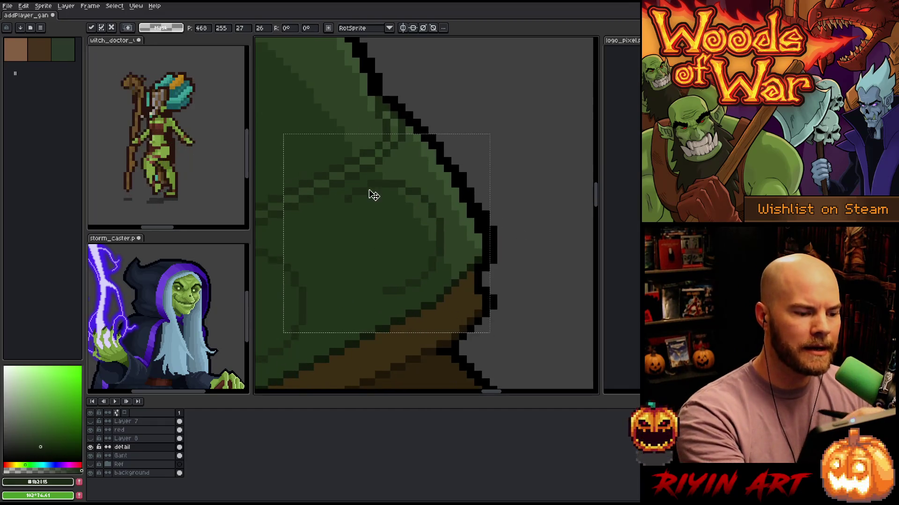
key(b)
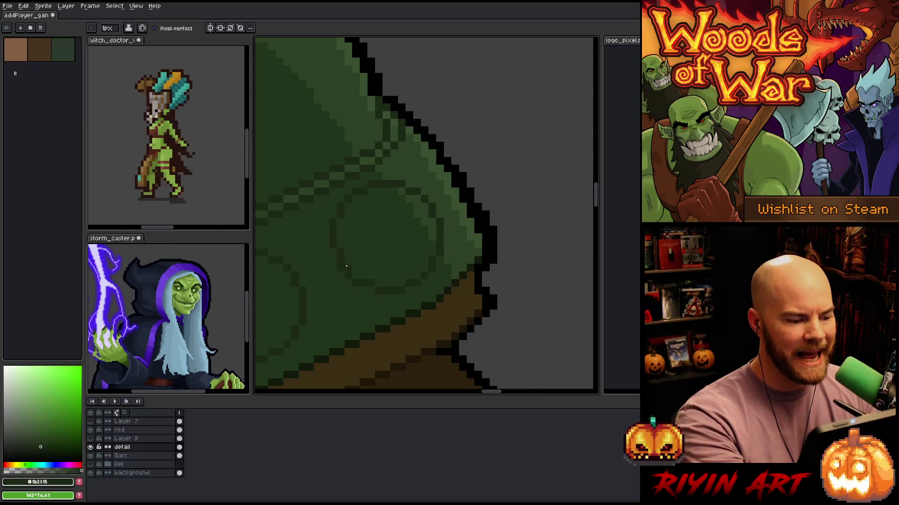
Redraw the band's circle outline pixel by pixel, alternating Pencil and Eraser
key(e)
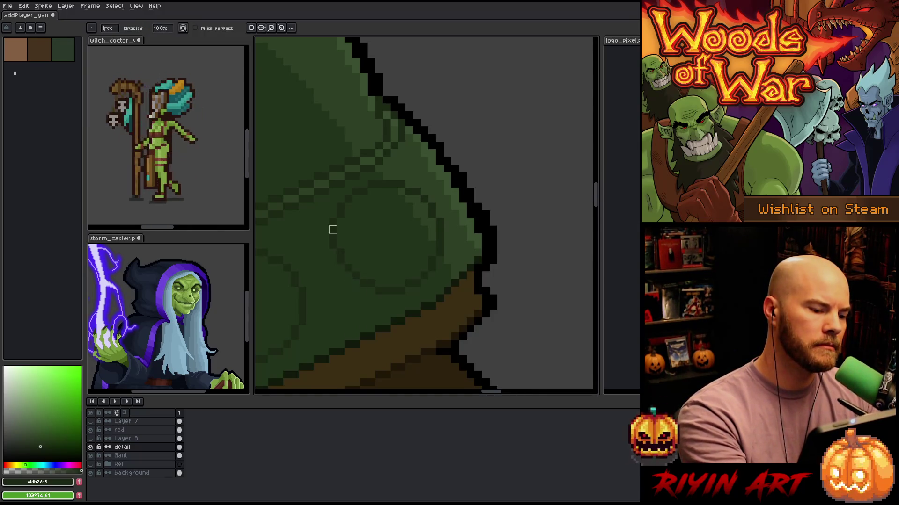
key(b)
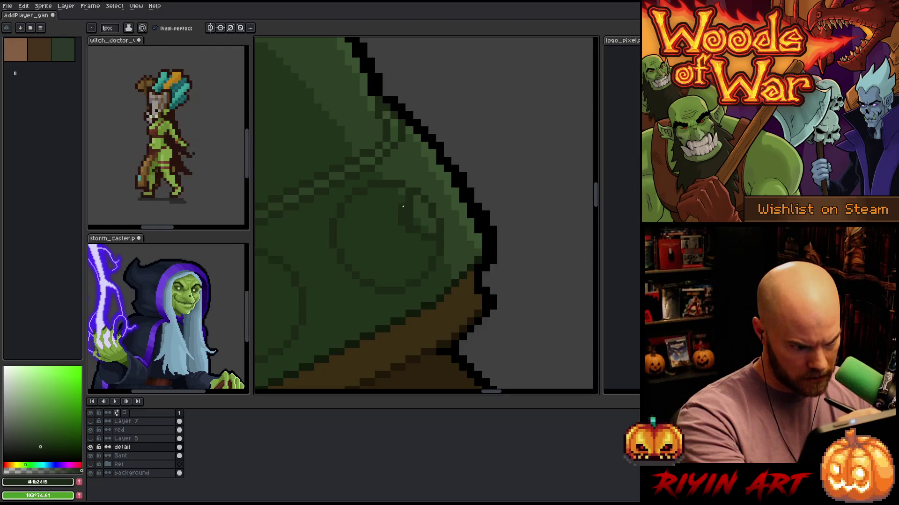
key(e)
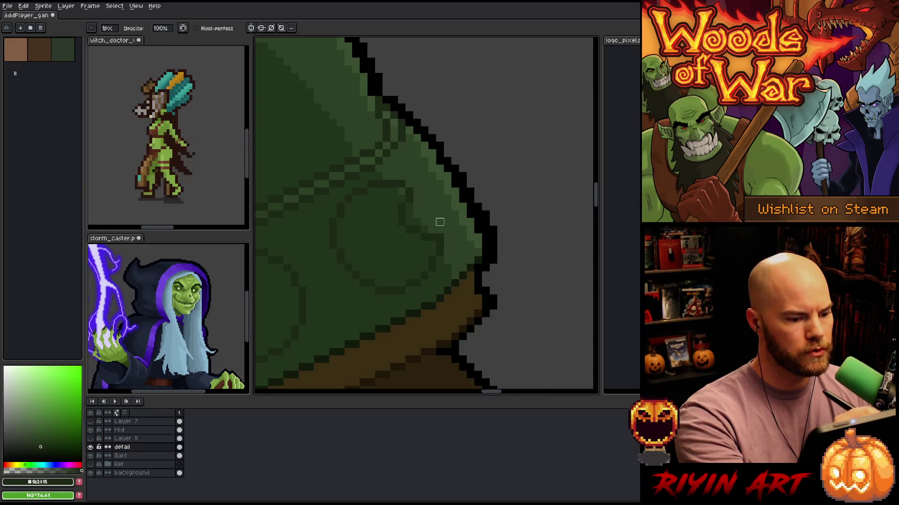
key(b)
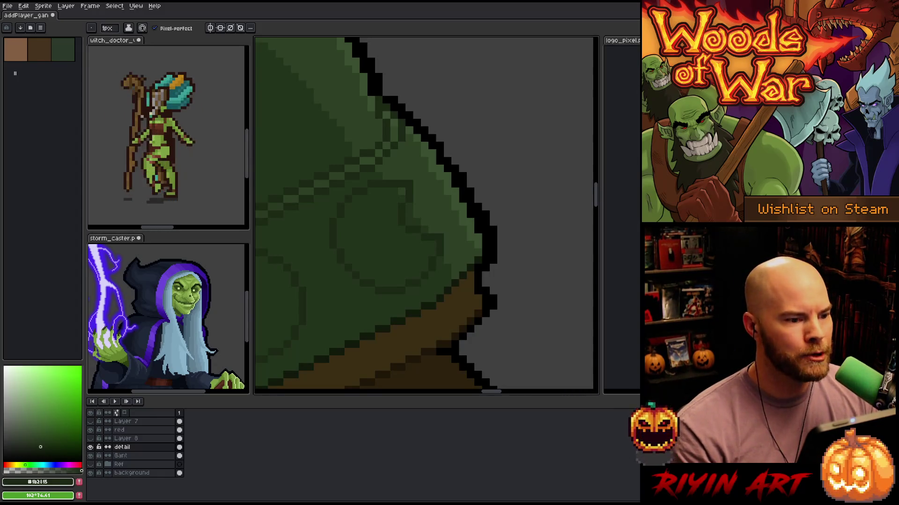
scroll(317, 227, down, 3)
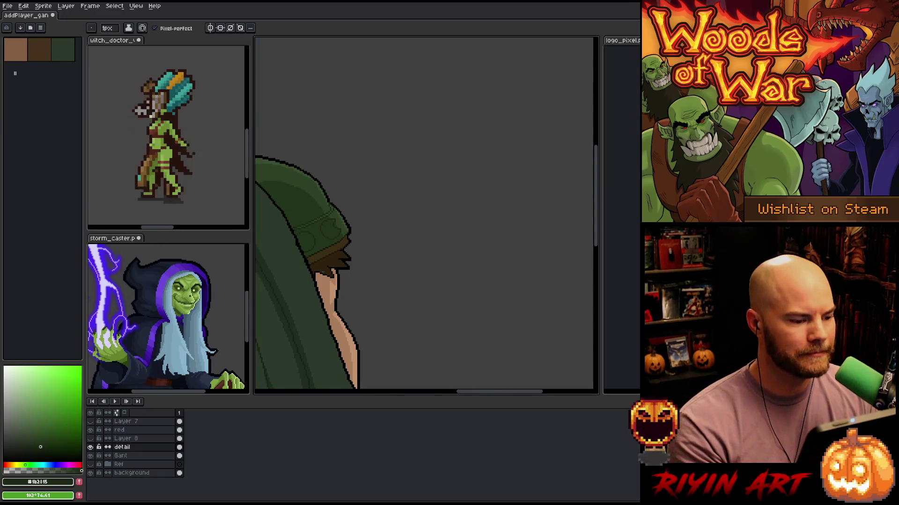
scroll(427, 209, up, 4)
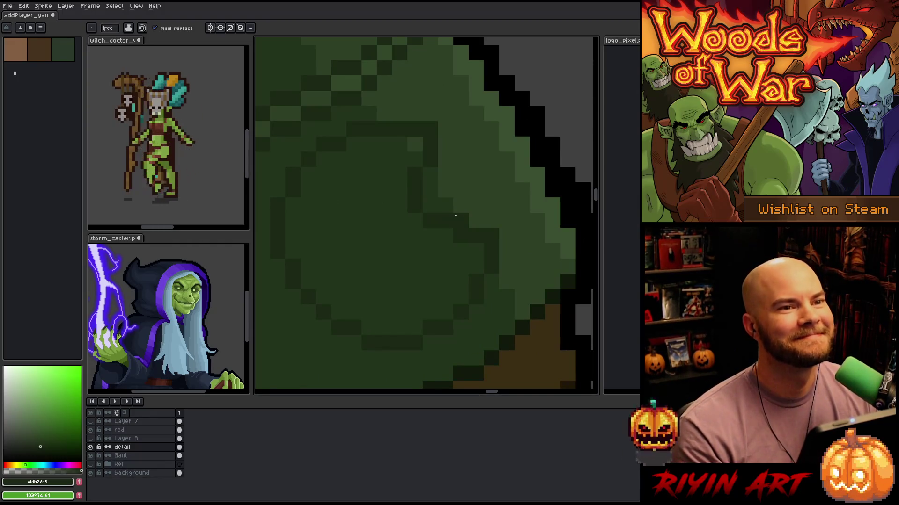
scroll(455, 215, down, 1)
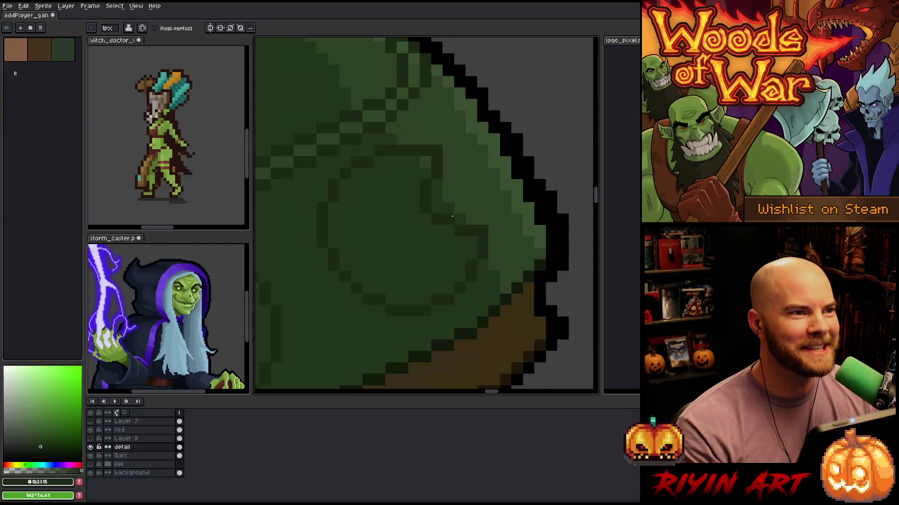
key(e)
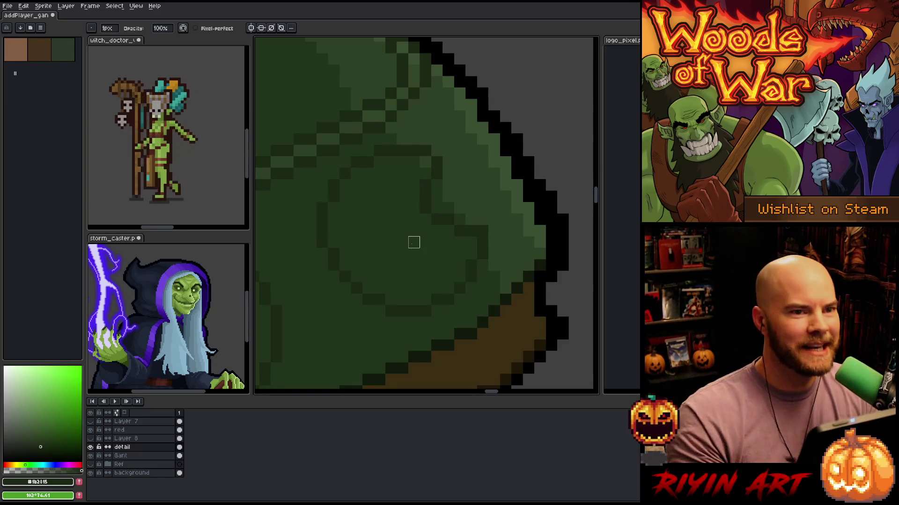
drag(459, 287, 444, 295)
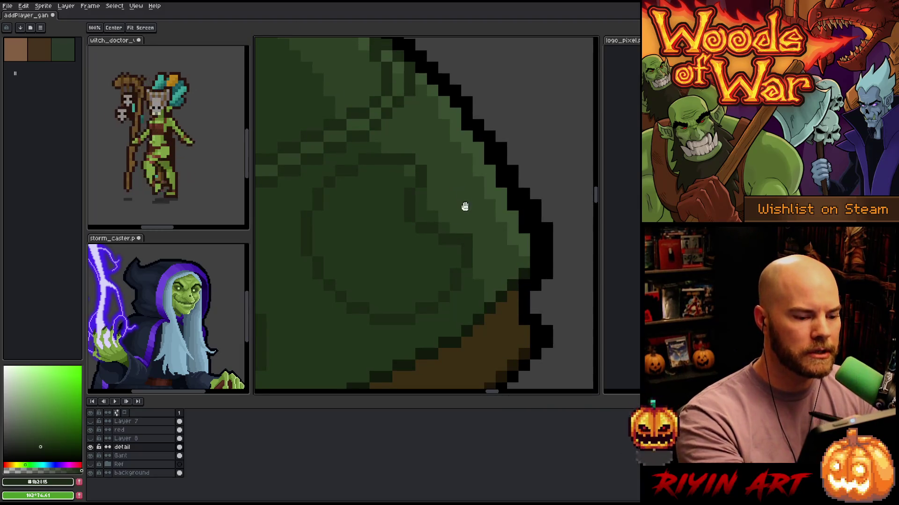
key(b)
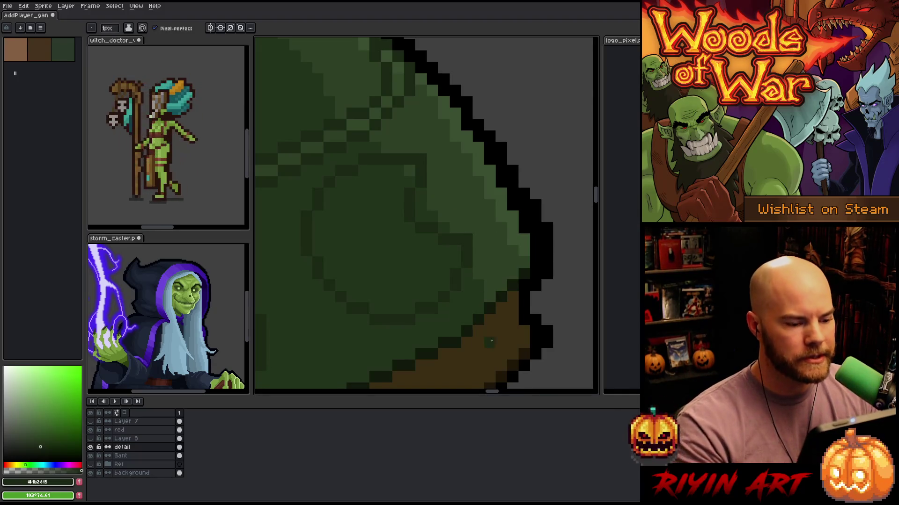
scroll(460, 318, down, 5)
mouse_move(459, 322)
mouse_down()
mouse_move(457, 234)
mouse_move(519, 276)
mouse_move(412, 239)
mouse_move(482, 305)
mouse_move(393, 295)
mouse_up()
On the Gant layer, magic-wand select the pauldron's dark green and lighter green strip
key(b)
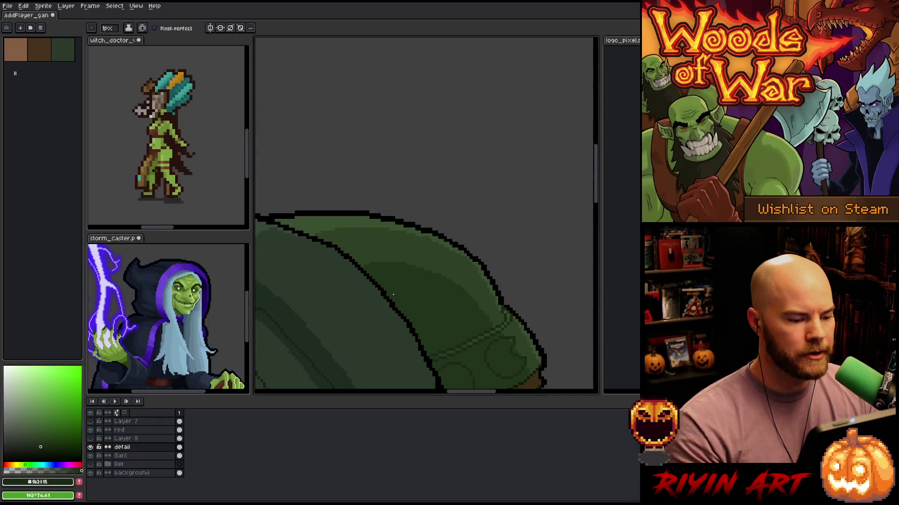
key(alt+Down)
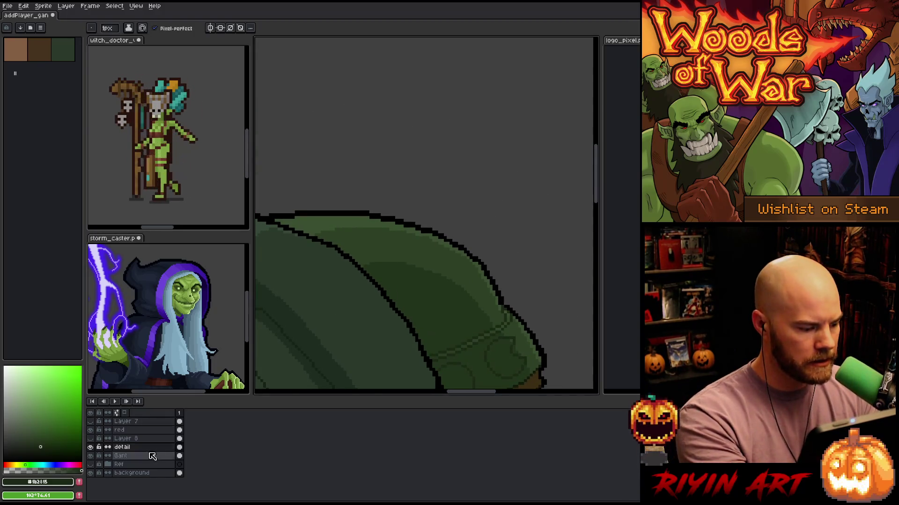
key(w)
click(422, 295)
shift+click(399, 249)
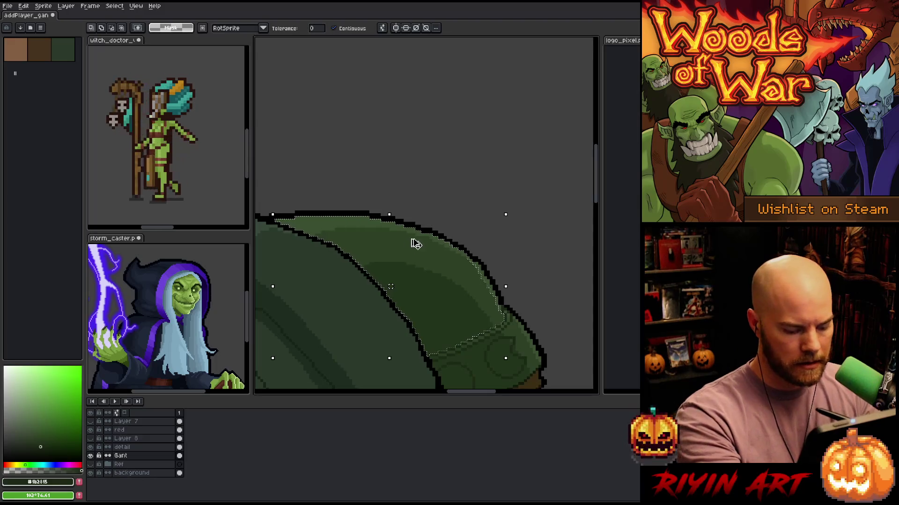
Return to the detail layer and sketch a curved line across the pauldron top
click(140, 447)
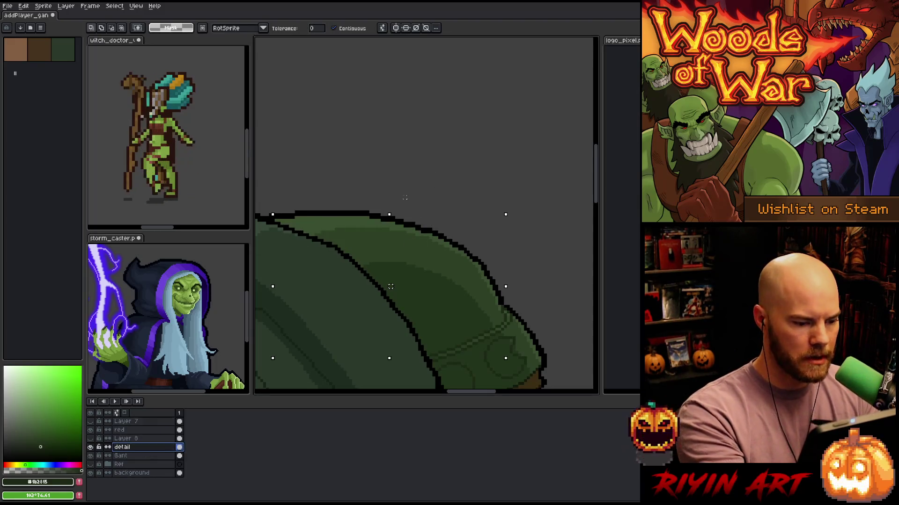
key(b)
mouse_move(354, 257)
mouse_down()
mouse_move(381, 245)
mouse_move(449, 276)
mouse_move(432, 270)
mouse_up()
Sketch the tree motif's short vertical trunk and faint branch pixels, undoing false starts
key(ctrl+z)
key(ctrl+z)
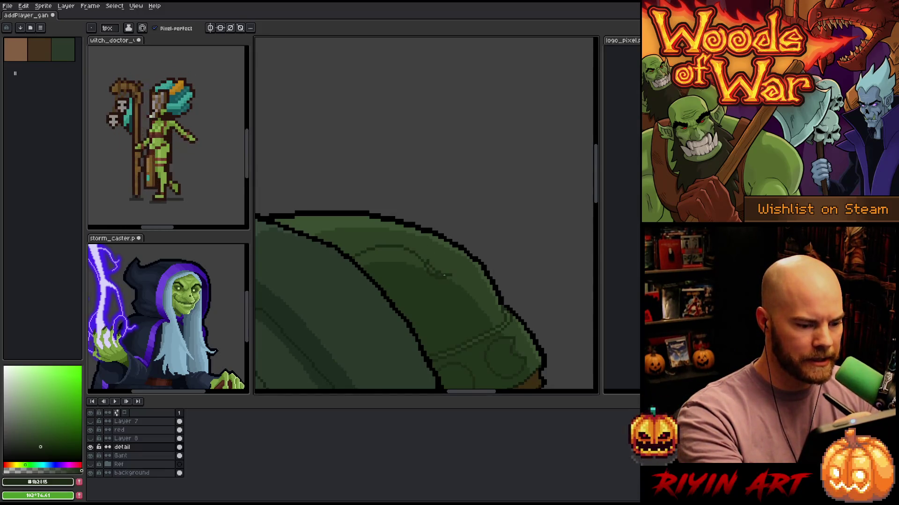
drag(429, 256, 439, 248)
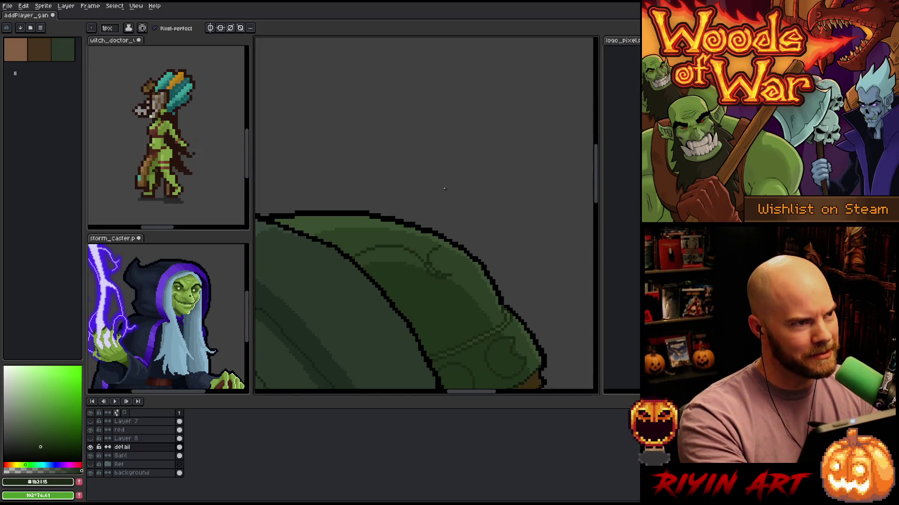
key(ctrl+z)
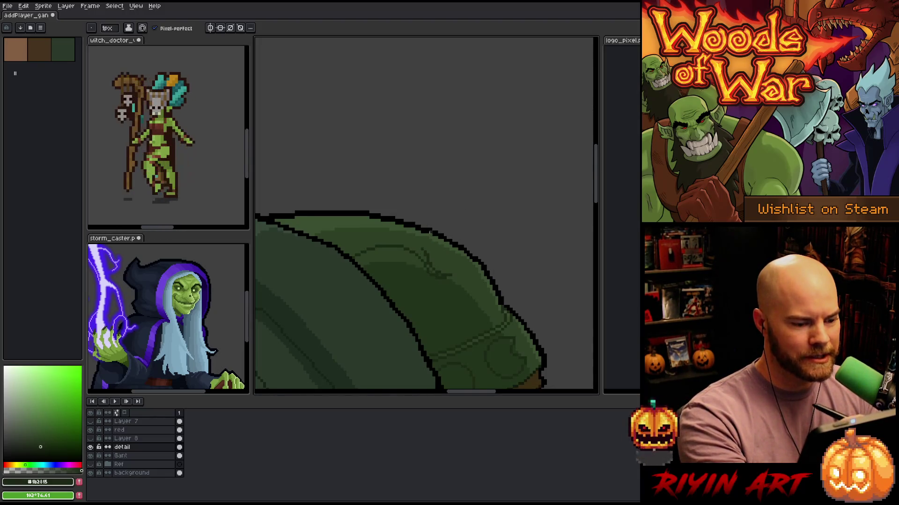
drag(424, 238, 423, 254)
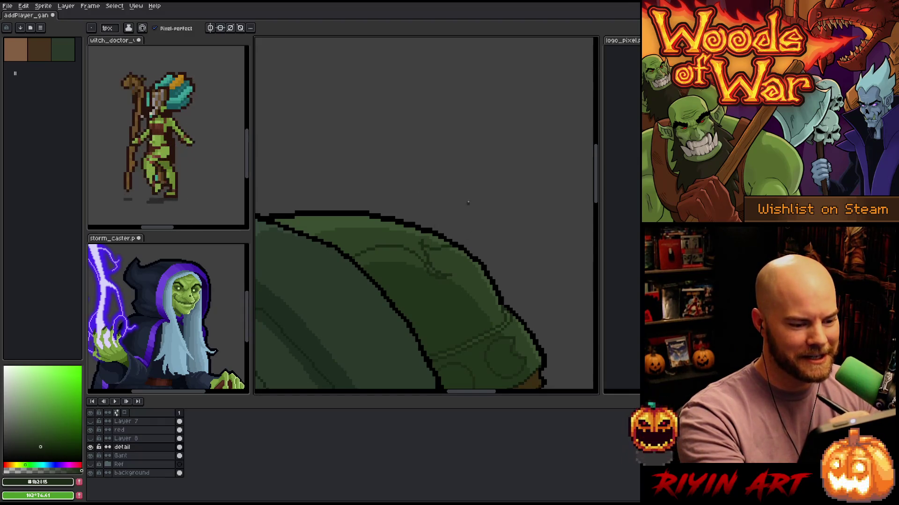
mouse_move(441, 252)
mouse_down()
mouse_move(452, 260)
mouse_move(442, 248)
mouse_up()
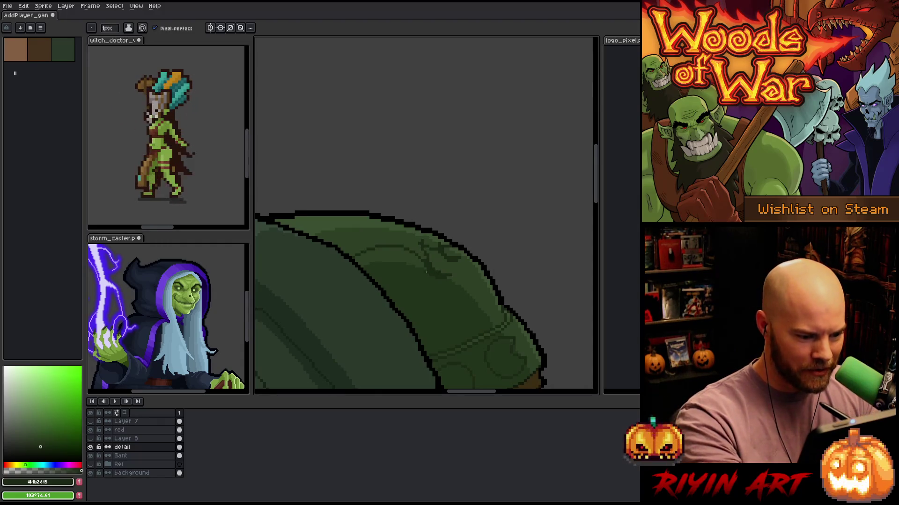
Erase stray sketch pixels, then add a faint vine line and dark branch strokes
drag(427, 289, 426, 266)
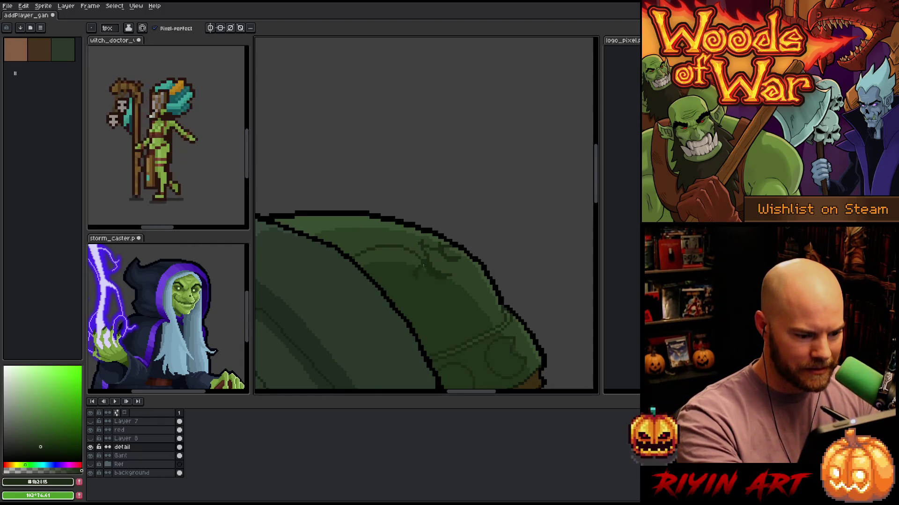
drag(423, 276, 414, 264)
drag(443, 298, 440, 250)
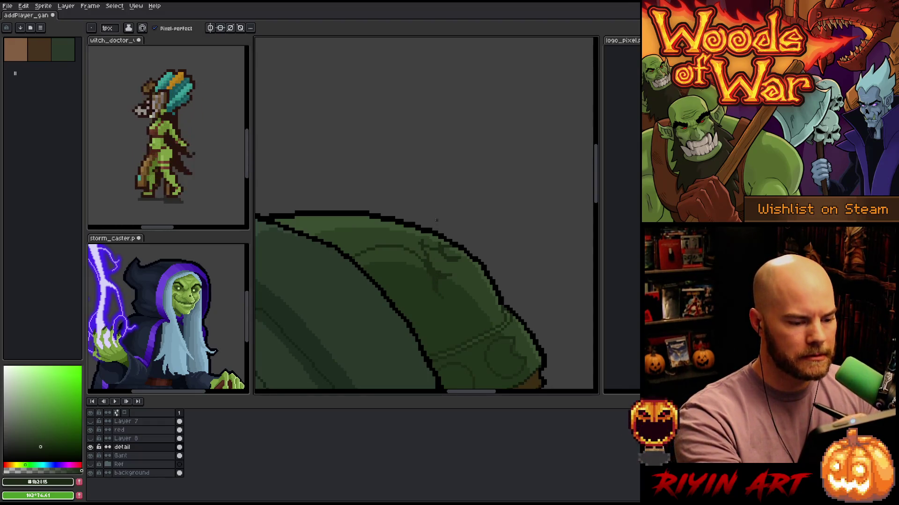
drag(437, 283, 432, 281)
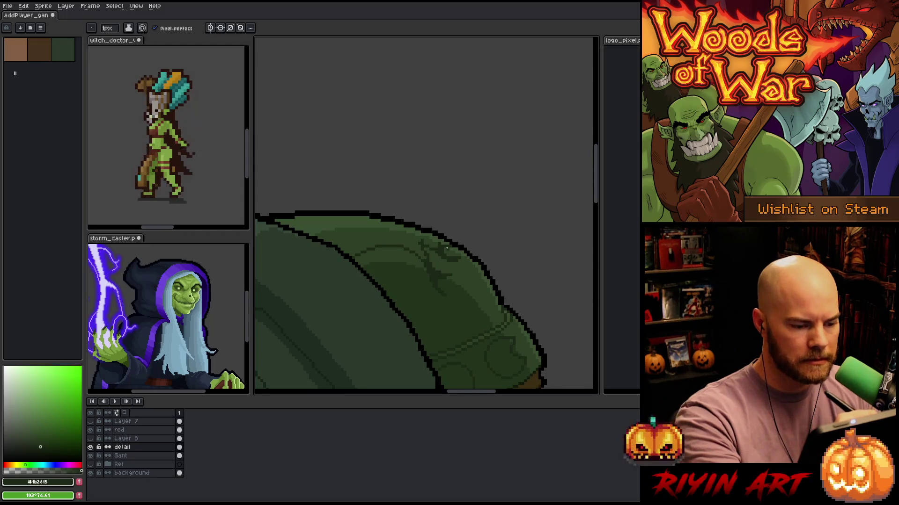
drag(303, 234, 353, 220)
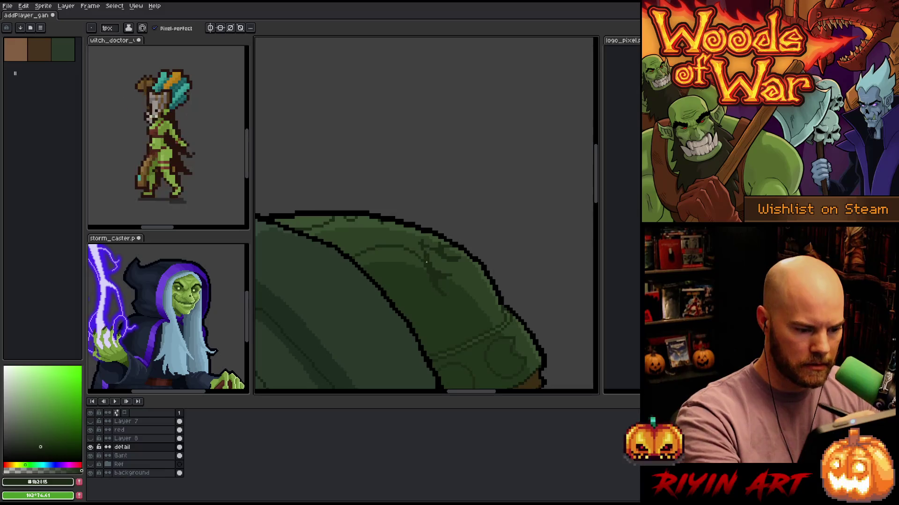
mouse_move(369, 251)
mouse_down()
mouse_move(394, 261)
mouse_move(379, 251)
mouse_up()
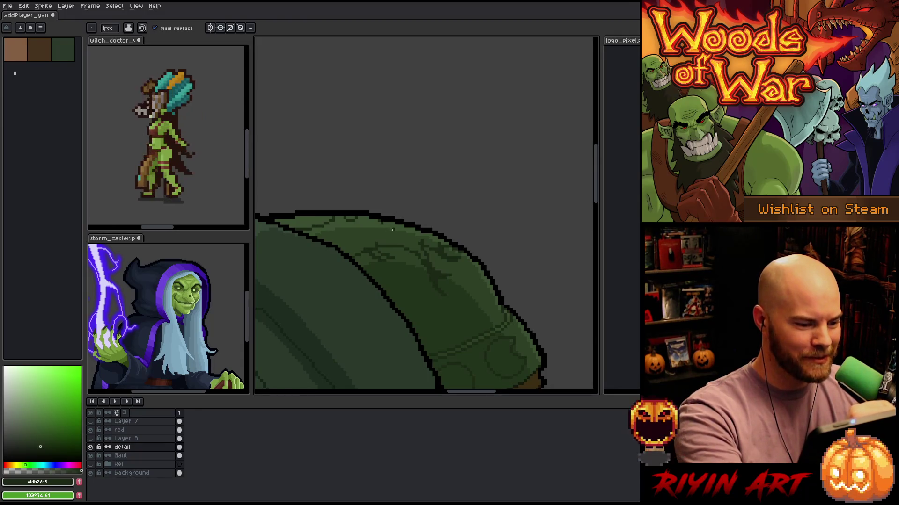
drag(393, 230, 414, 229)
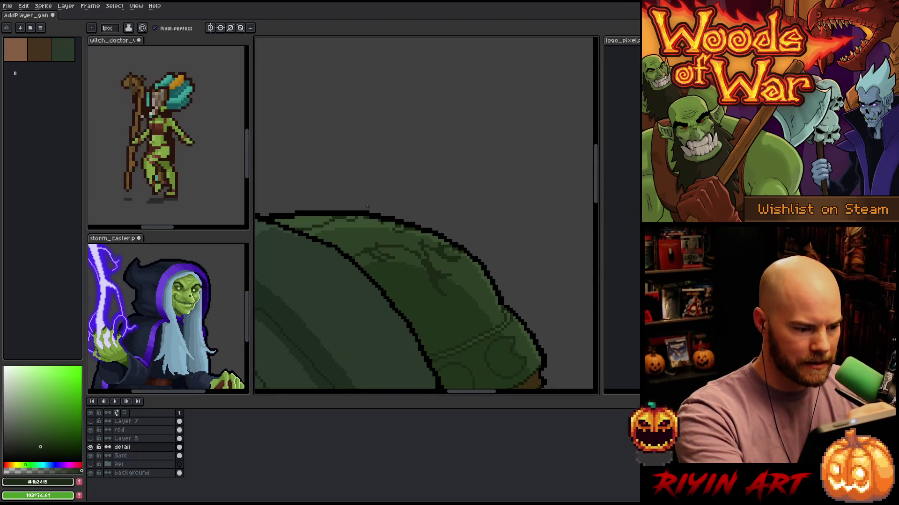
Paint dark green pixels along the pauldron's black outline edge
scroll(412, 220, up, 4)
drag(427, 267, 397, 266)
mouse_move(504, 313)
mouse_down()
mouse_move(512, 291)
mouse_move(472, 282)
mouse_up()
mouse_move(504, 347)
mouse_down()
mouse_move(453, 273)
mouse_move(423, 267)
mouse_move(406, 243)
mouse_up()
click(459, 242)
drag(483, 259, 468, 259)
click(529, 275)
click(545, 289)
mouse_move(529, 274)
mouse_down()
mouse_move(496, 274)
mouse_move(510, 289)
mouse_move(489, 239)
mouse_up()
click(560, 274)
click(507, 201)
scroll(508, 201, up, 3)
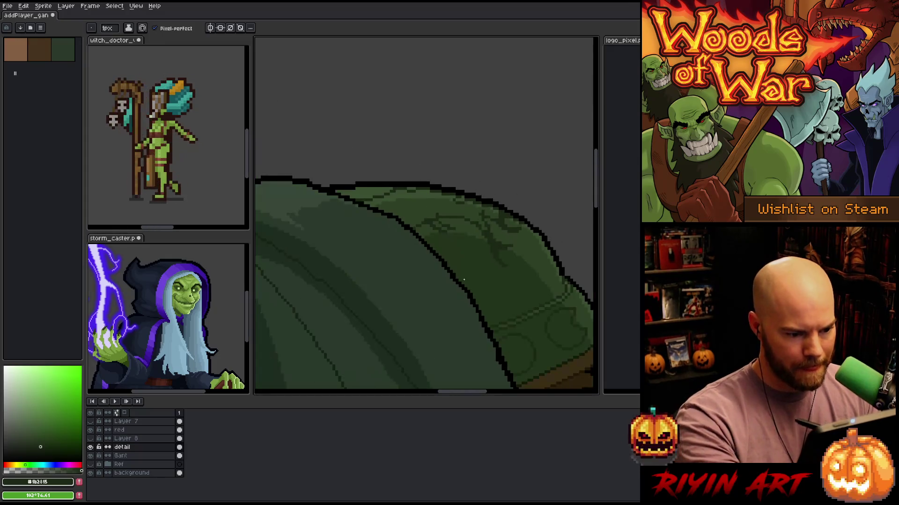
scroll(425, 226, up, 3)
mouse_move(389, 148)
mouse_down()
mouse_move(360, 161)
mouse_move(491, 212)
mouse_move(504, 232)
mouse_move(547, 253)
mouse_up()
scroll(400, 335, up, 2)
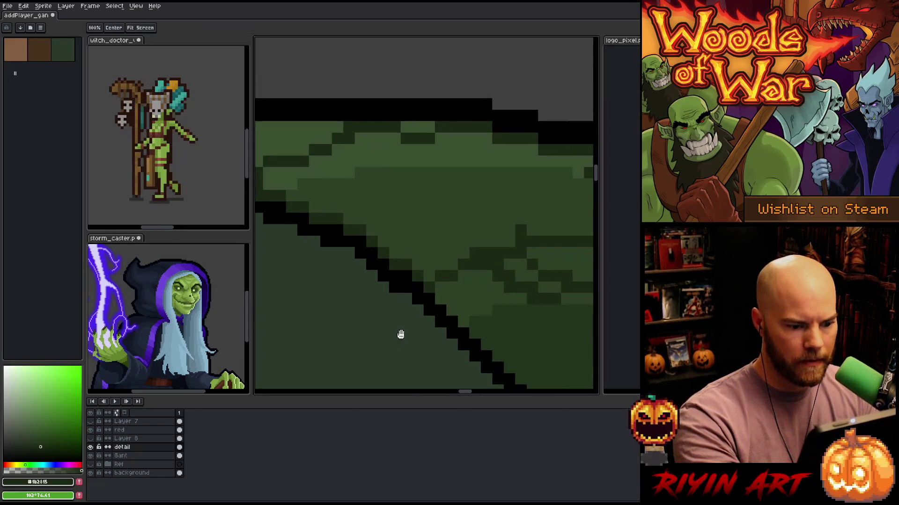
Fill a small region with dark green and add light green highlight pixels
key(g)
click(486, 331)
scroll(485, 331, down, 2)
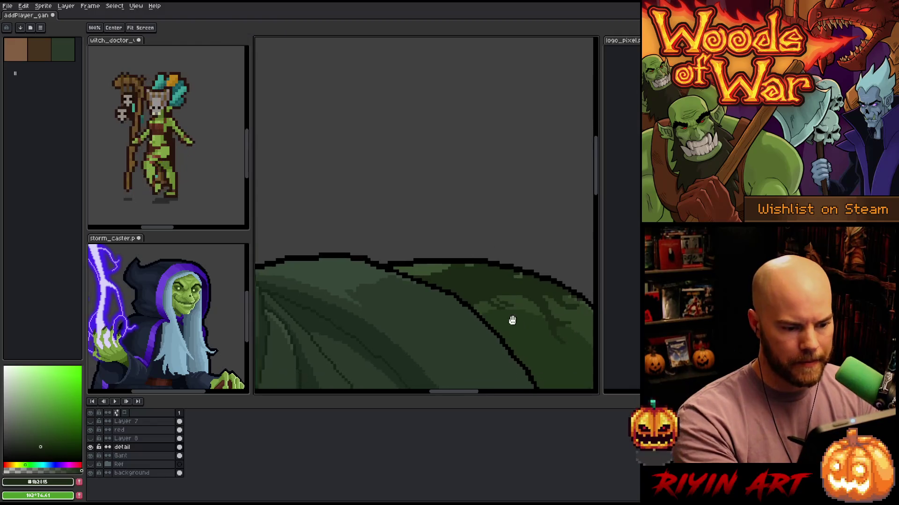
scroll(415, 173, up, 2)
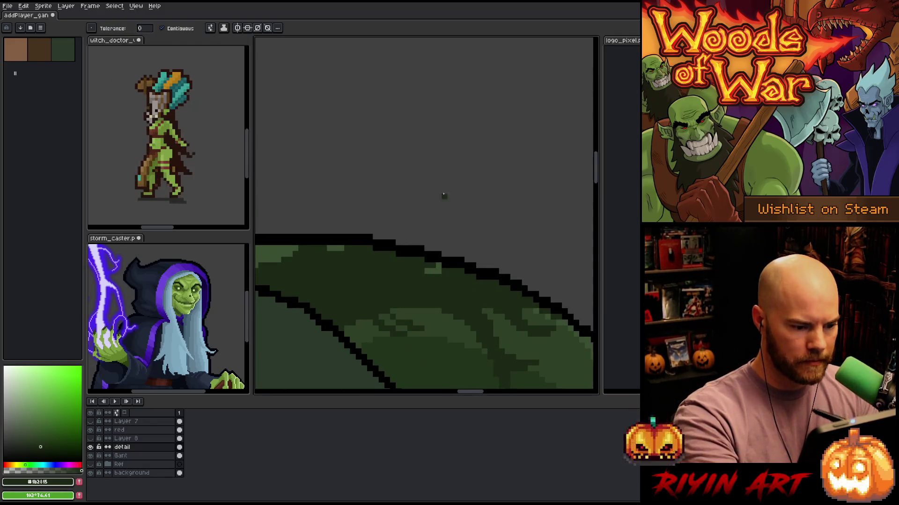
key(b)
drag(392, 248, 370, 262)
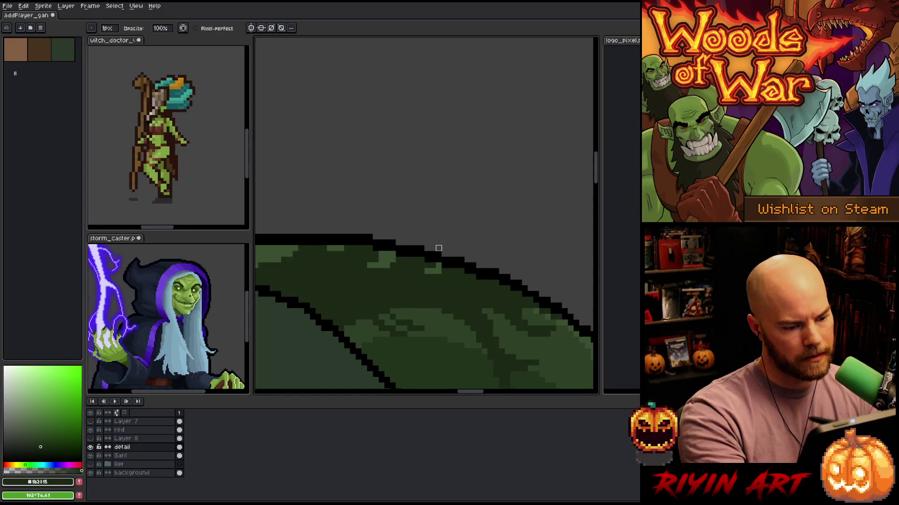
Erase single pixels and short strokes to soften the motif
key(e)
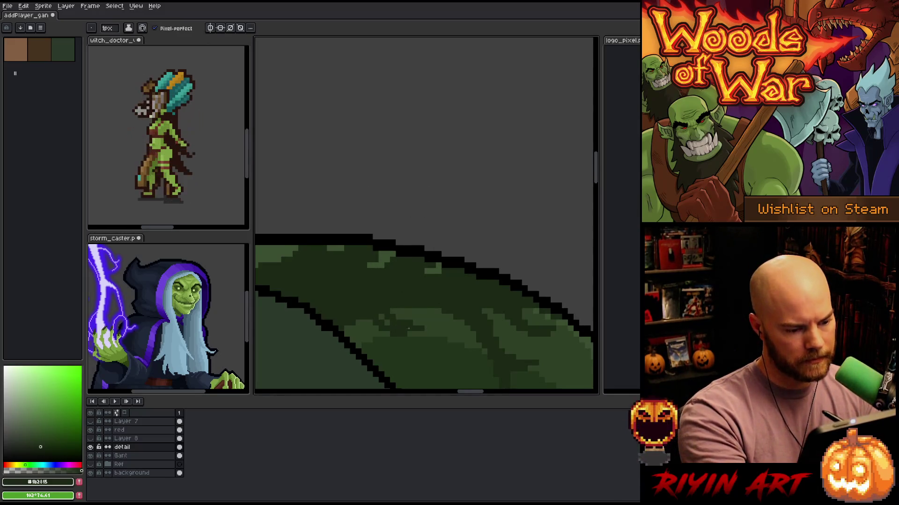
scroll(522, 325, down, 3)
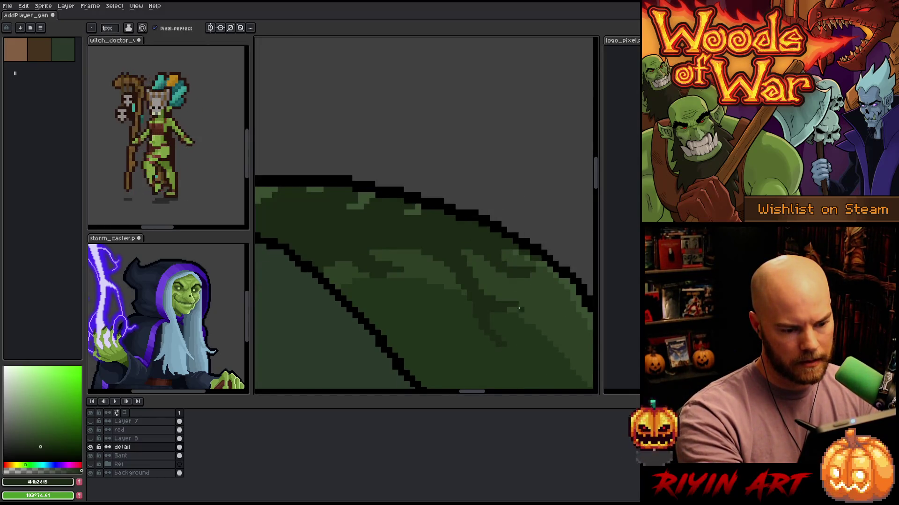
click(529, 298)
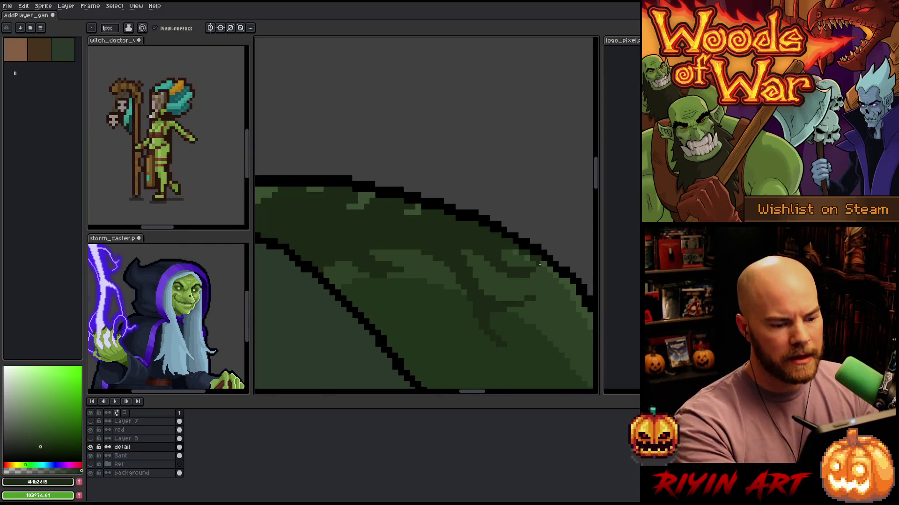
mouse_move(435, 287)
mouse_down()
mouse_move(435, 305)
mouse_move(435, 274)
mouse_up()
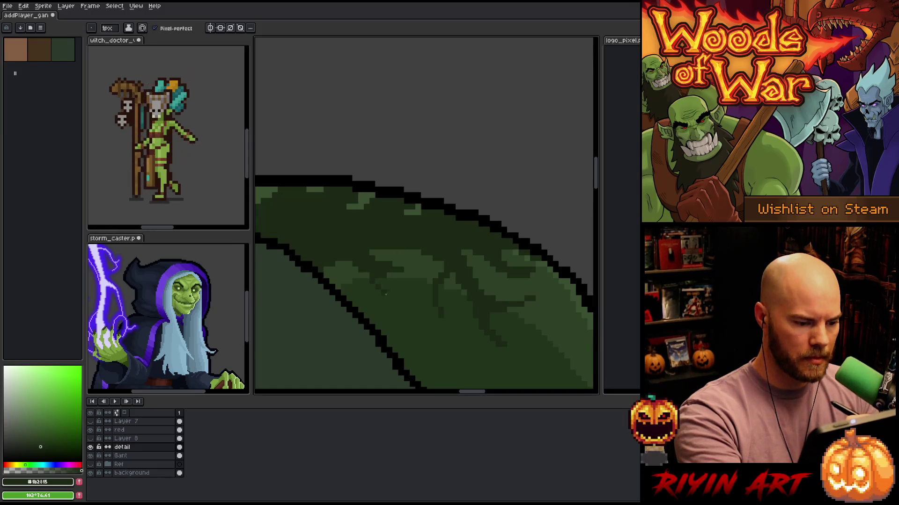
drag(369, 219, 419, 190)
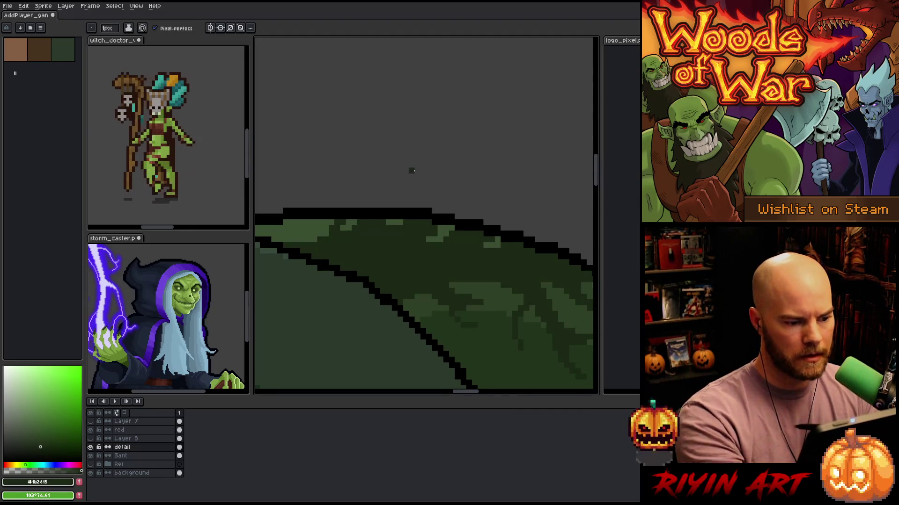
scroll(440, 191, down, 3)
scroll(420, 199, up, 4)
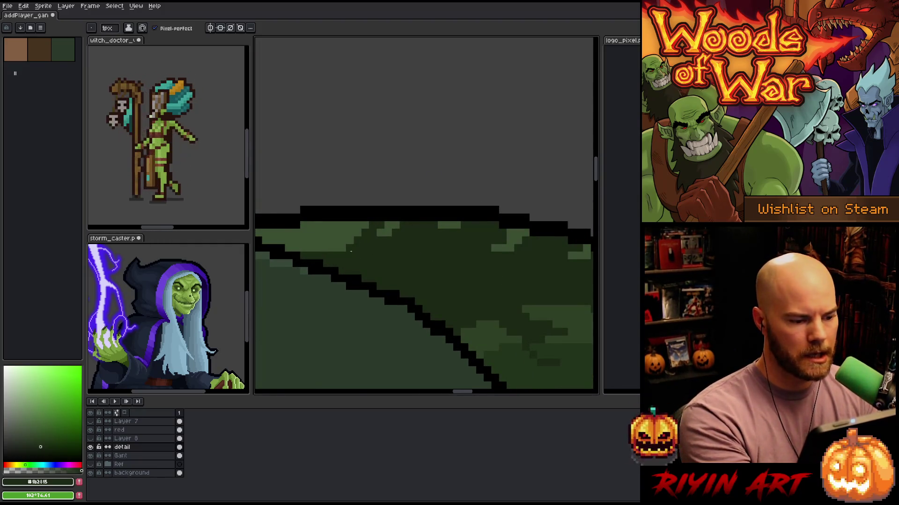
Move along the pauldron edge for further Pencil and Eraser touch-ups
key(b)
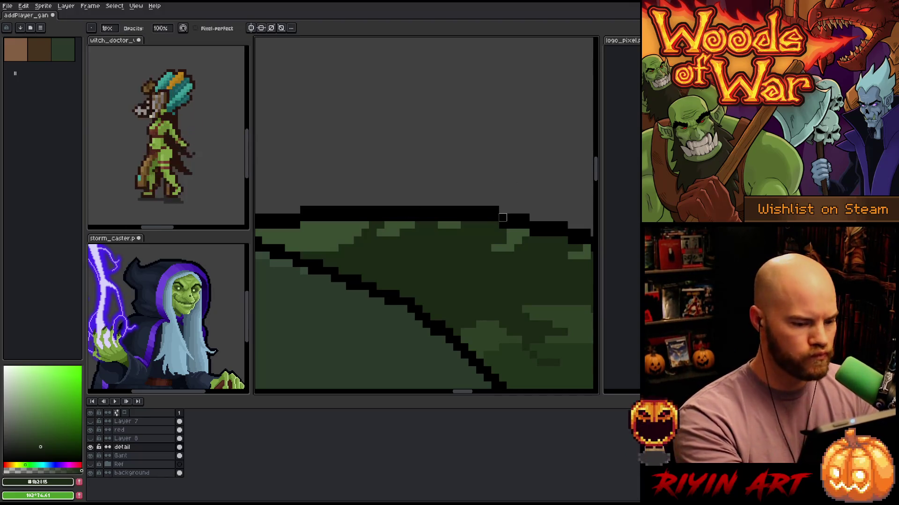
scroll(527, 247, down, 1)
scroll(526, 247, down, 2)
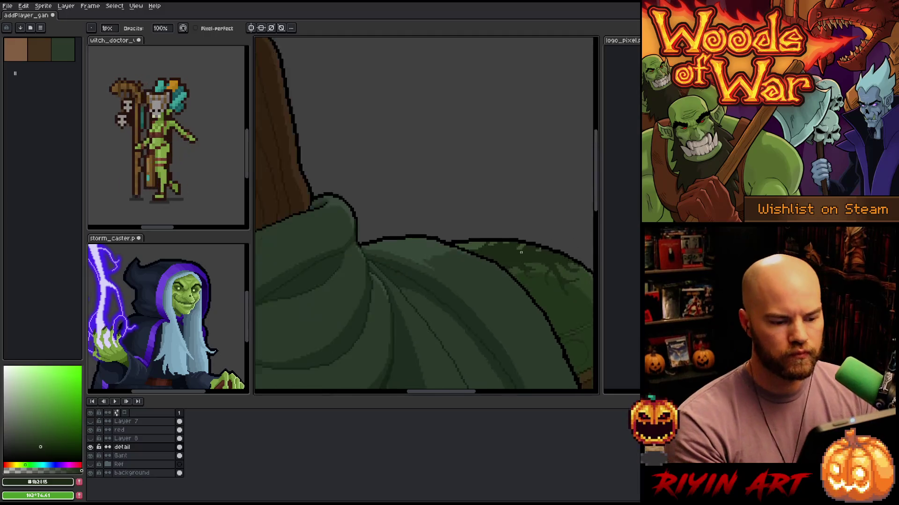
scroll(523, 257, up, 2)
drag(524, 257, 363, 227)
scroll(363, 227, up, 1)
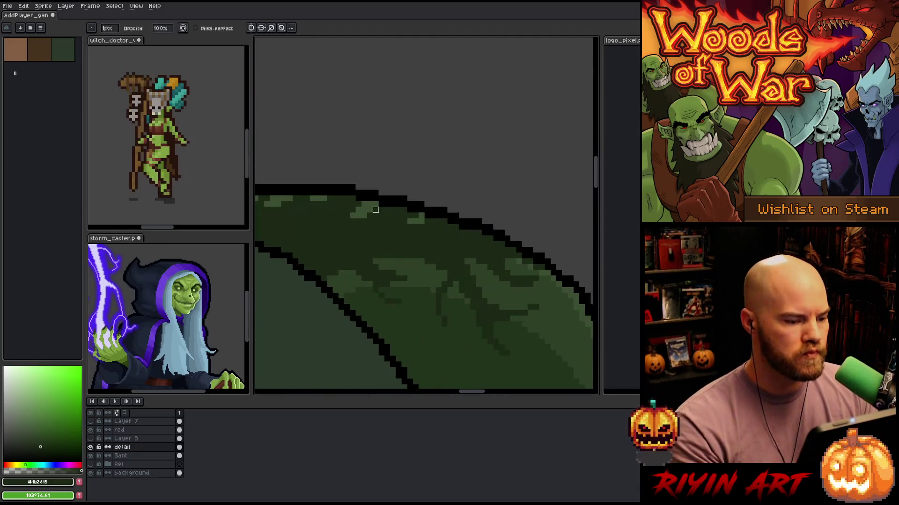
key(b)
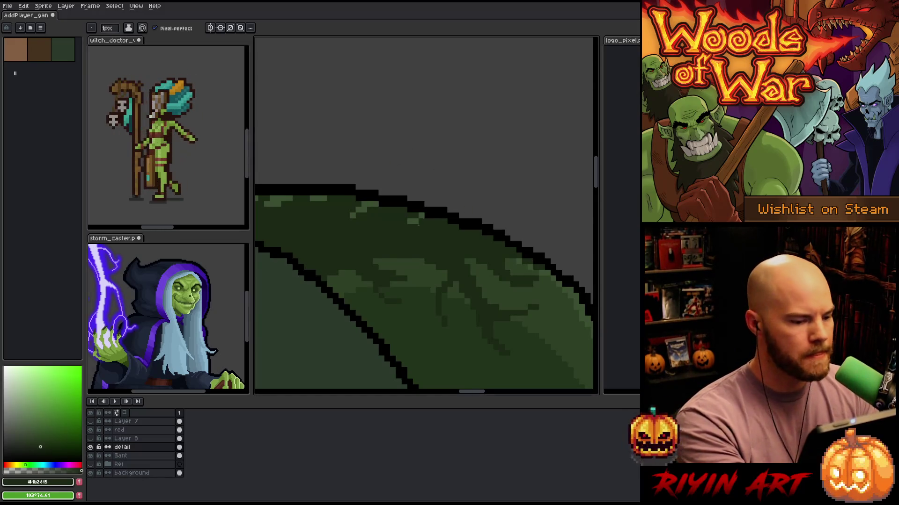
key(e)
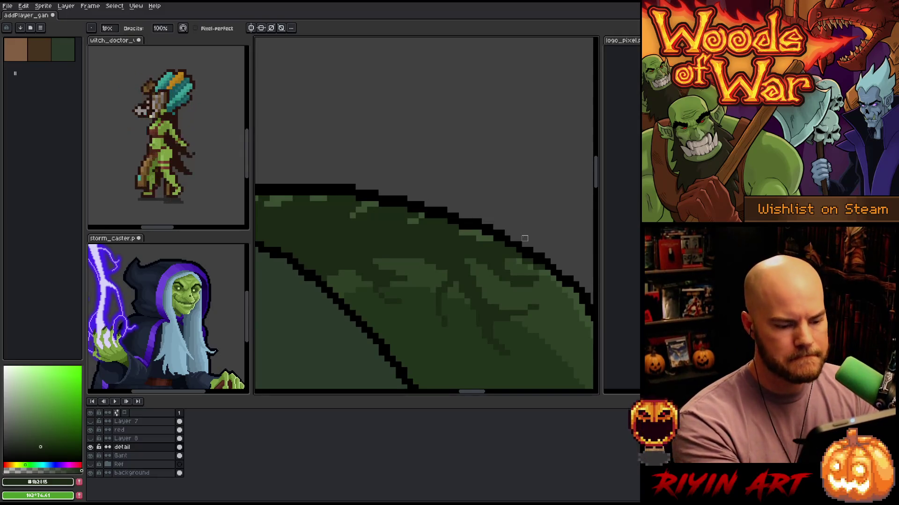
scroll(461, 261, down, 3)
scroll(436, 282, down, 1)
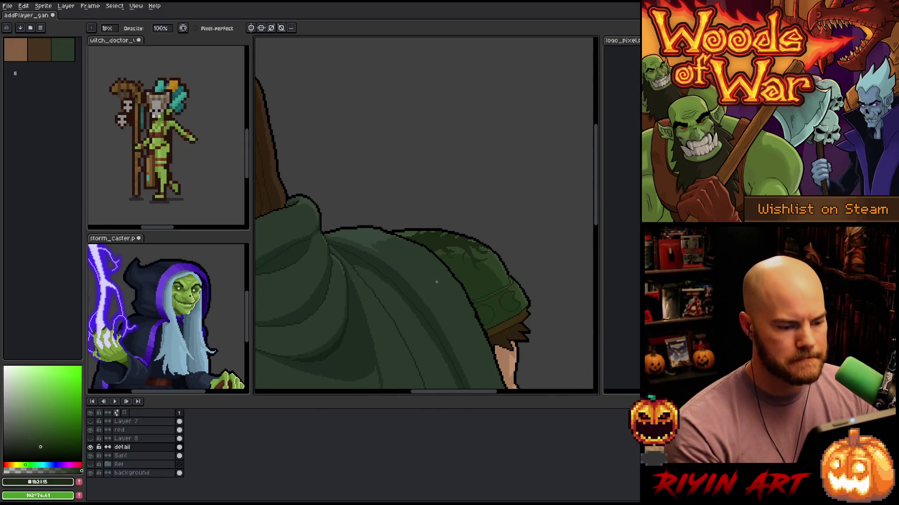
scroll(445, 263, up, 3)
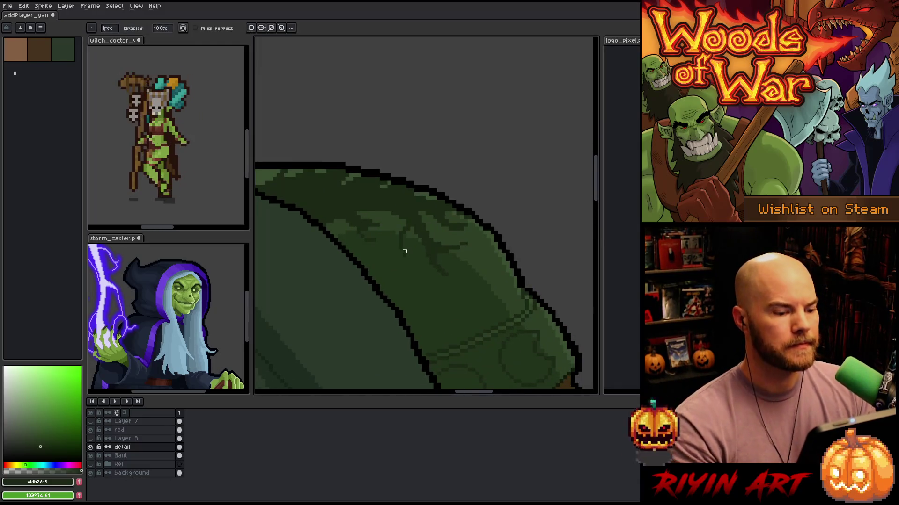
key(e)
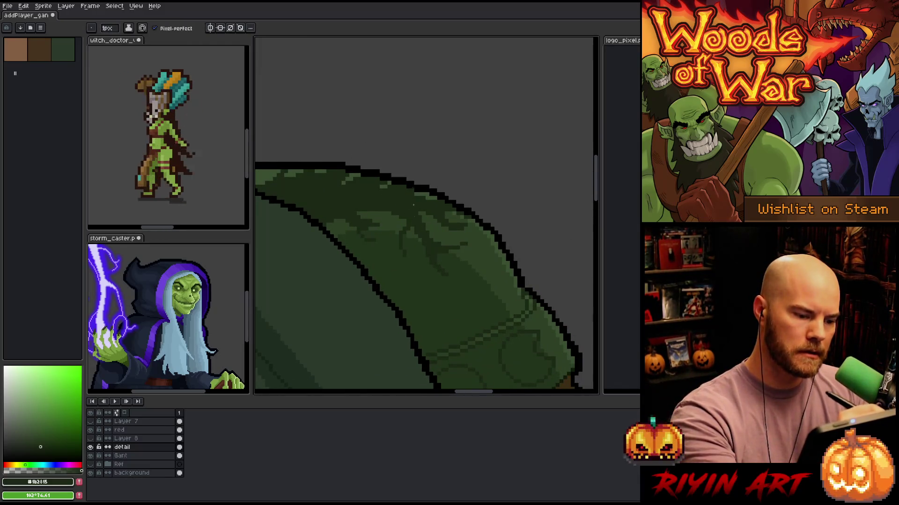
key(m)
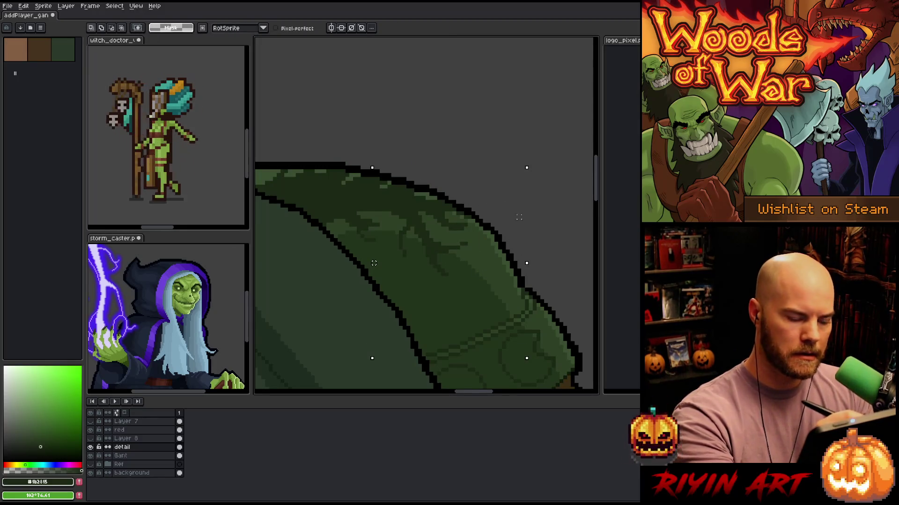
Lasso a patch of the vine motif and nudge it slightly down and right
key(ctrl+d)
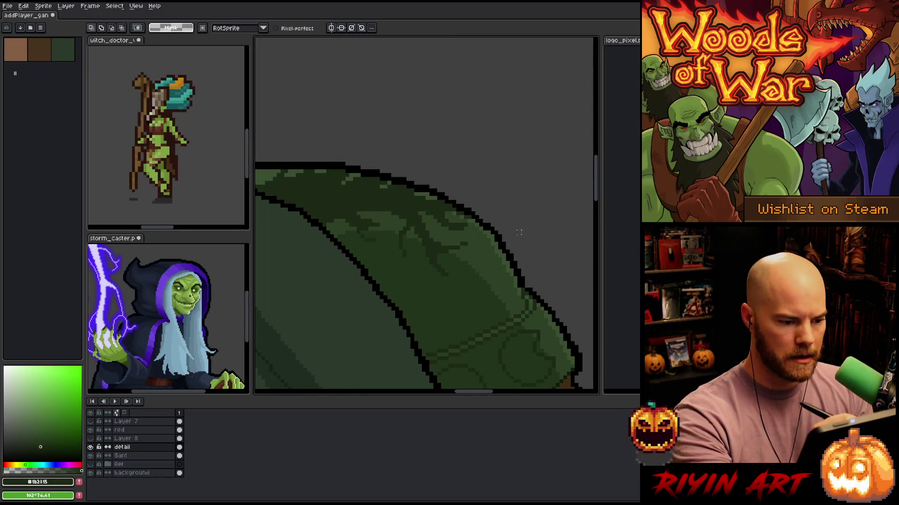
mouse_move(485, 263)
mouse_down()
mouse_move(463, 239)
mouse_move(425, 228)
mouse_move(407, 208)
mouse_move(350, 206)
mouse_move(304, 280)
mouse_up()
drag(411, 211, 434, 247)
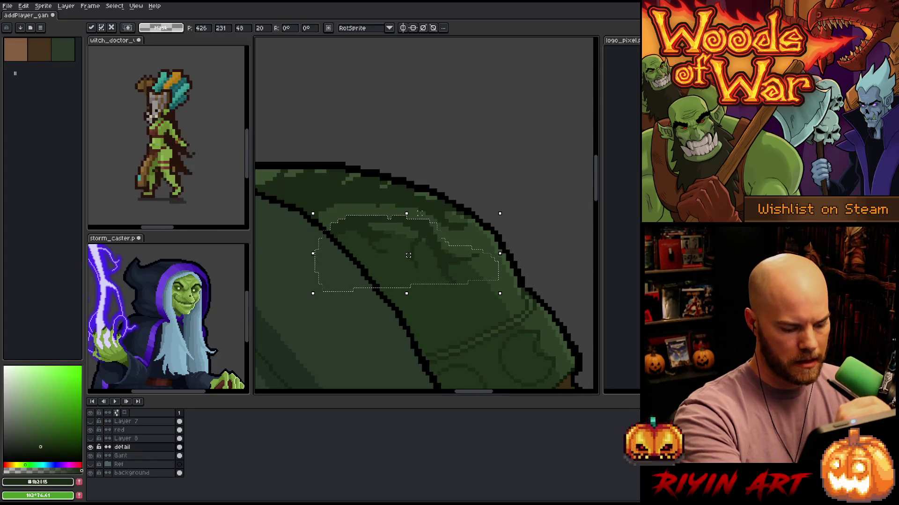
key(b)
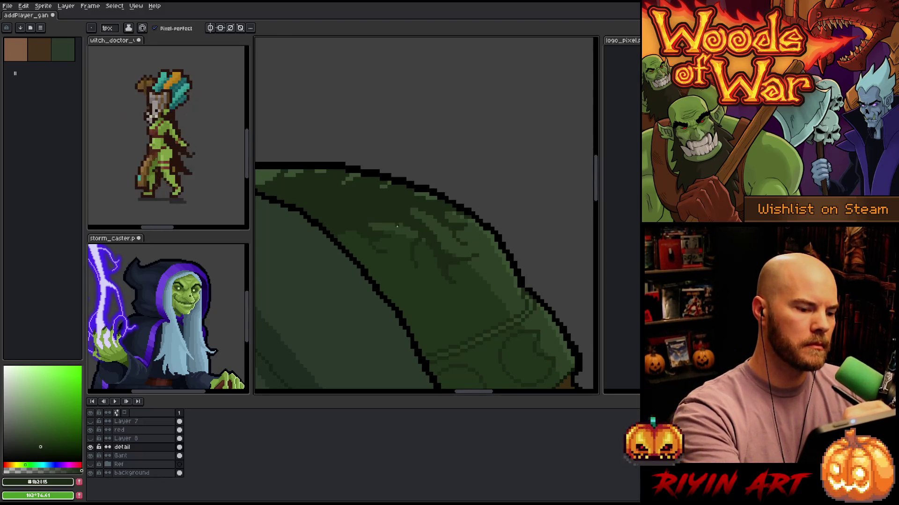
key(space)
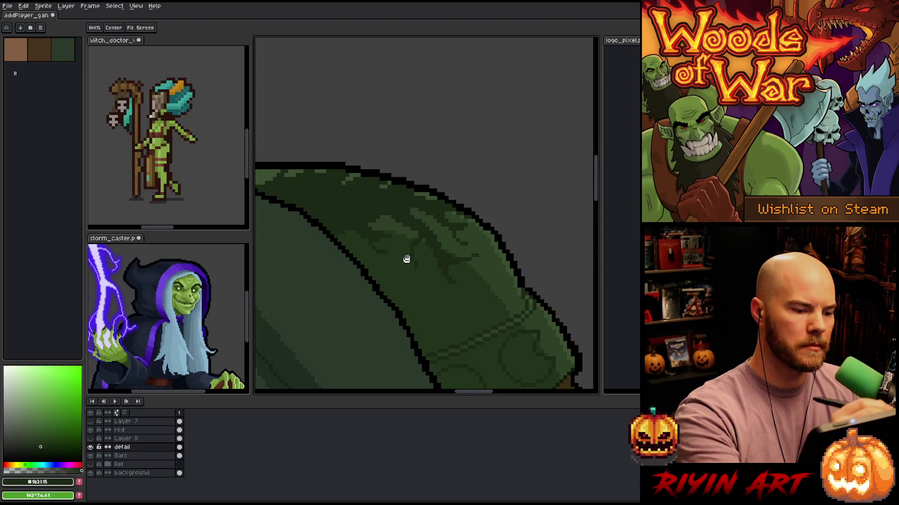
drag(406, 259, 489, 269)
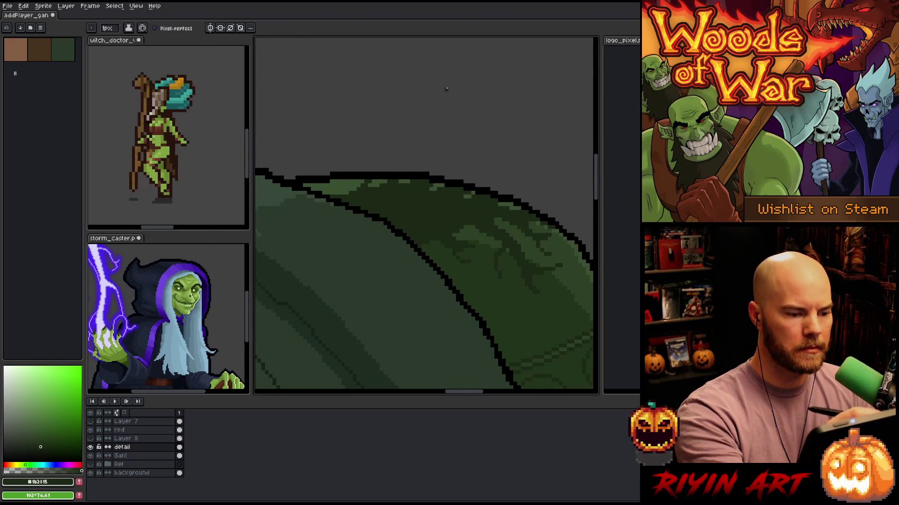
key(m)
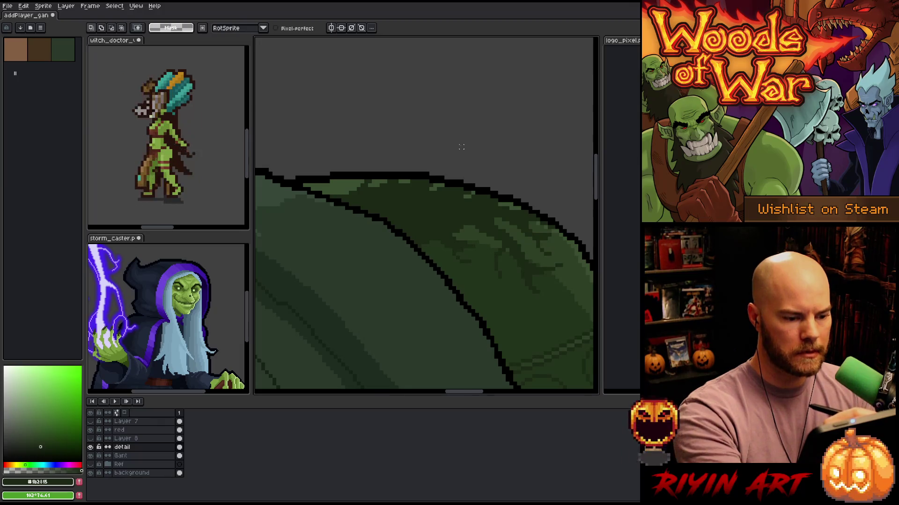
key(b)
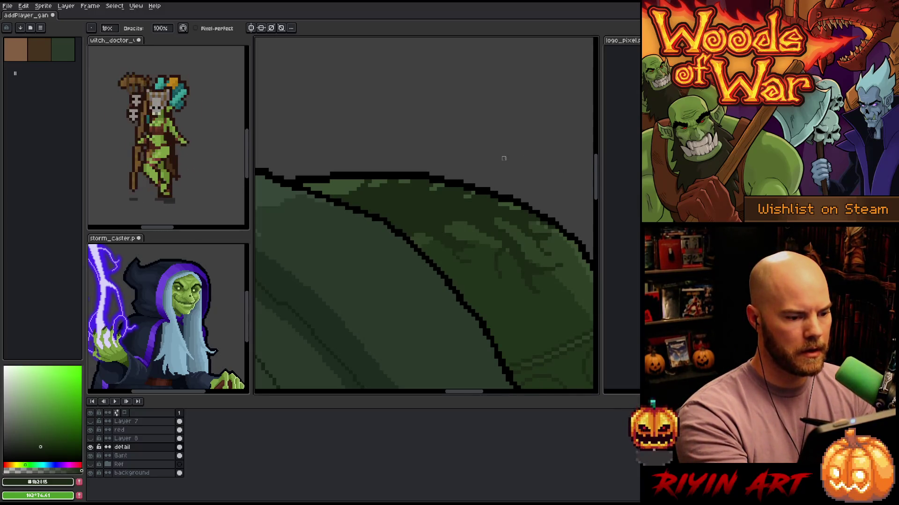
key(e)
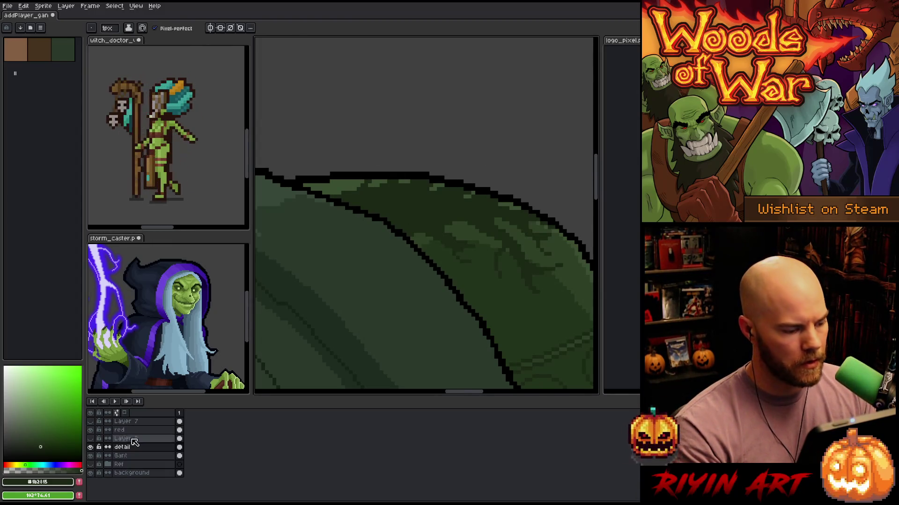
click(92, 448)
click(92, 447)
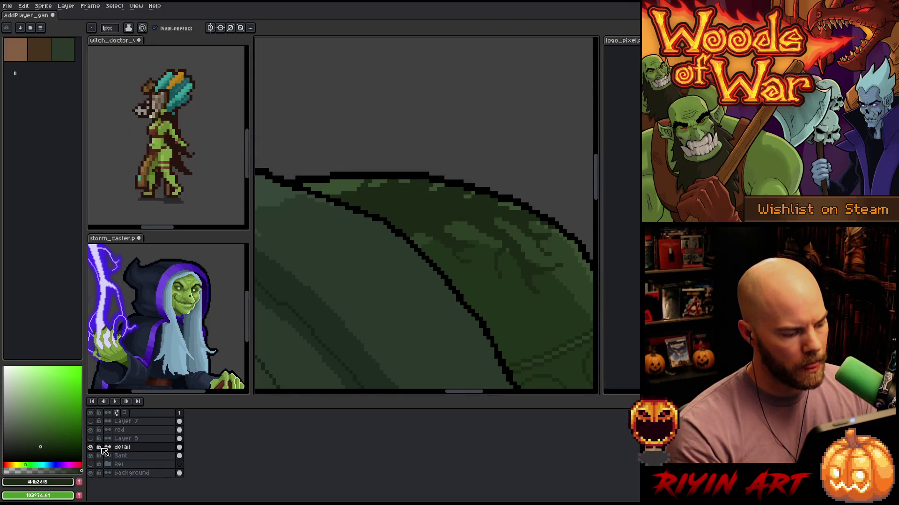
click(91, 447)
click(91, 447)
click(91, 448)
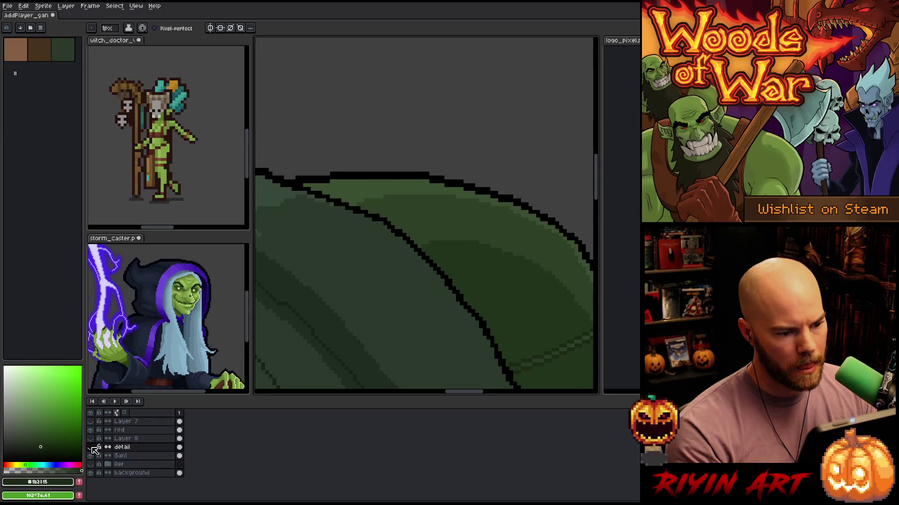
click(91, 448)
click(92, 447)
click(91, 448)
click(91, 447)
click(91, 447)
click(91, 447)
click(91, 448)
click(91, 448)
click(91, 448)
click(91, 447)
click(91, 448)
click(91, 447)
click(91, 447)
click(91, 448)
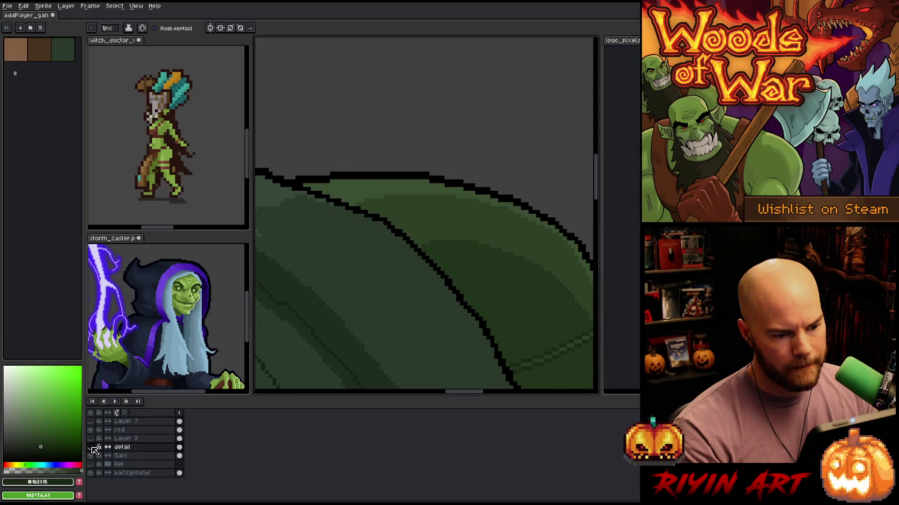
click(91, 447)
click(91, 448)
click(91, 447)
click(91, 447)
click(91, 447)
click(91, 448)
click(91, 448)
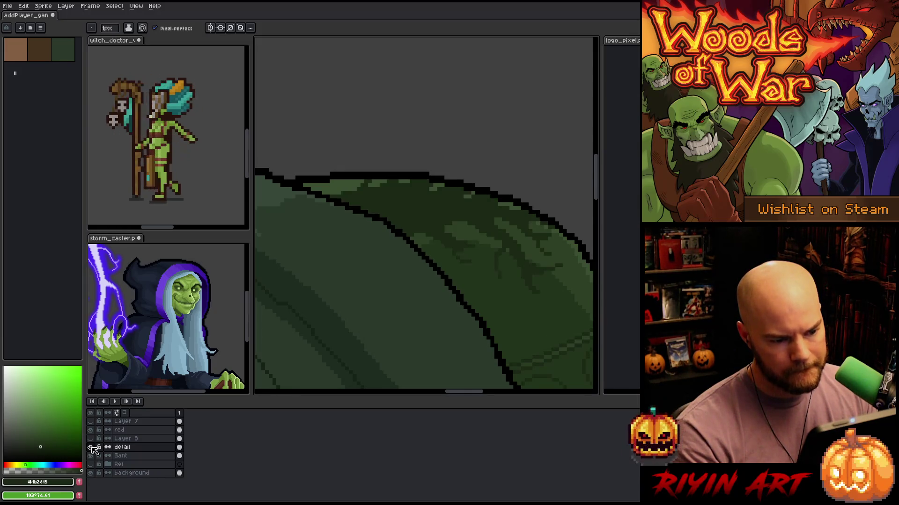
click(92, 447)
click(91, 447)
click(91, 447)
click(91, 447)
click(92, 448)
click(92, 447)
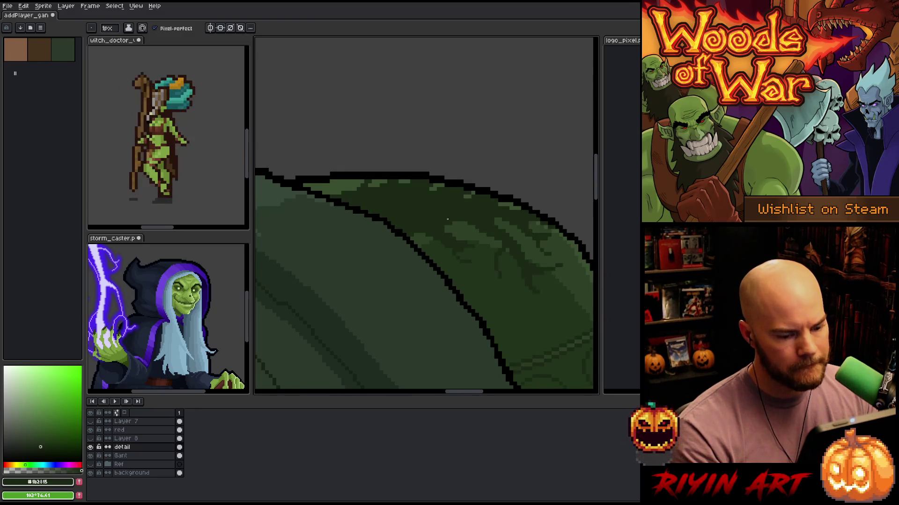
Zoom out and save the elf artwork
scroll(462, 223, down, 2)
scroll(462, 222, down, 3)
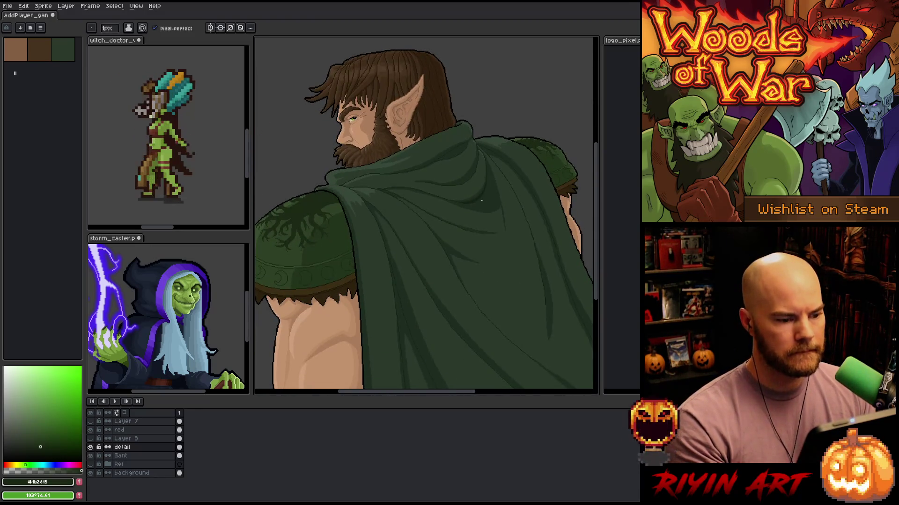
scroll(481, 201, down, 1)
scroll(421, 204, up, 1)
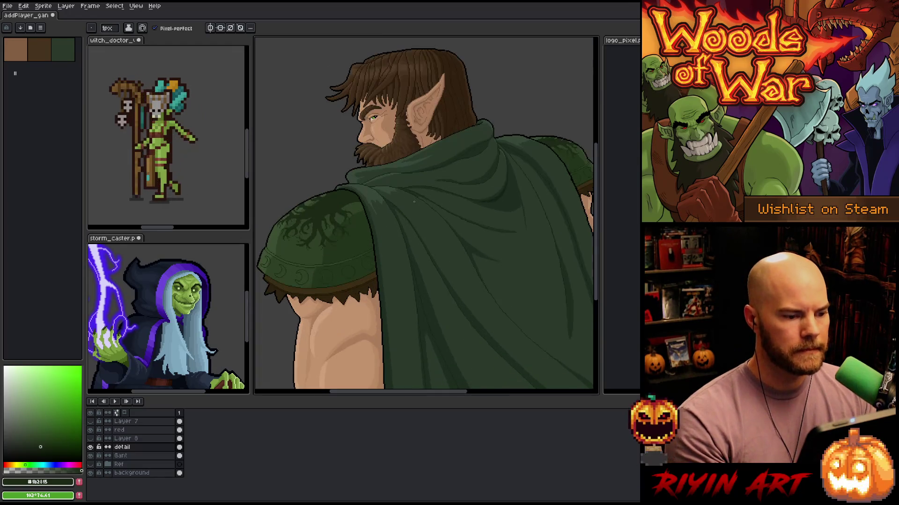
key(ctrl+s)
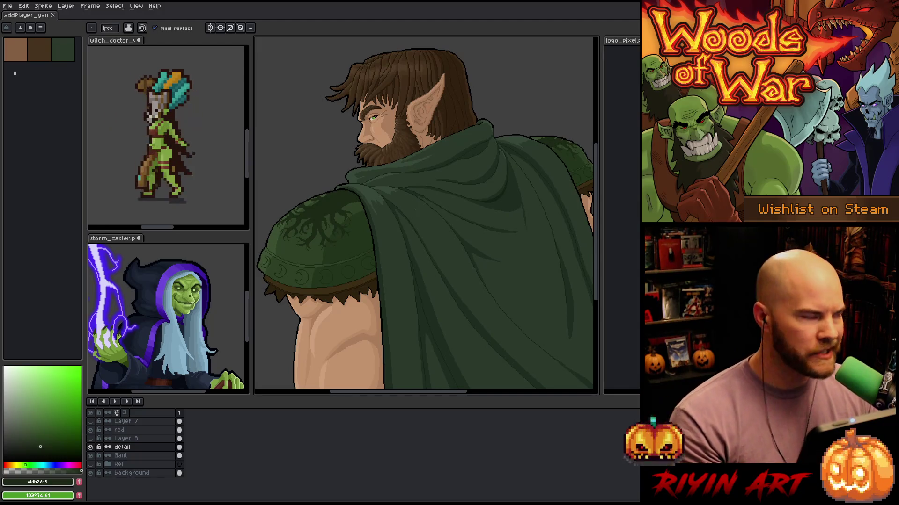
Select oval areas around the near pauldron's tree motif and over the far pauldron
scroll(391, 264, up, 4)
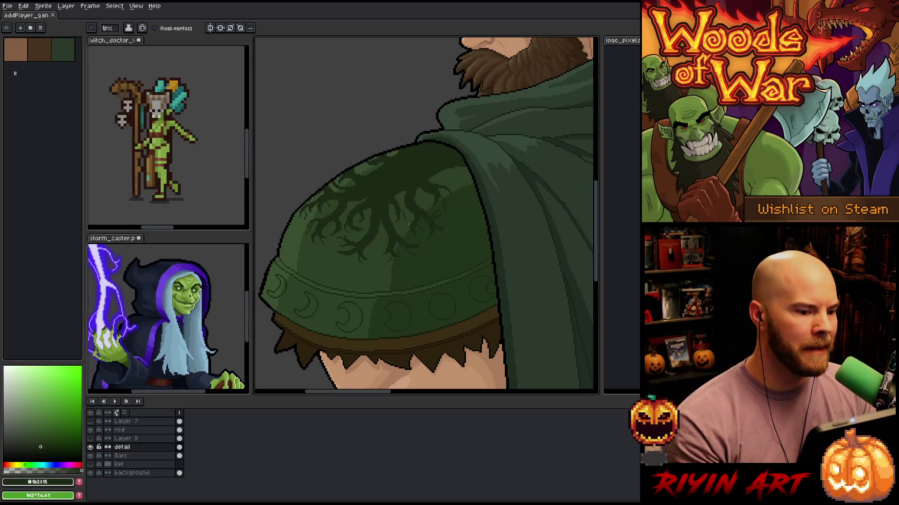
scroll(394, 226, up, 1)
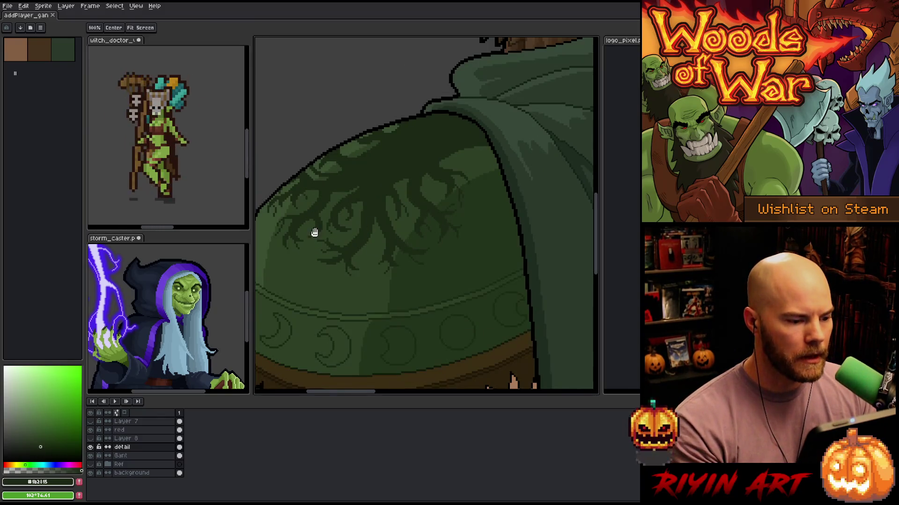
scroll(310, 231, up, 1)
scroll(389, 211, down, 1)
scroll(391, 206, down, 1)
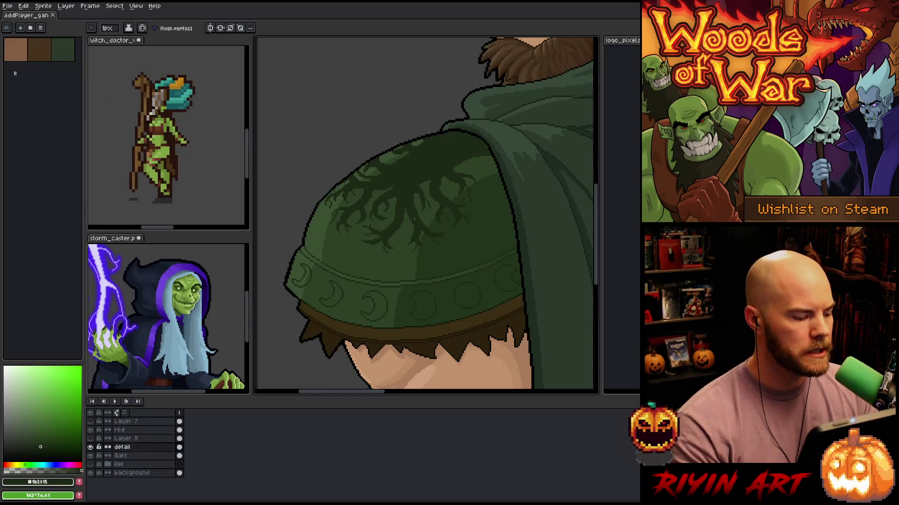
mouse_move(524, 188)
mouse_down()
mouse_move(507, 218)
mouse_move(299, 256)
mouse_move(522, 178)
mouse_move(523, 187)
mouse_up()
drag(499, 300, 327, 298)
scroll(327, 298, down, 3)
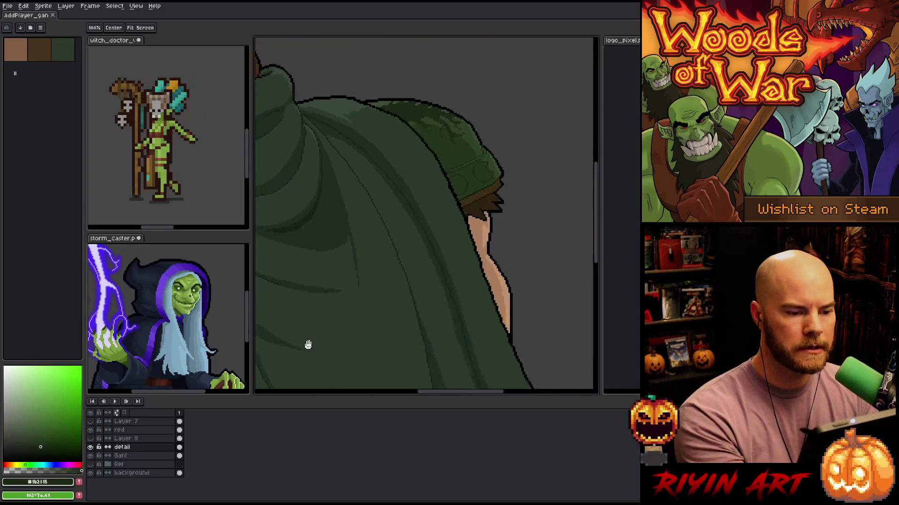
key(q)
mouse_move(438, 156)
mouse_down()
mouse_move(433, 182)
mouse_move(300, 162)
mouse_move(440, 126)
mouse_move(411, 231)
mouse_up()
Add a new empty Layer 9 above the detail layer and open its properties
scroll(412, 231, down, 2)
key(v)
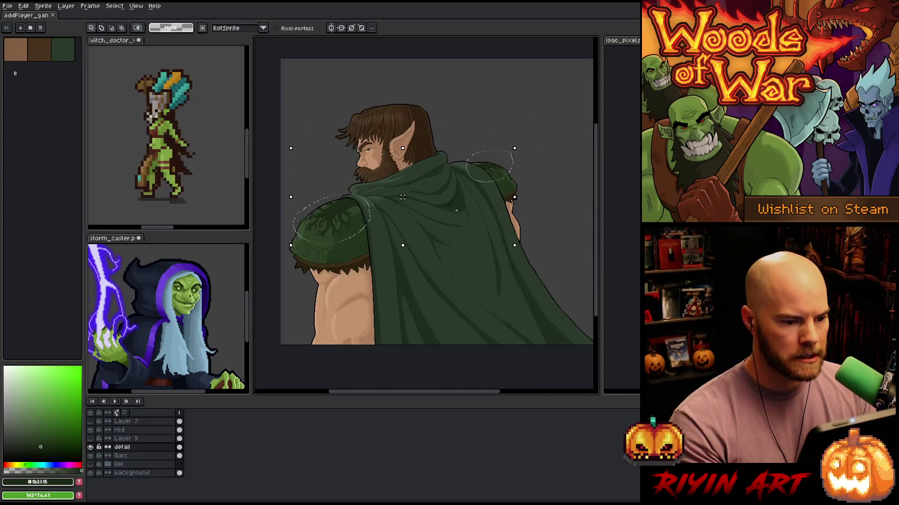
key(shift+n)
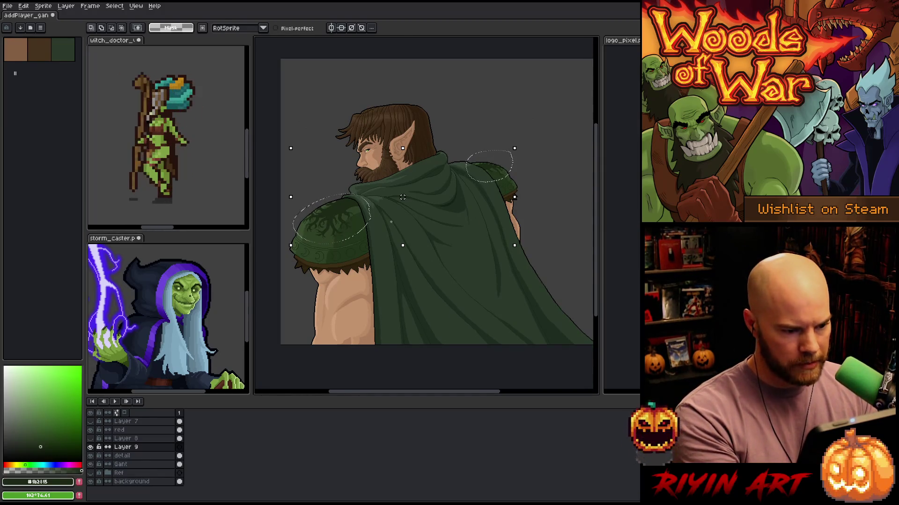
click(390, 222)
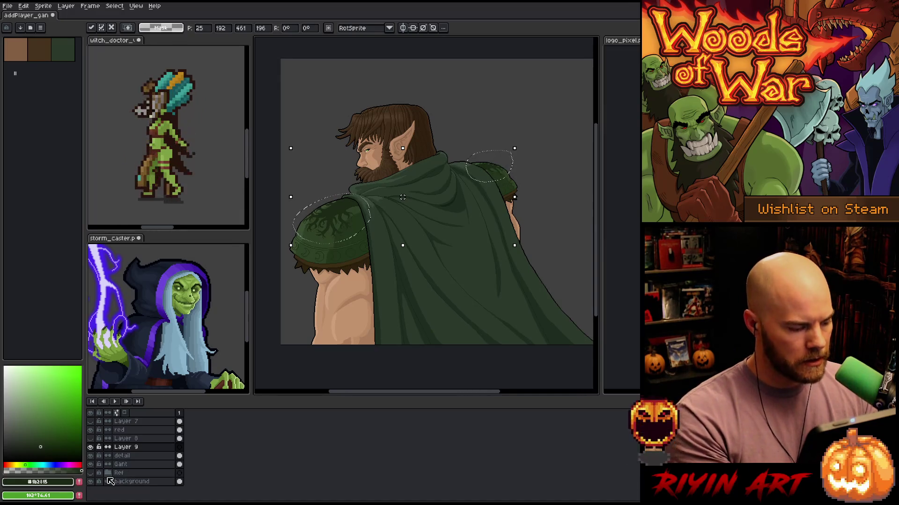
click(133, 448)
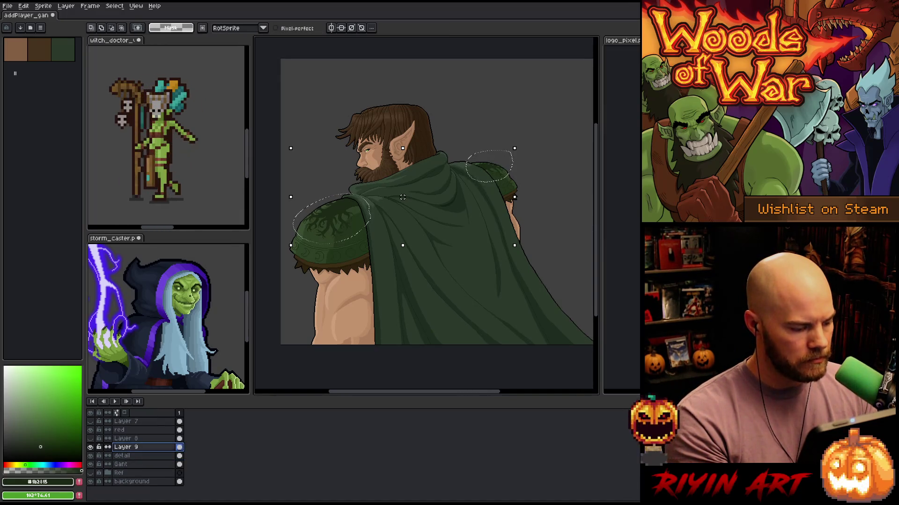
double_click(132, 452)
Name the new layer 'shad'
text(shad)
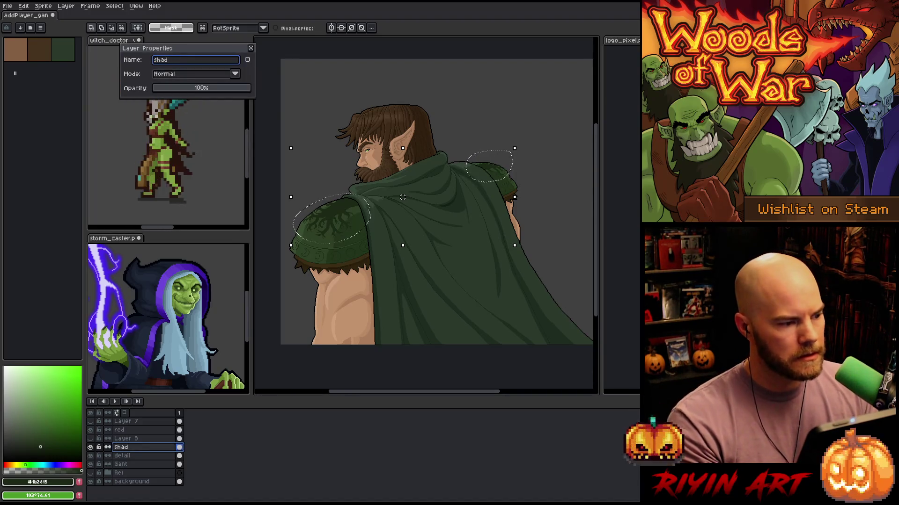
key(Return)
scroll(322, 246, up, 2)
scroll(356, 229, left, 2)
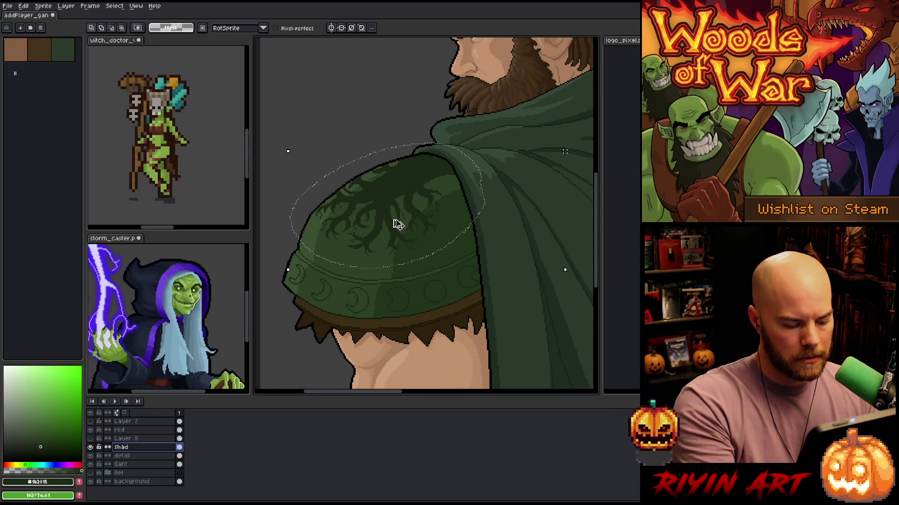
Darken the selected tree motif with Hue/Saturation, lightness set to -2
key(ctrl+u)
drag(512, 97, 551, 100)
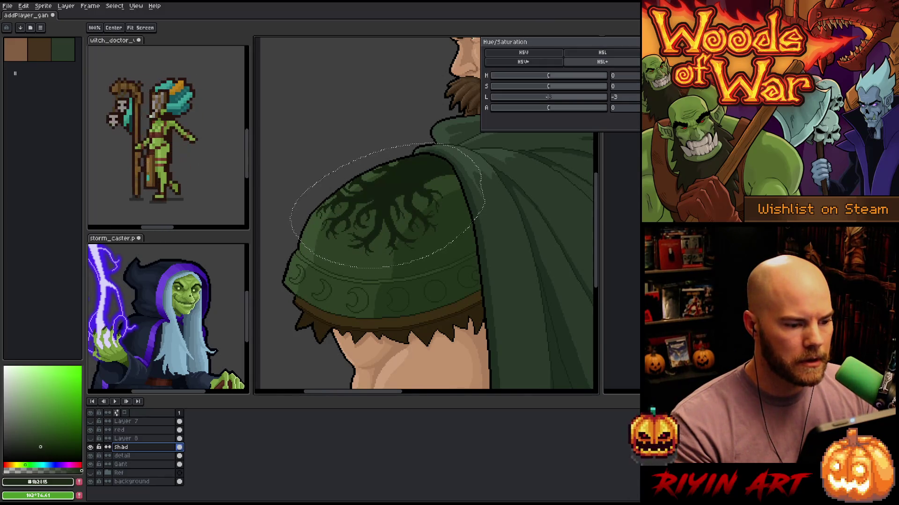
click(628, 100)
scroll(630, 104, up, 1)
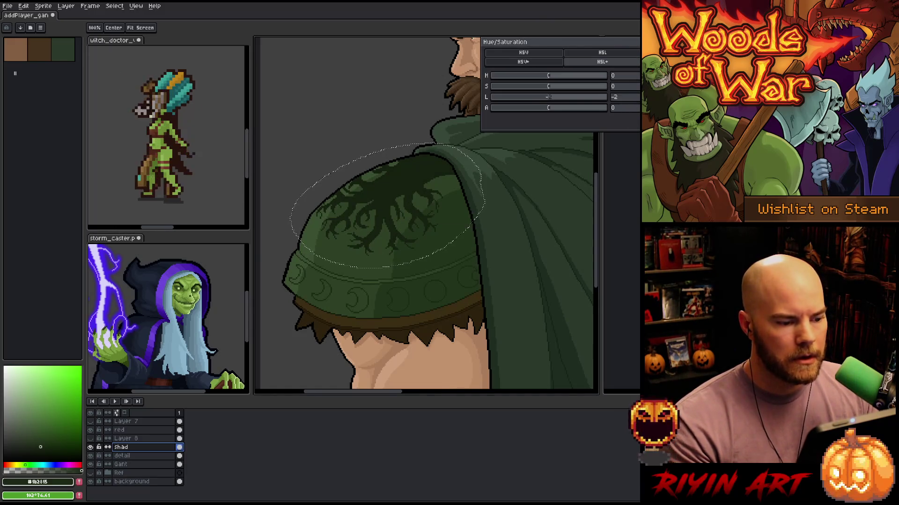
key(Return)
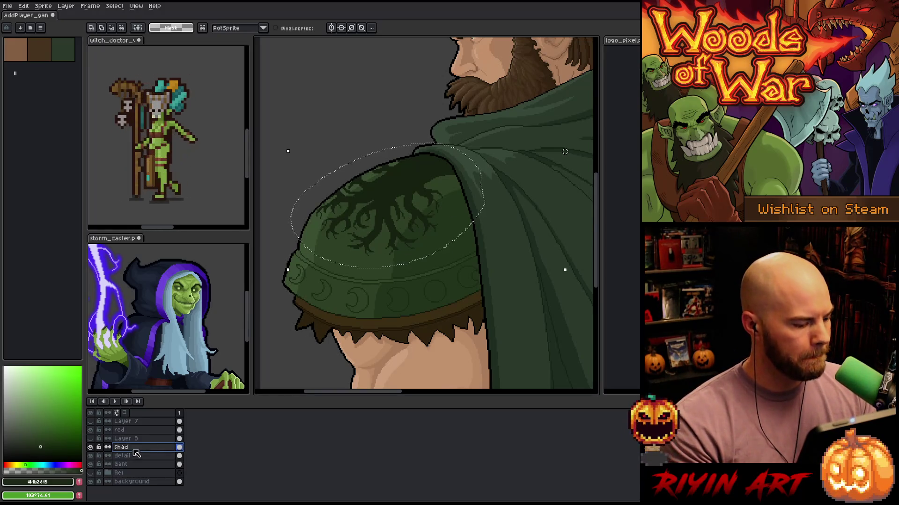
right_click(137, 450)
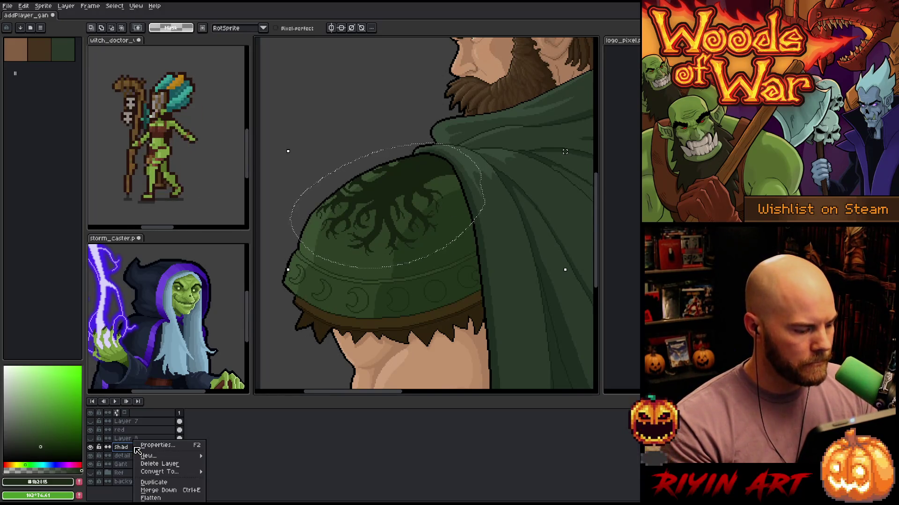
Duplicate the shad layer and shift the copy's tree motif two pixels down
click(150, 484)
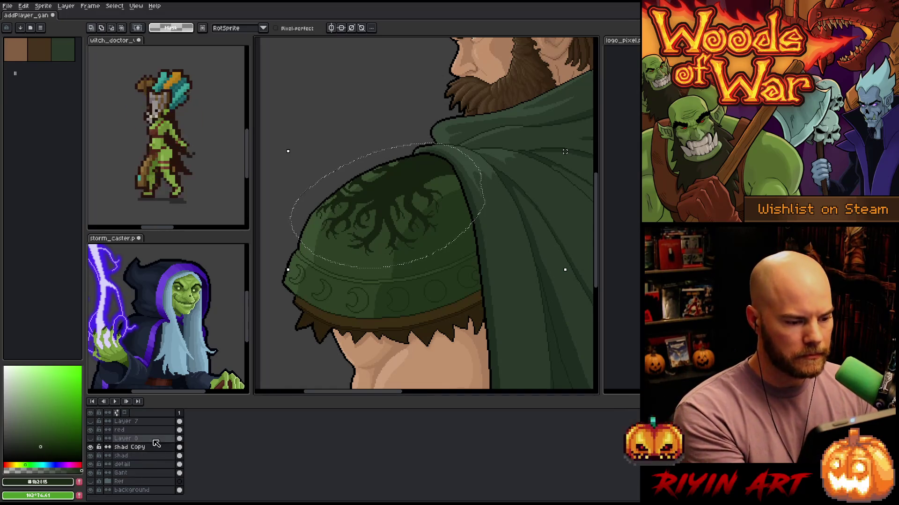
ctrl+click(148, 447)
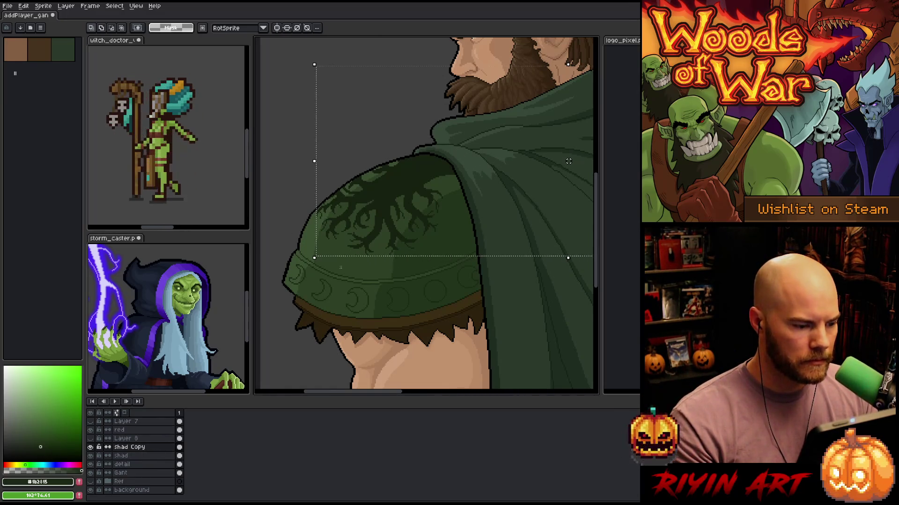
key(Down)
key(Down)
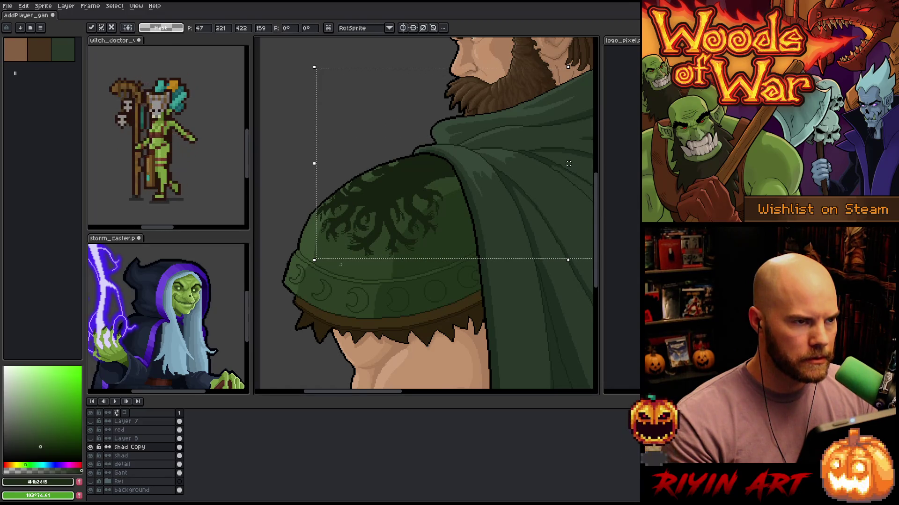
key(Down)
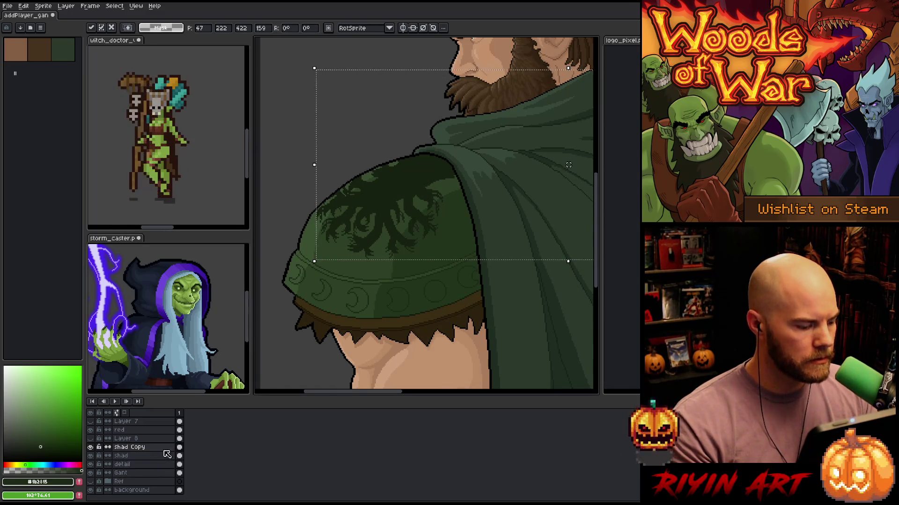
click(179, 439)
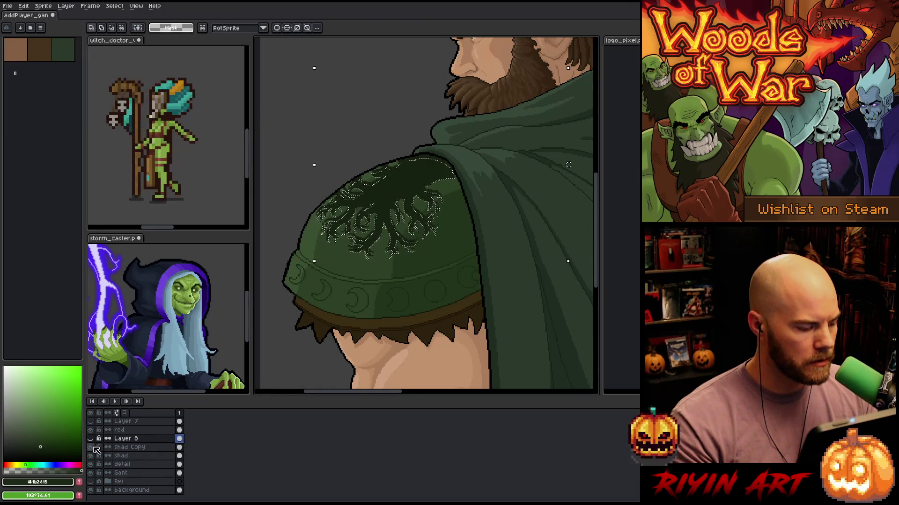
Make shad active again, deselect, and zoom in and out to inspect the motif
click(180, 455)
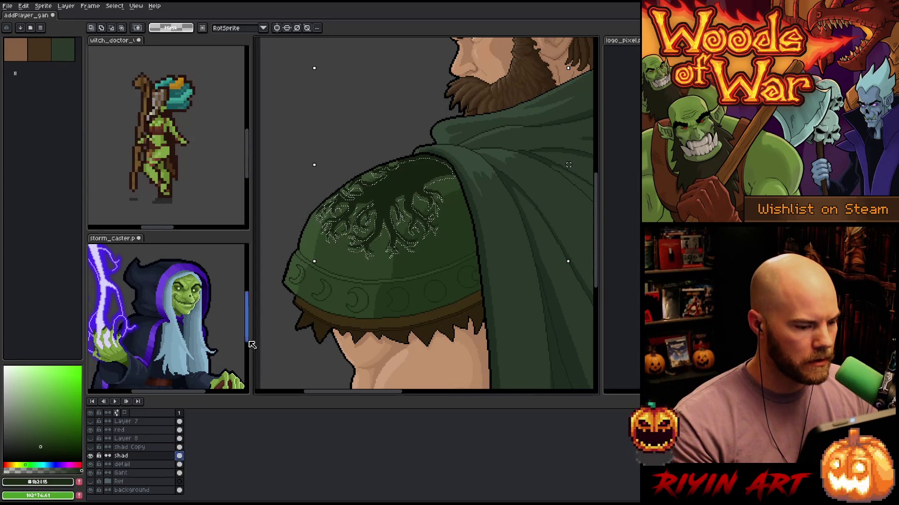
key(ctrl+d)
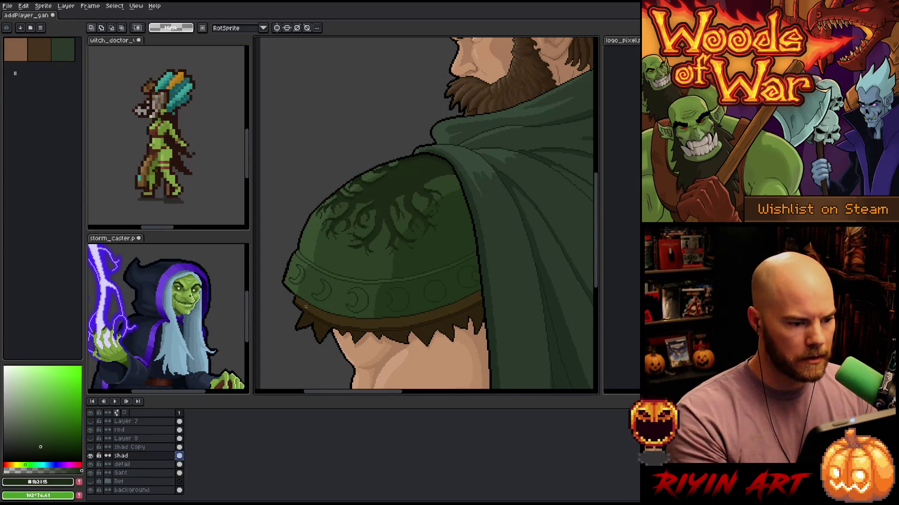
scroll(356, 210, up, 3)
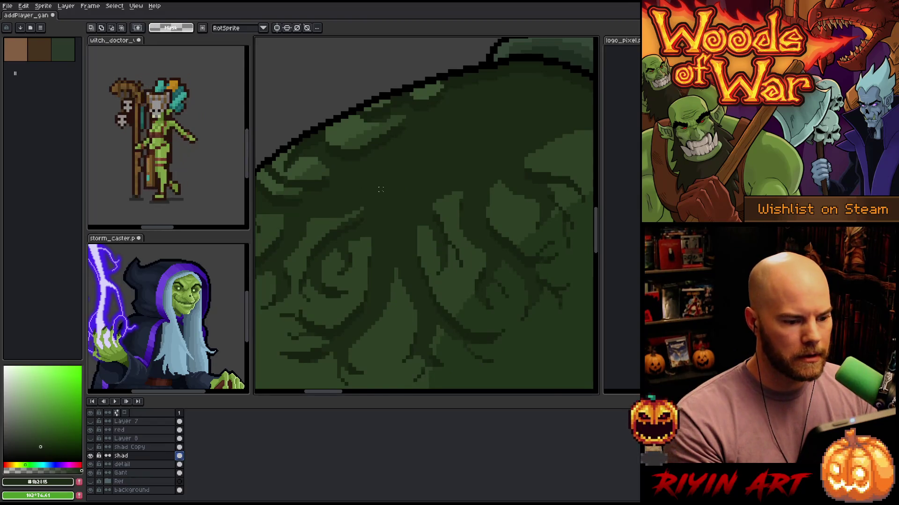
scroll(381, 190, down, 2)
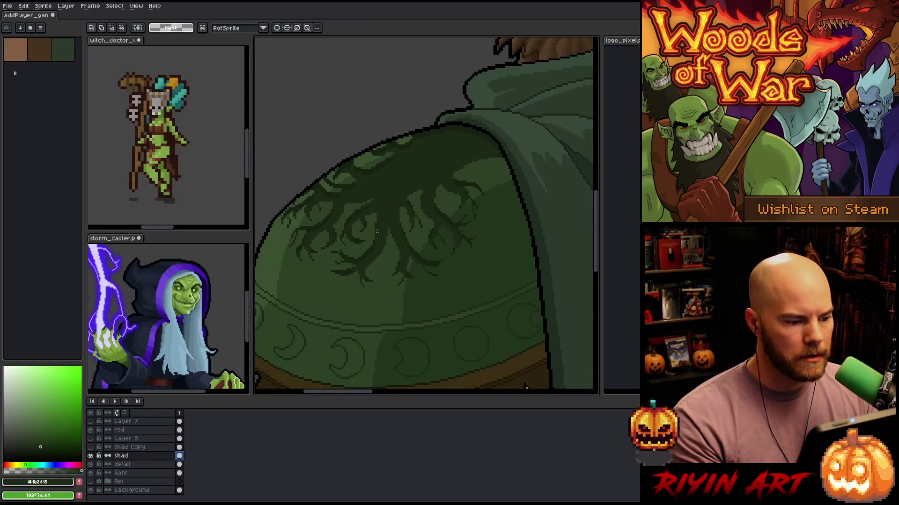
scroll(399, 220, down, 1)
scroll(417, 208, down, 1)
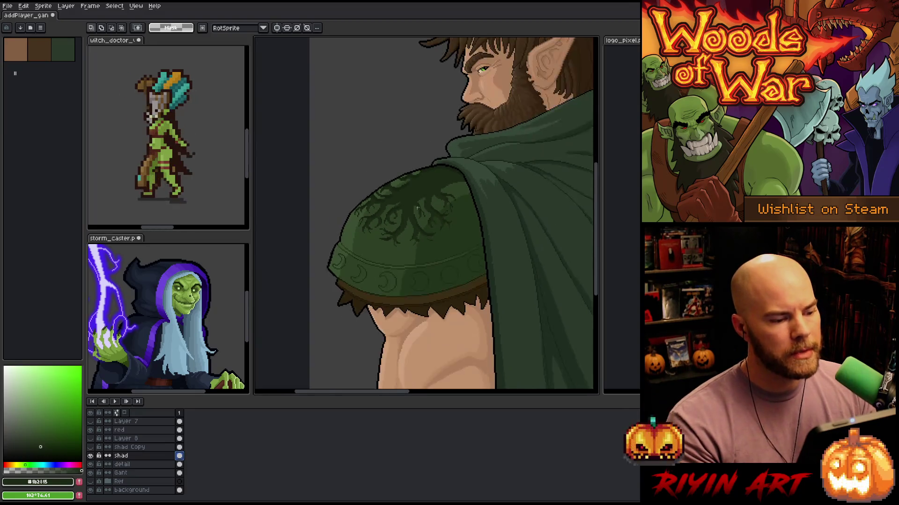
scroll(417, 207, up, 3)
scroll(409, 190, down, 1)
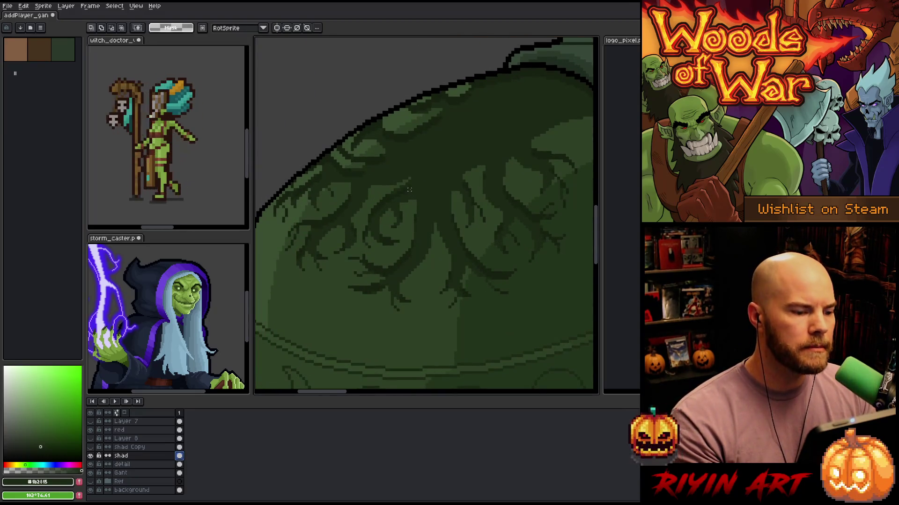
scroll(411, 190, down, 2)
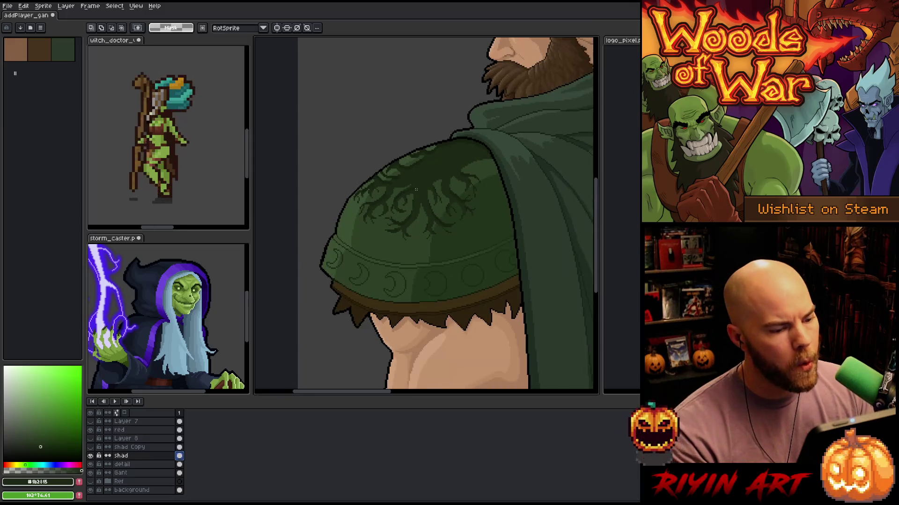
scroll(417, 189, up, 1)
scroll(417, 188, up, 1)
scroll(417, 187, down, 1)
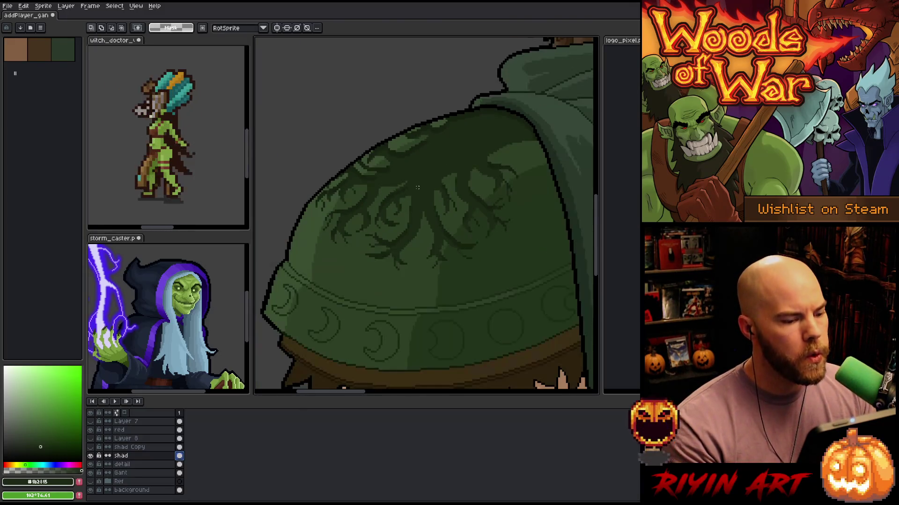
scroll(400, 215, up, 1)
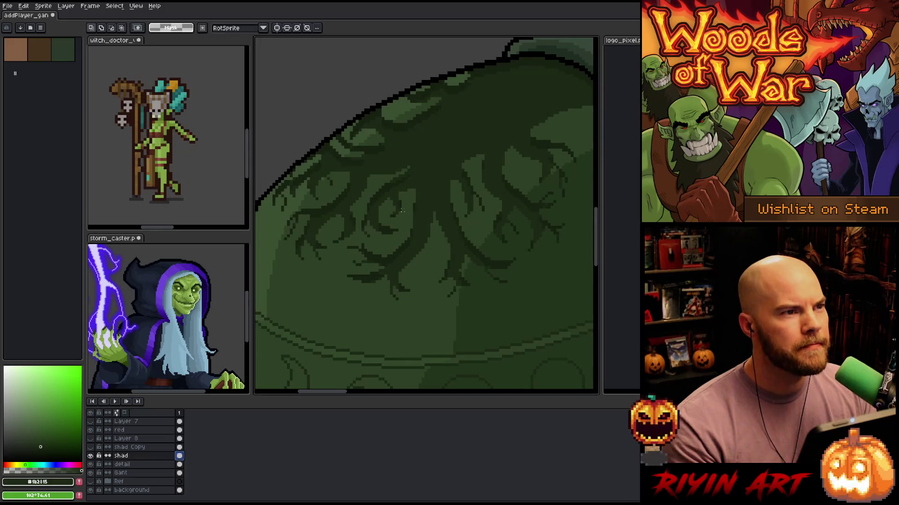
scroll(402, 205, down, 2)
scroll(429, 185, up, 1)
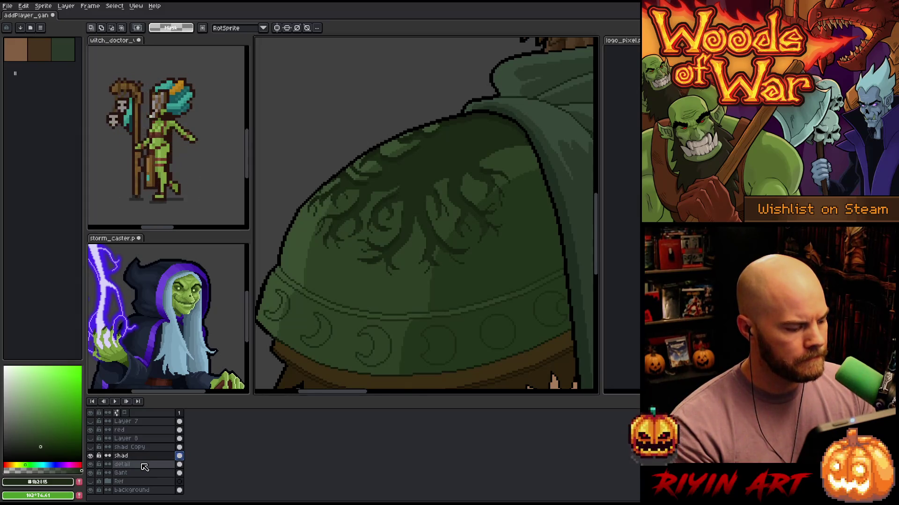
On the detail layer, apply Hue/Saturation with lightness 2 and slightly raised saturation
click(145, 466)
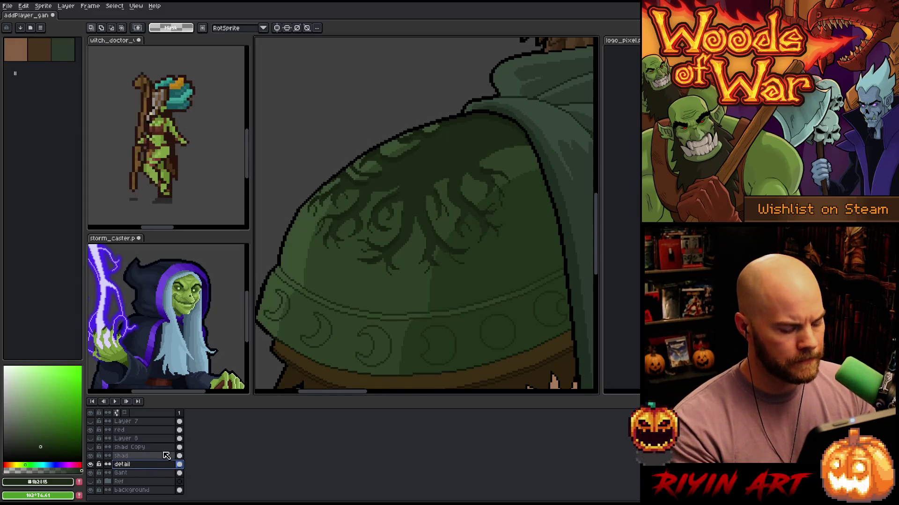
key(ctrl+u)
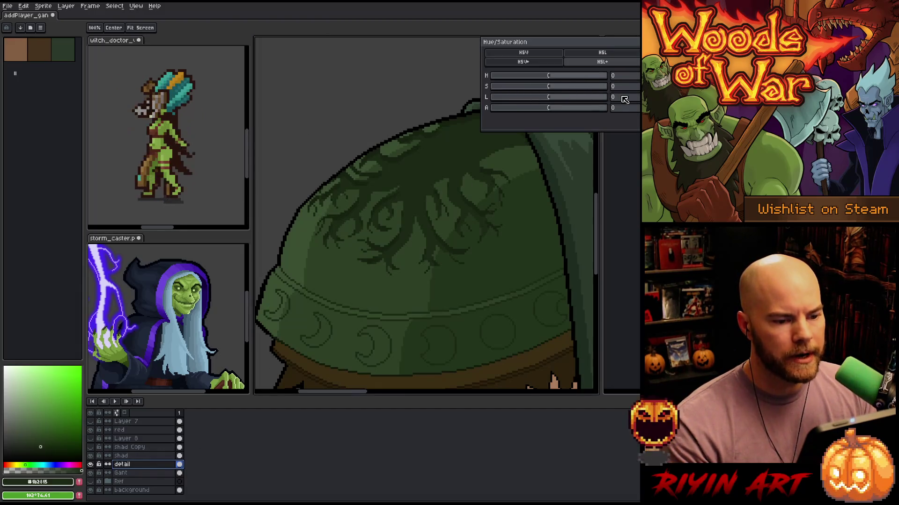
click(624, 99)
text(2)
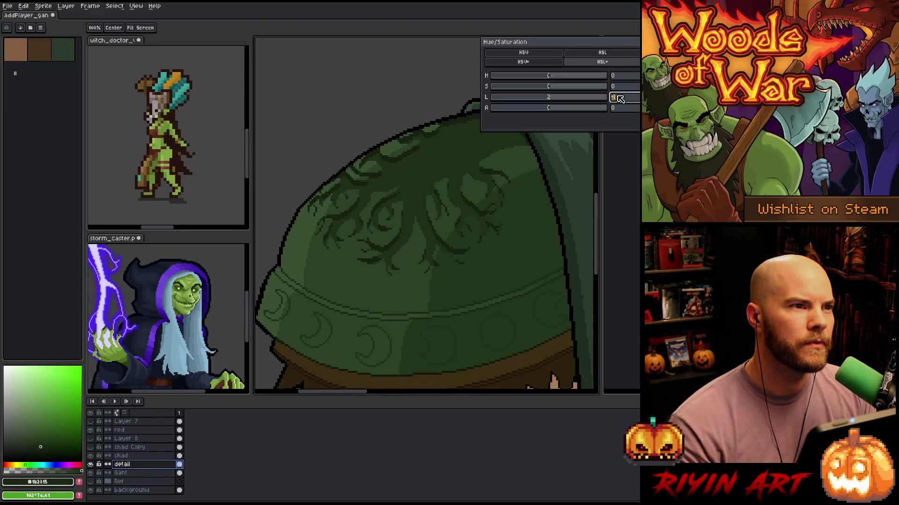
text(1)
text(2)
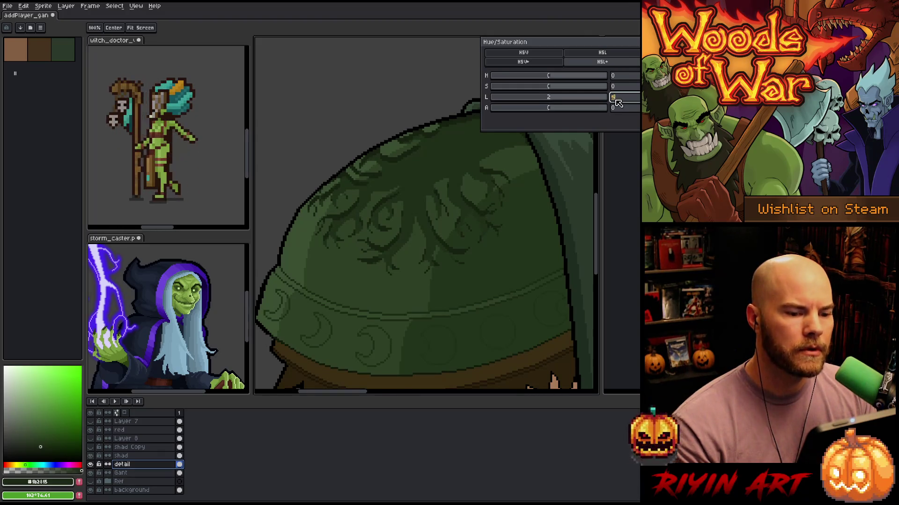
mouse_move(551, 90)
mouse_down()
mouse_move(539, 90)
mouse_move(554, 92)
mouse_up()
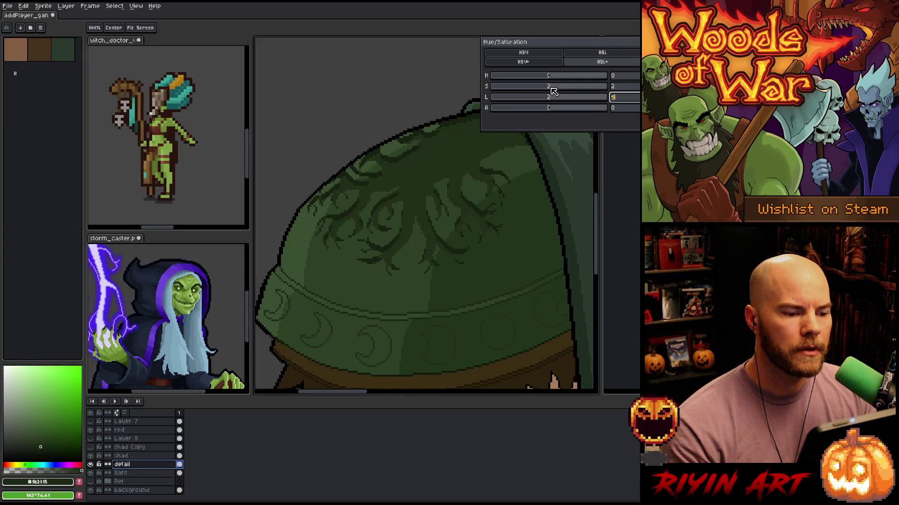
click(618, 87)
text(0)
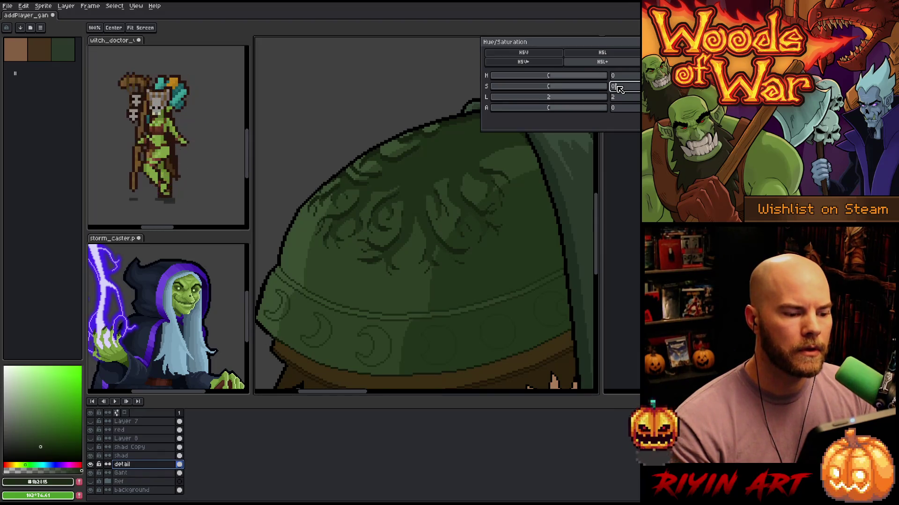
key(Return)
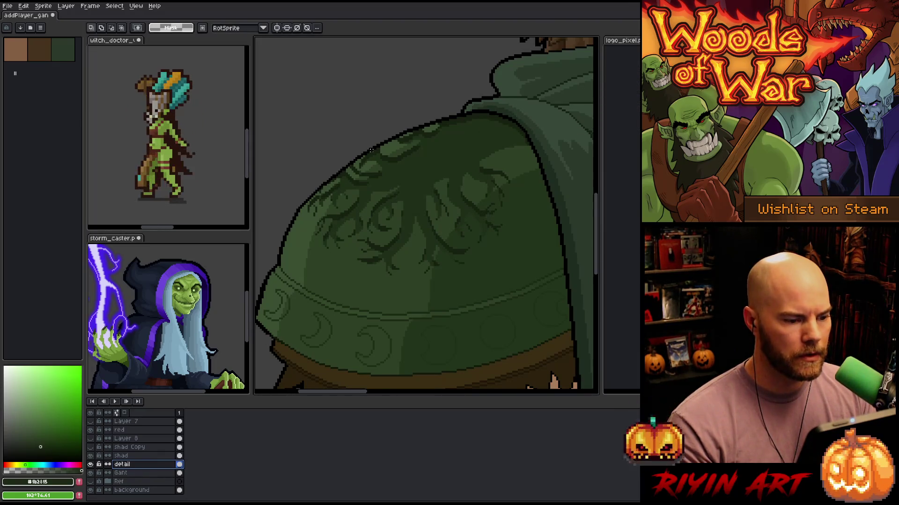
scroll(369, 172, down, 3)
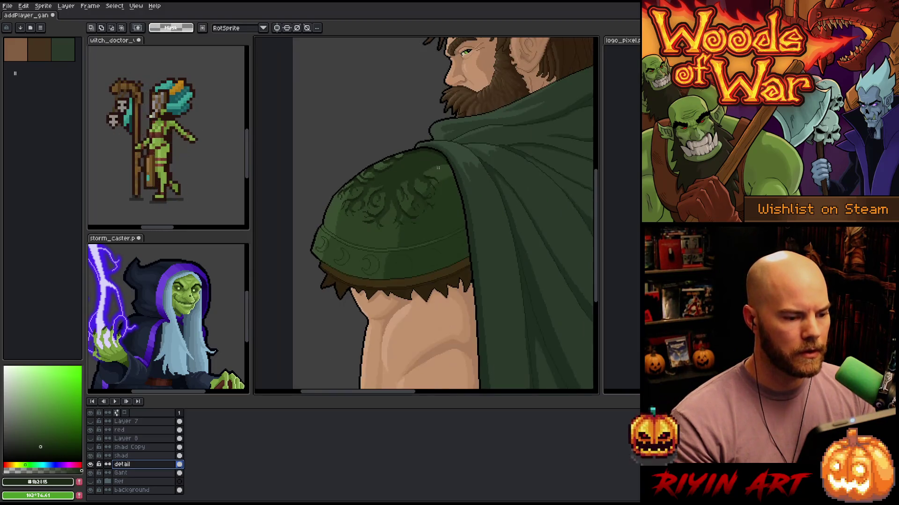
Select the shad Copy layer while zooming around the pauldron
scroll(454, 157, up, 4)
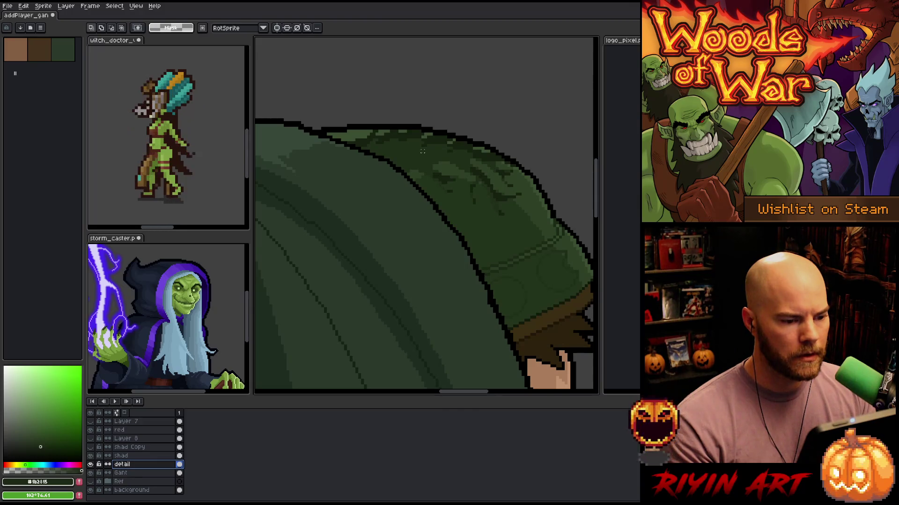
scroll(422, 151, down, 3)
scroll(402, 195, up, 2)
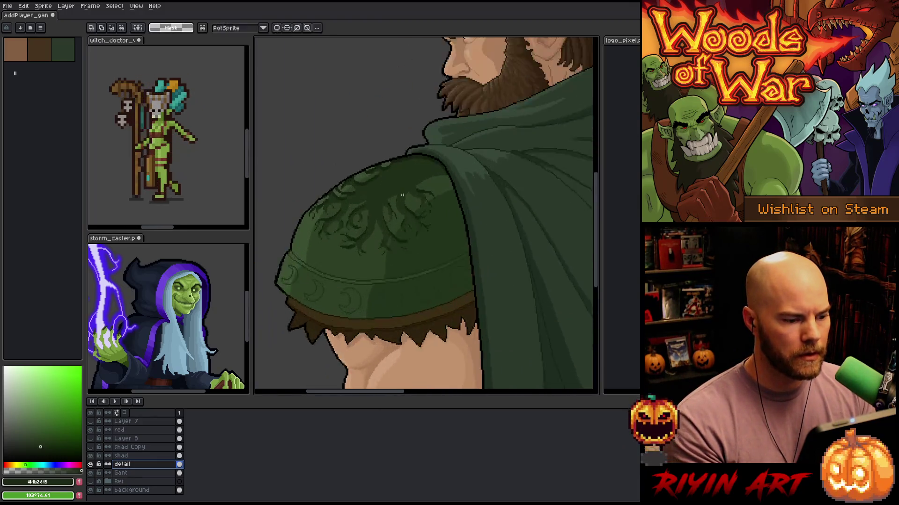
scroll(382, 196, up, 1)
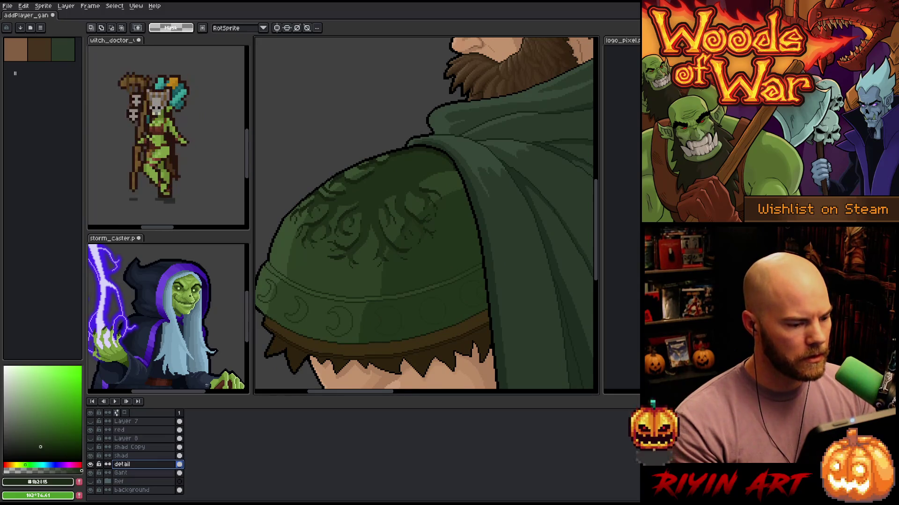
click(134, 448)
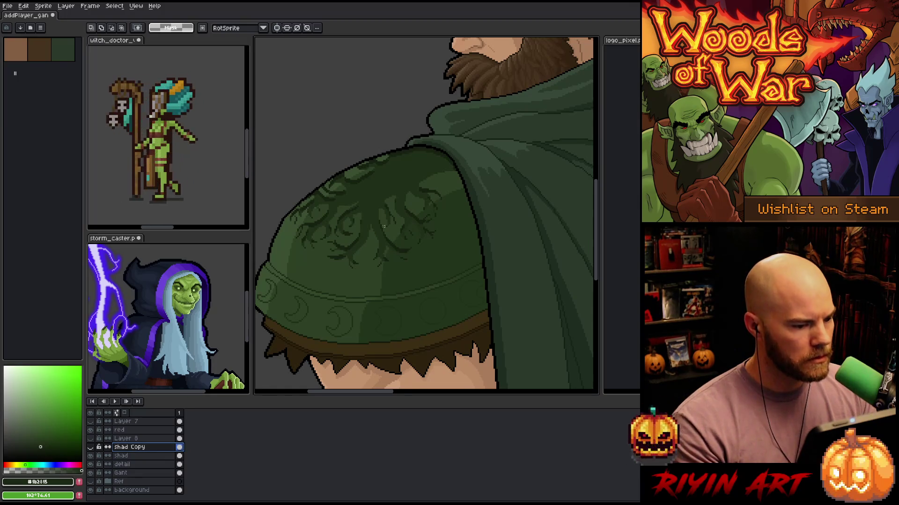
scroll(412, 217, down, 3)
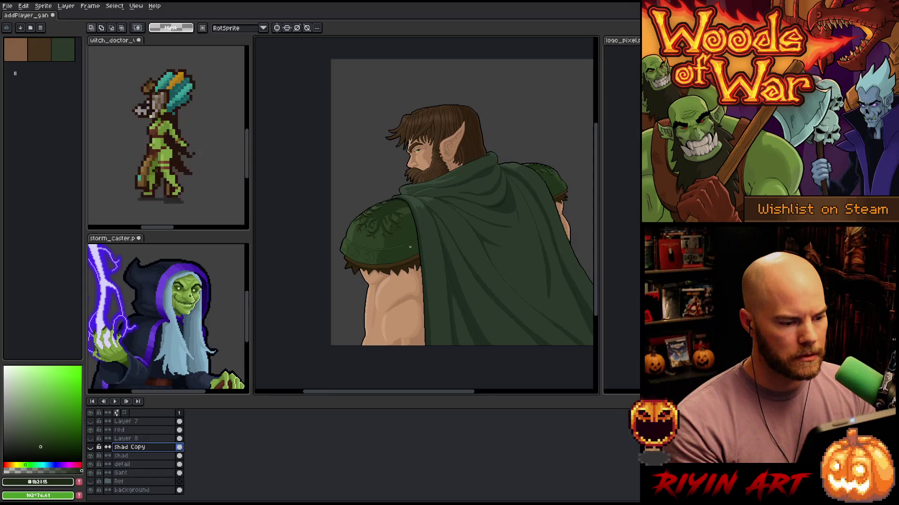
scroll(396, 242, up, 3)
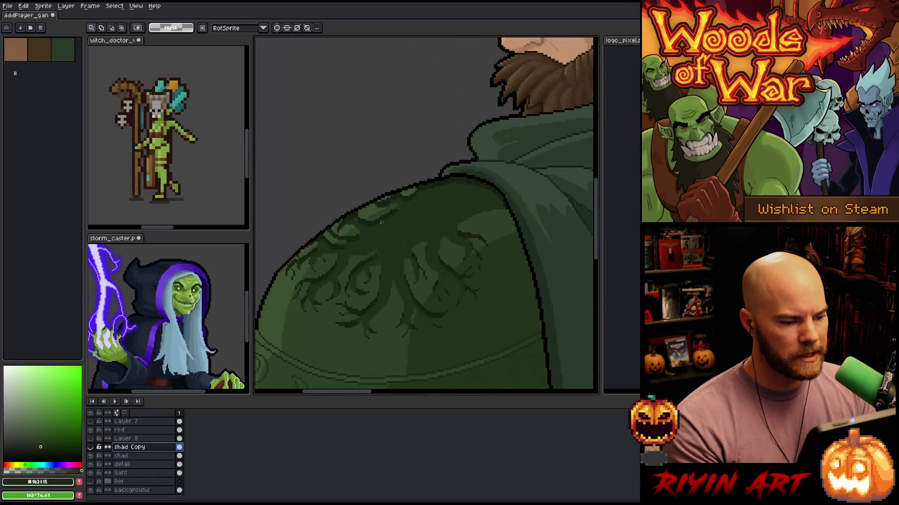
scroll(395, 225, up, 1)
scroll(383, 220, down, 2)
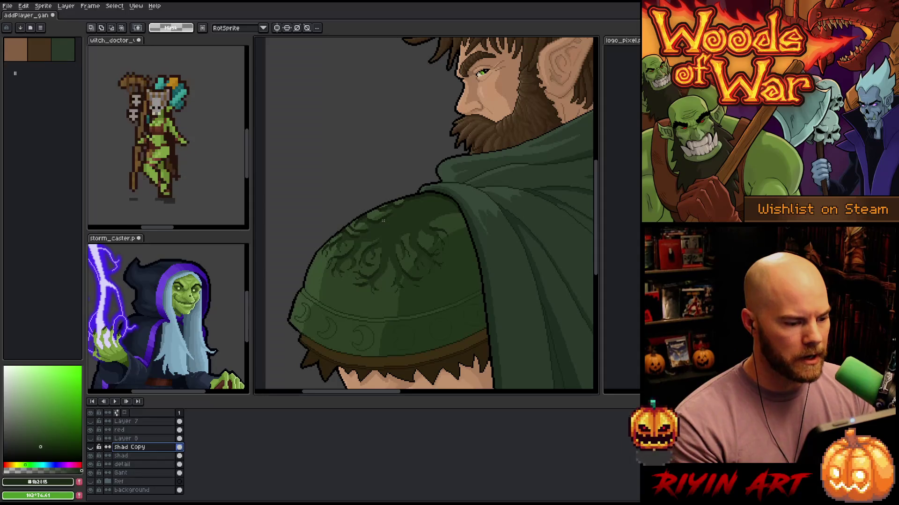
scroll(383, 220, up, 3)
scroll(385, 223, down, 2)
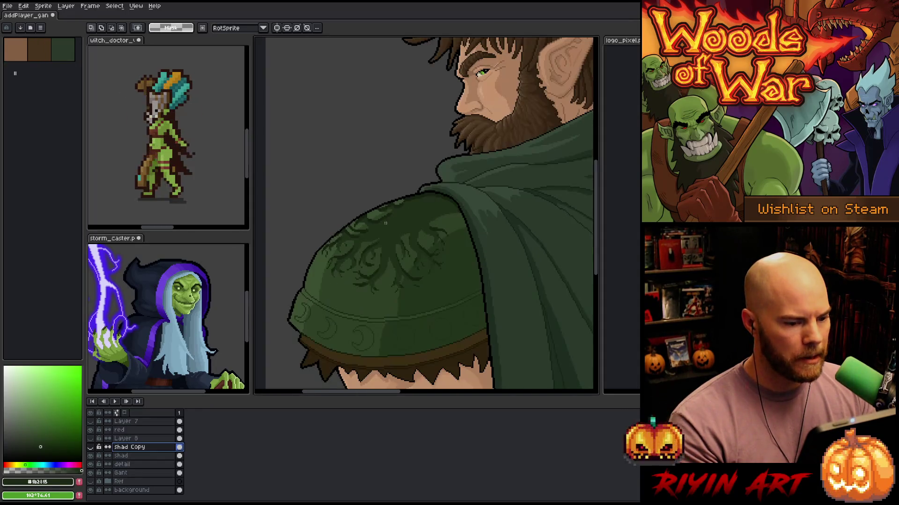
right_click(131, 446)
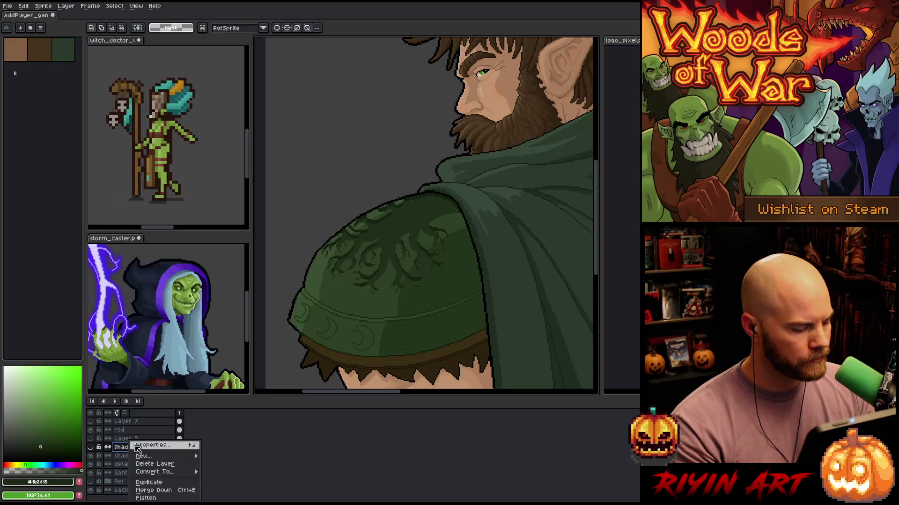
key(Escape)
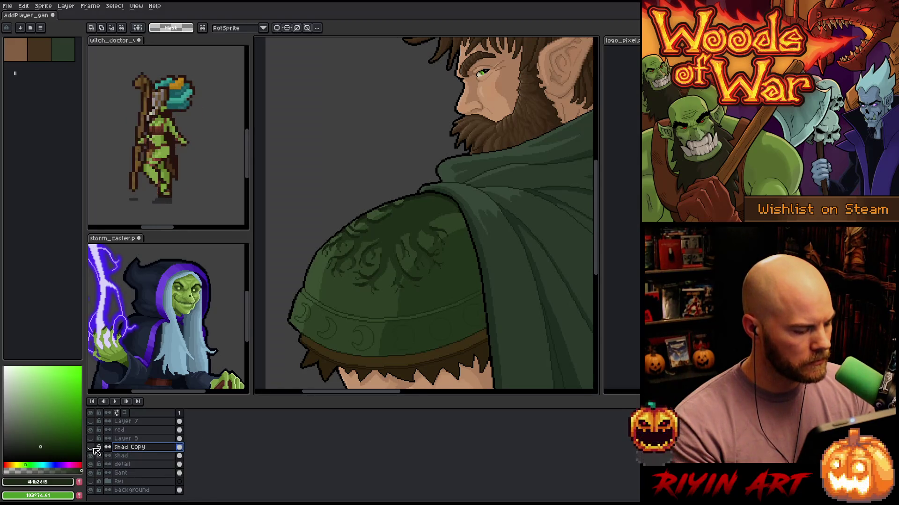
Show shad Copy, raise its tree pattern one pixel, and hide the shad layer
click(91, 447)
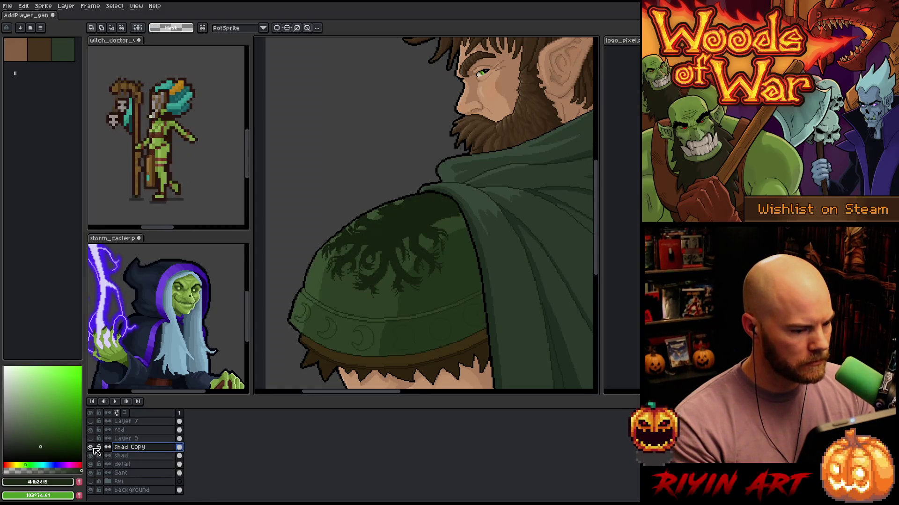
ctrl+click(140, 447)
key(Up)
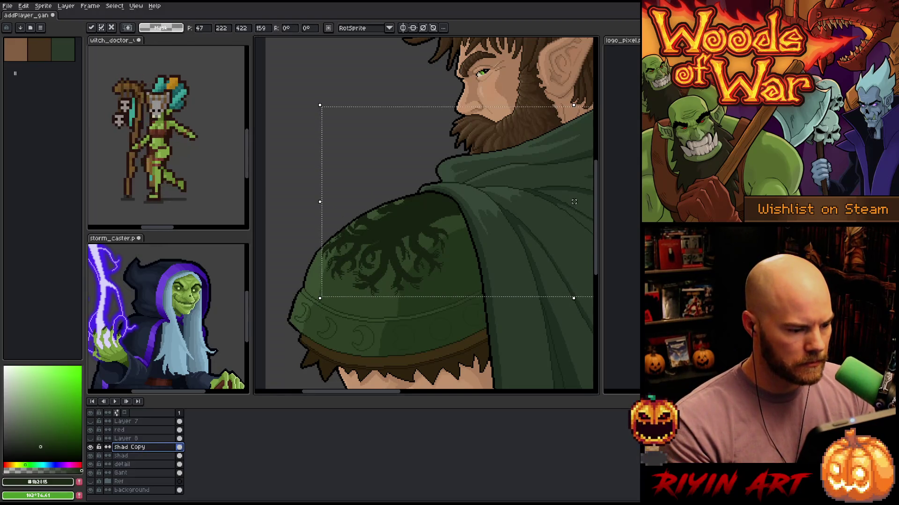
click(164, 456)
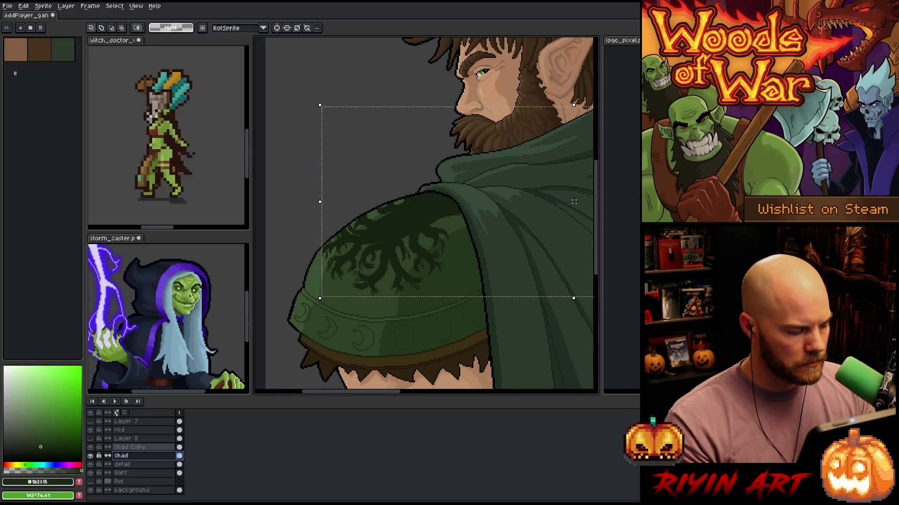
click(90, 456)
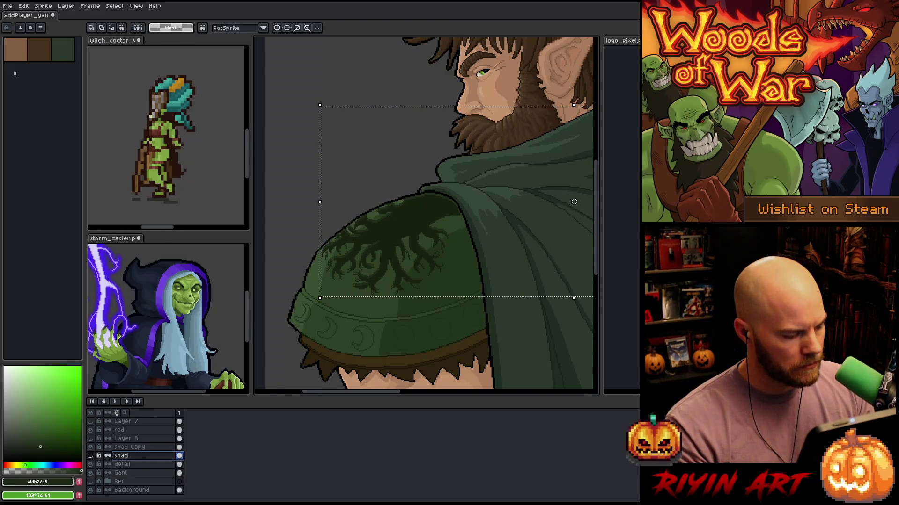
Delete the shad layer and duplicate shad Copy, placing the duplicate below it
right_click(120, 457)
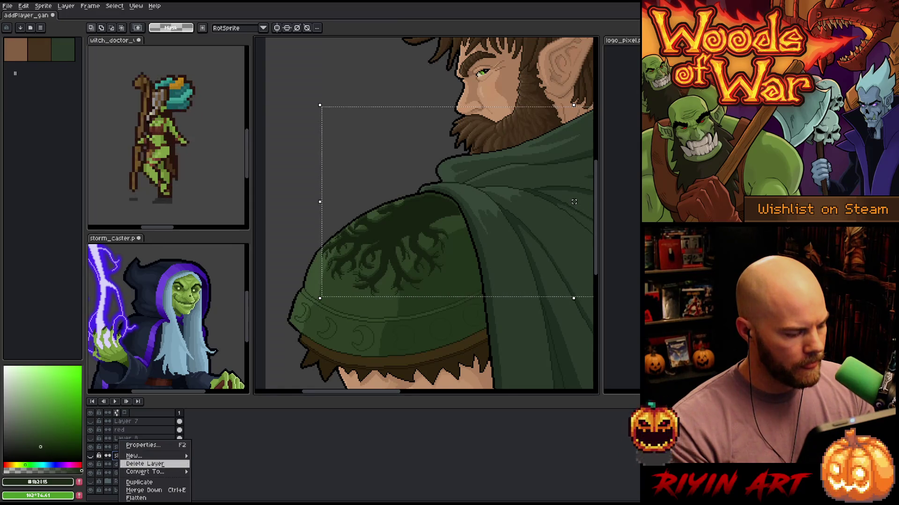
click(141, 463)
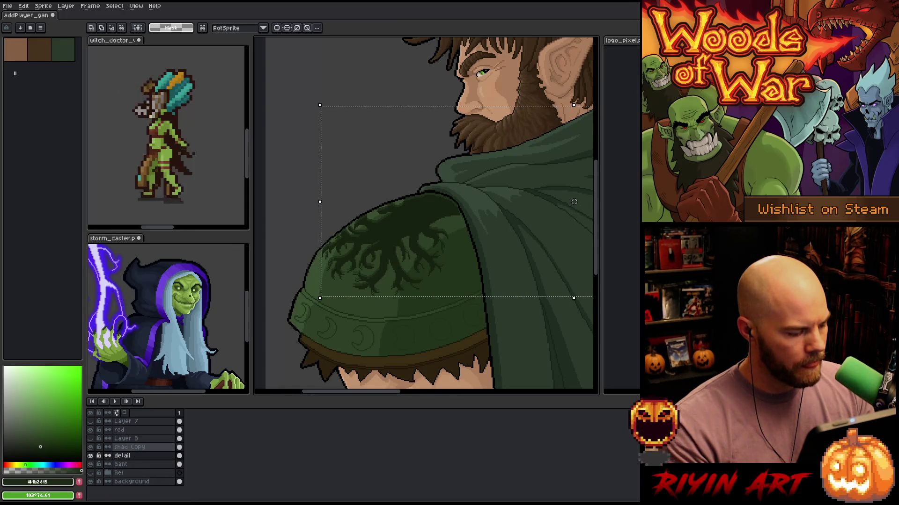
click(126, 447)
right_click(128, 447)
click(160, 483)
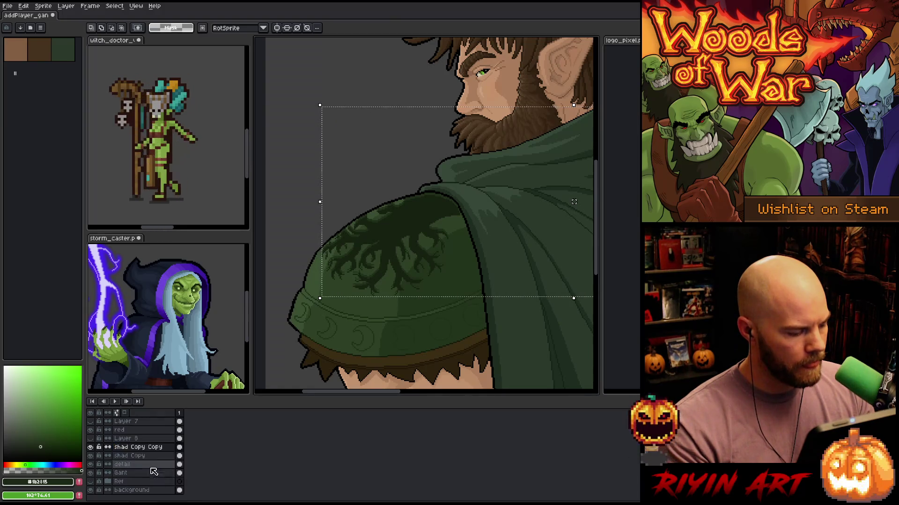
drag(145, 462, 145, 457)
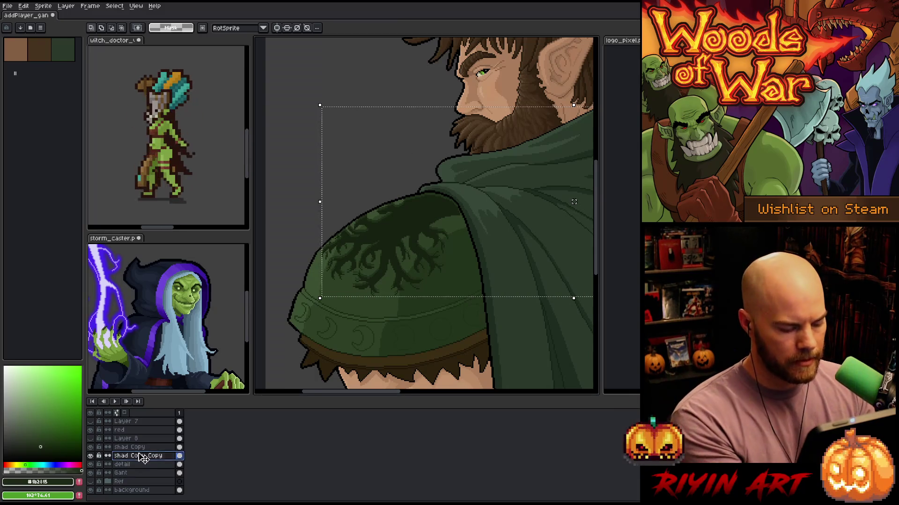
Raise shad Copy Copy's pattern one pixel, show it, and hide shad Copy
scroll(303, 247, up, 1)
scroll(303, 248, up, 1)
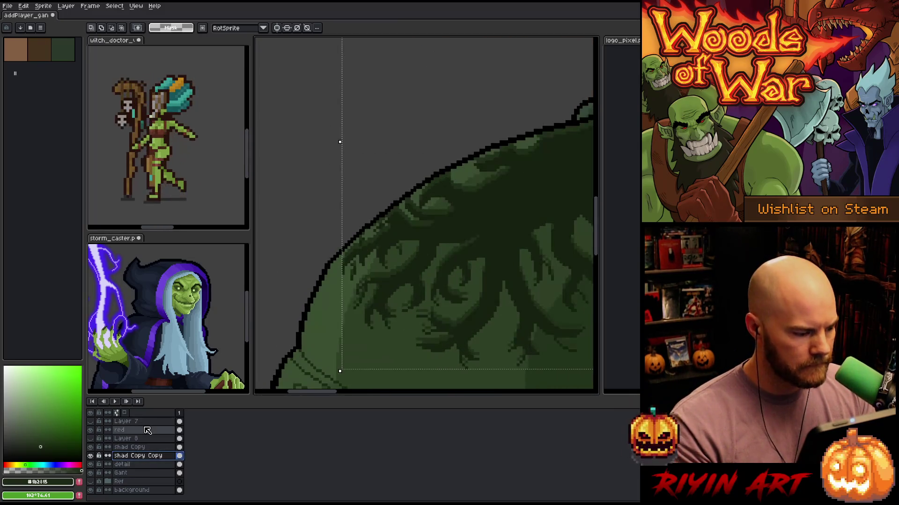
click(339, 270)
key(Up)
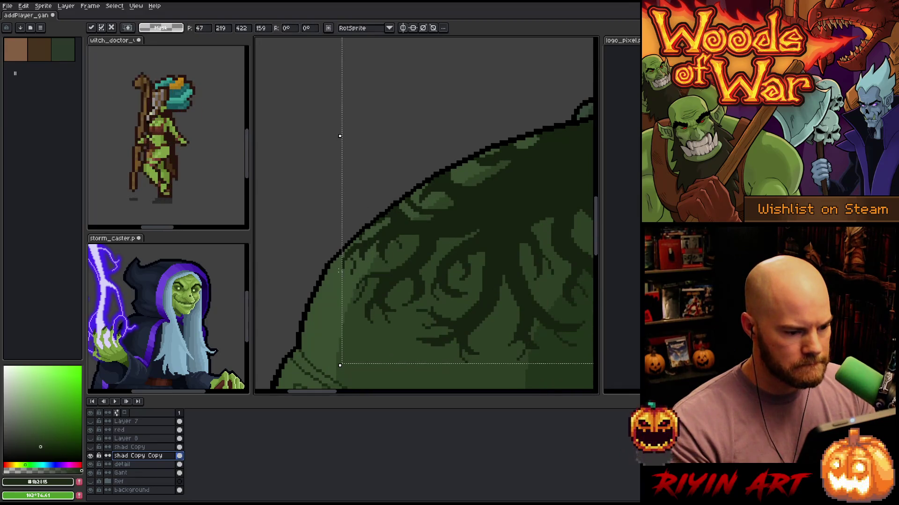
click(129, 447)
click(90, 447)
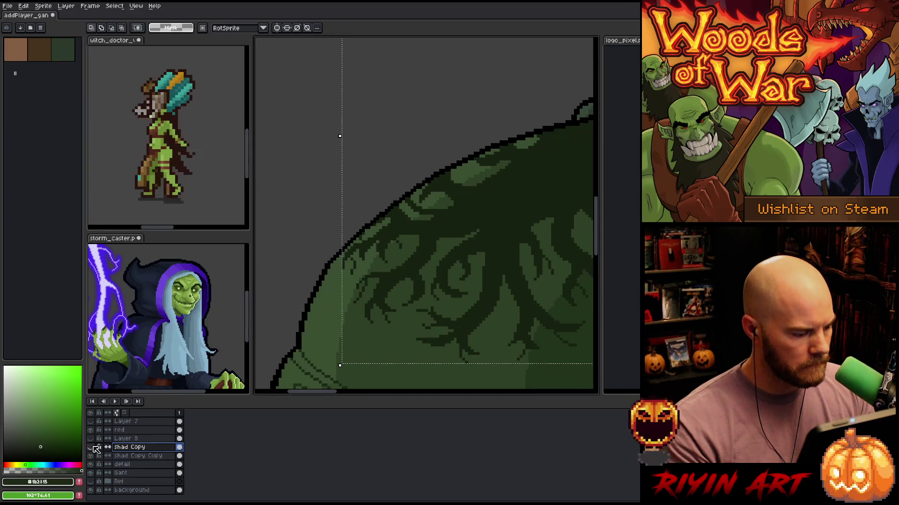
click(130, 455)
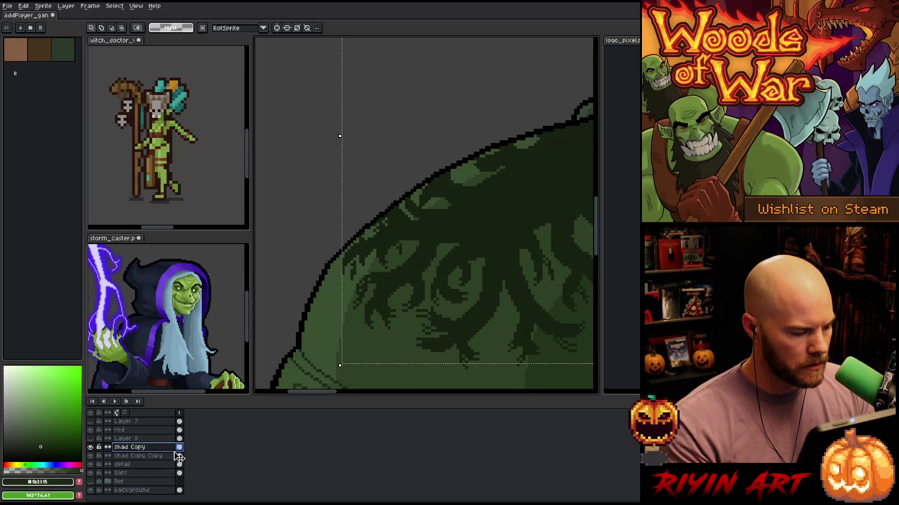
click(90, 447)
ctrl+click(179, 455)
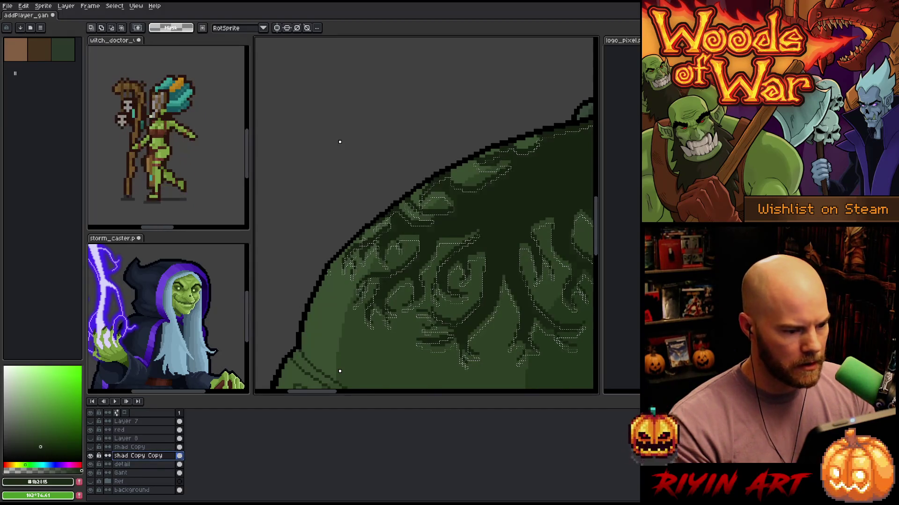
Deselect, inspect the pauldron's tree motif, and undo the duplicated pattern layer
key(ctrl+d)
scroll(437, 222, down, 3)
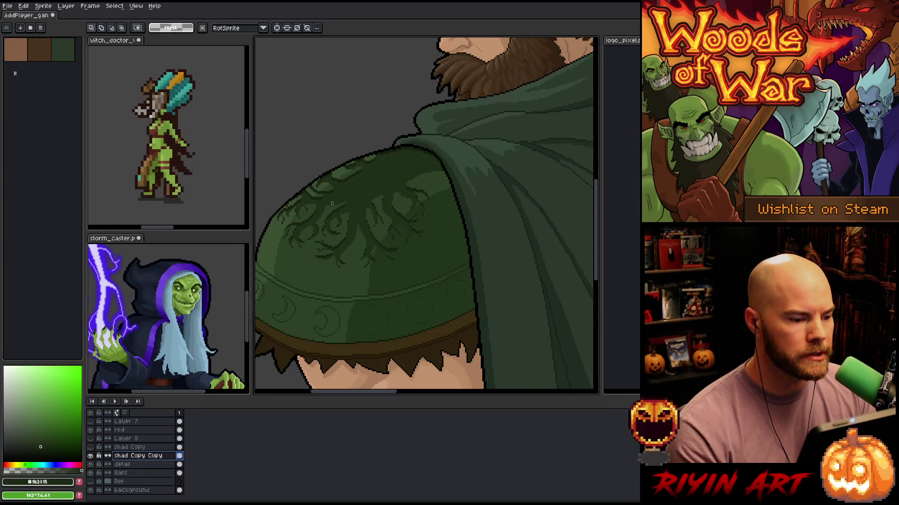
scroll(332, 203, up, 2)
scroll(428, 156, down, 4)
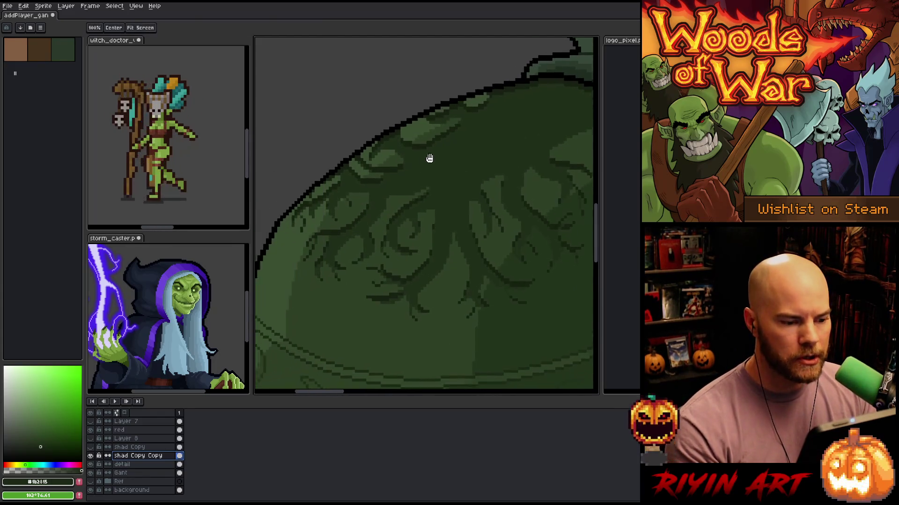
scroll(434, 156, up, 4)
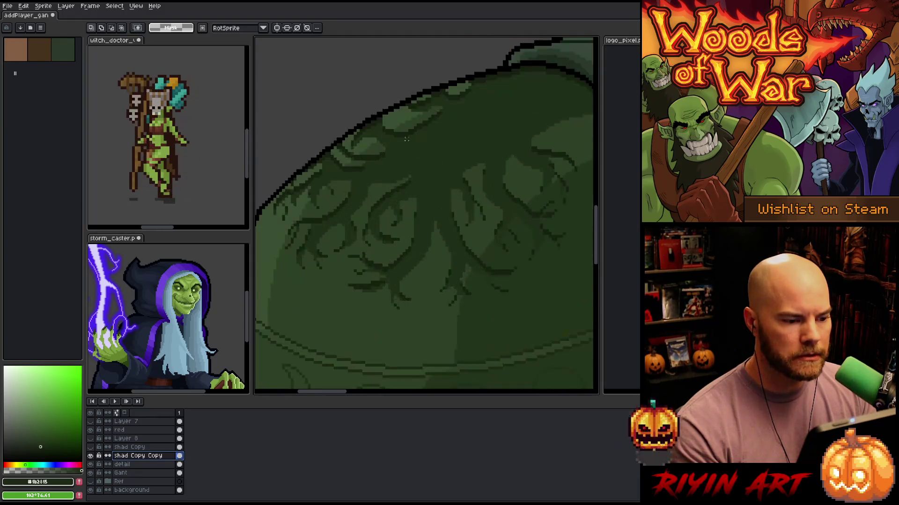
scroll(405, 138, down, 2)
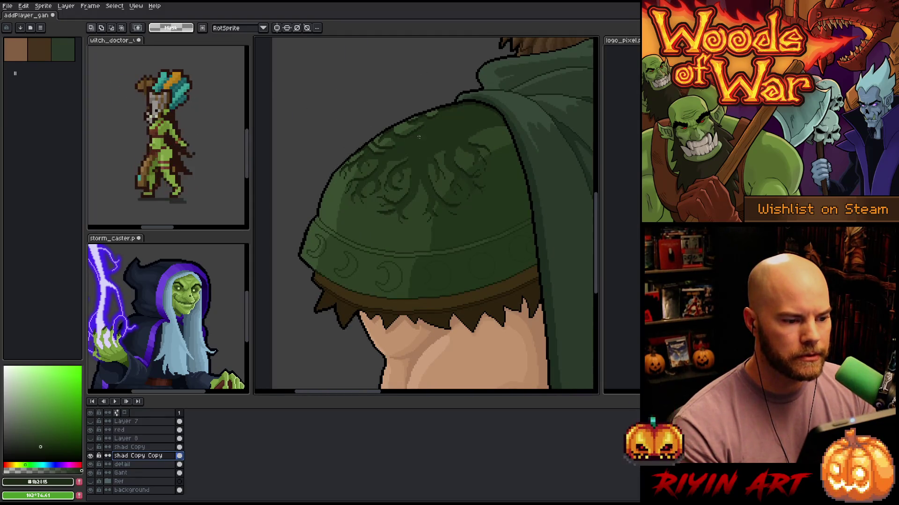
scroll(426, 134, up, 1)
scroll(435, 135, down, 3)
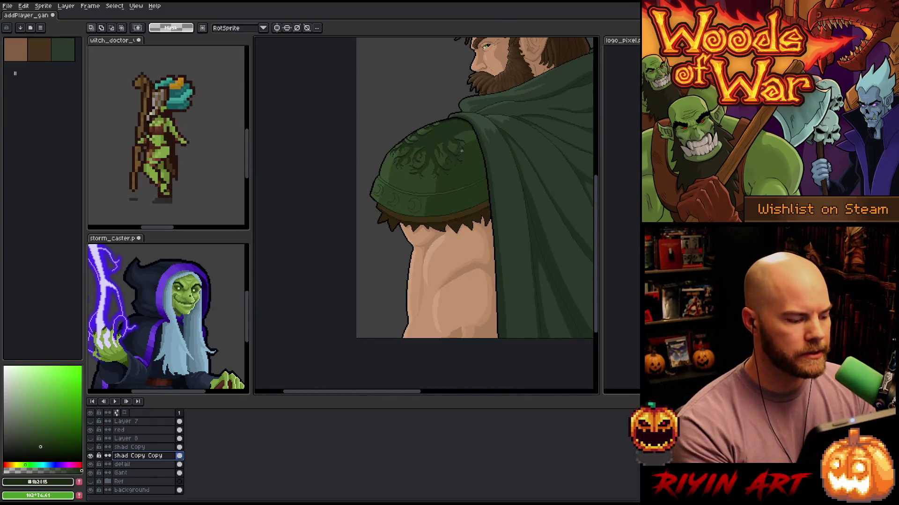
scroll(452, 138, up, 3)
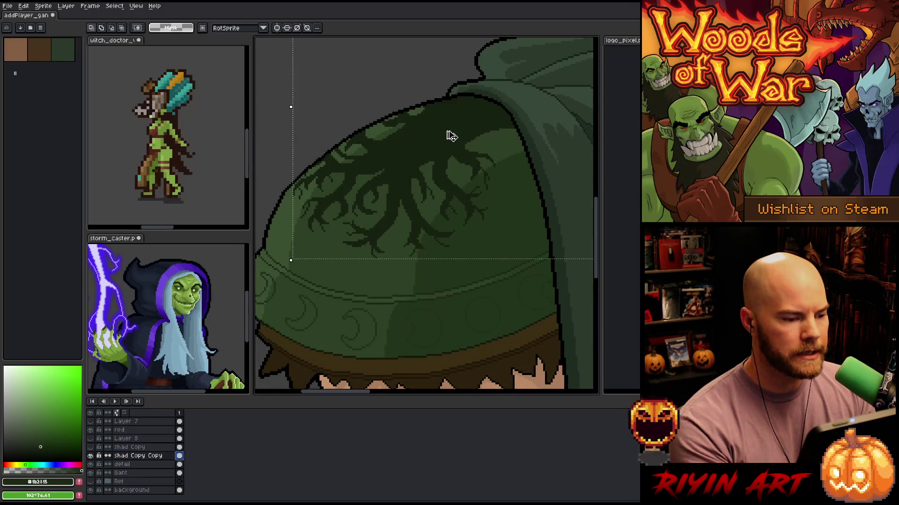
key(ctrl+z)
key(ctrl+z)
key(ctrl+z)
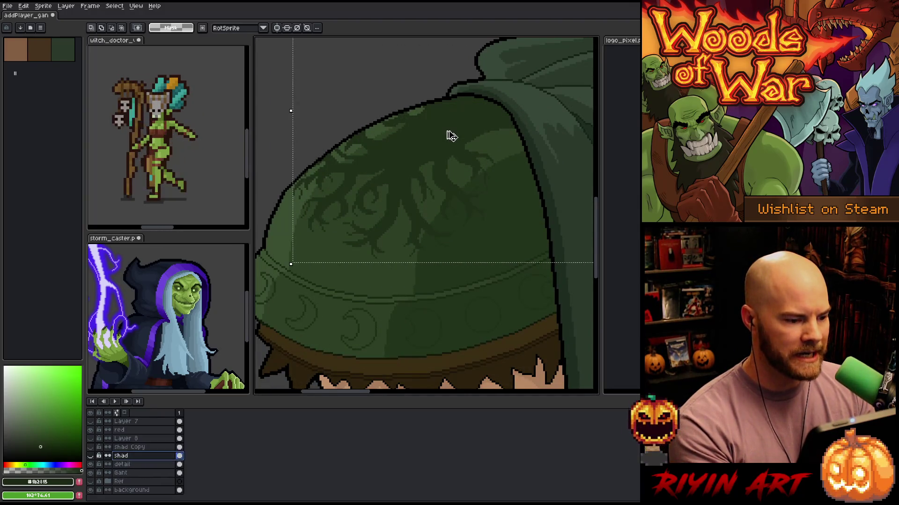
Undo once more, then delete the shad Copy layer
key(ctrl+z)
key(ctrl+z)
key(ctrl+z)
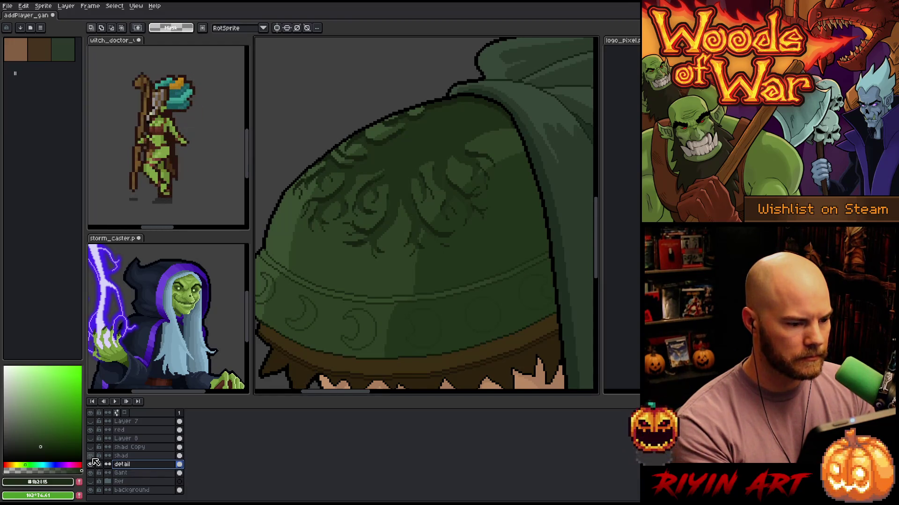
click(122, 456)
click(127, 448)
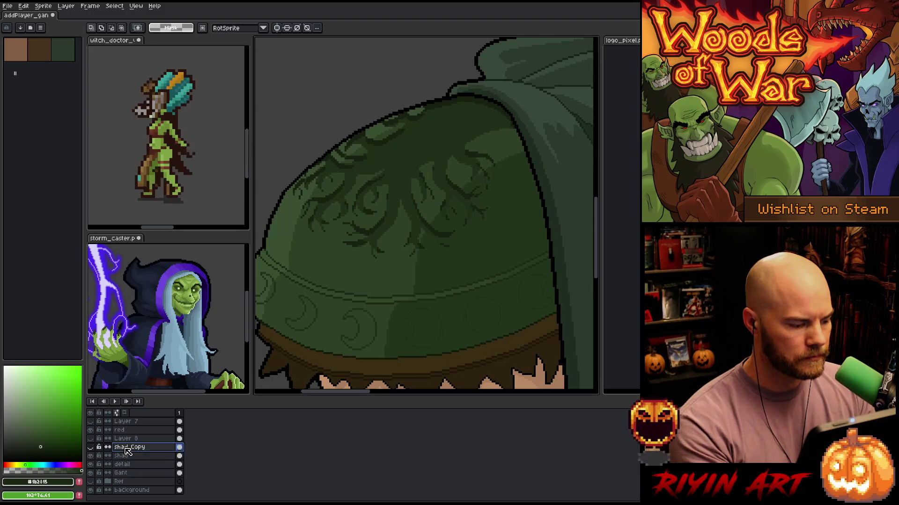
right_click(127, 449)
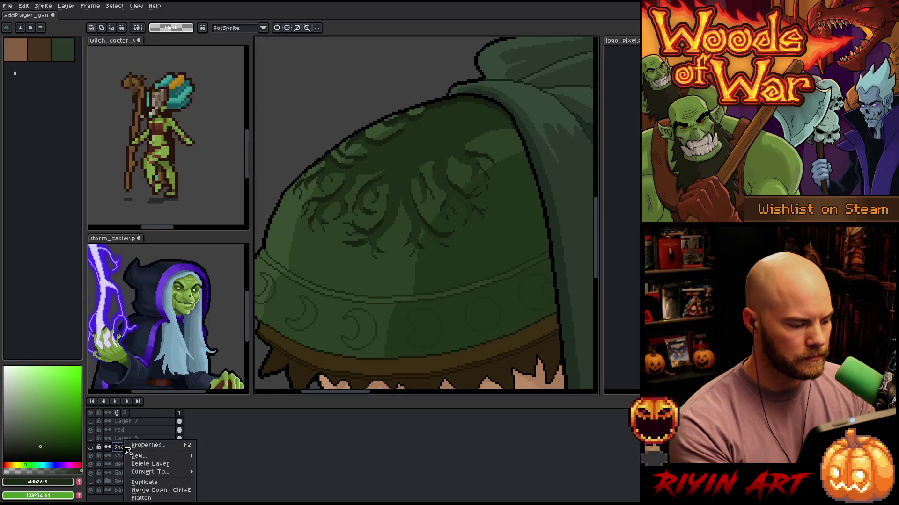
click(154, 465)
Toggle the shad layer off and on to compare the pauldron's tree motif
scroll(421, 160, up, 2)
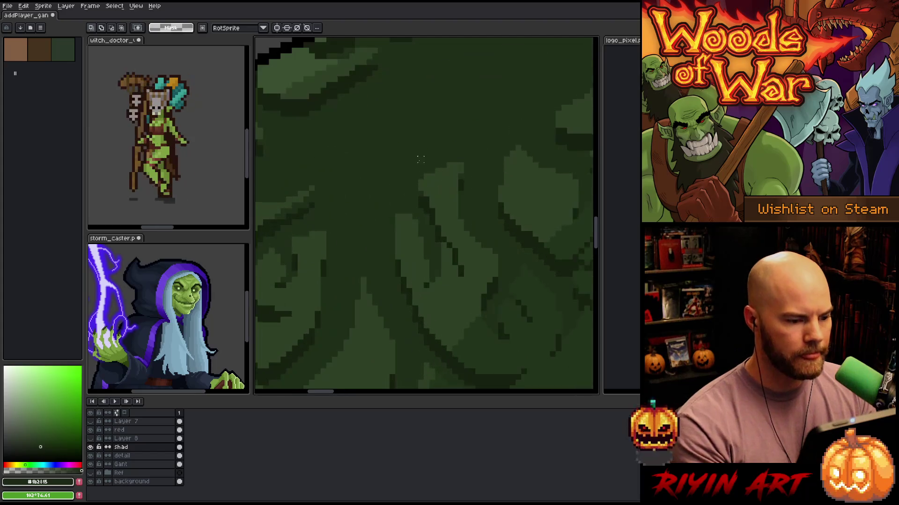
scroll(420, 159, down, 3)
drag(405, 165, 451, 187)
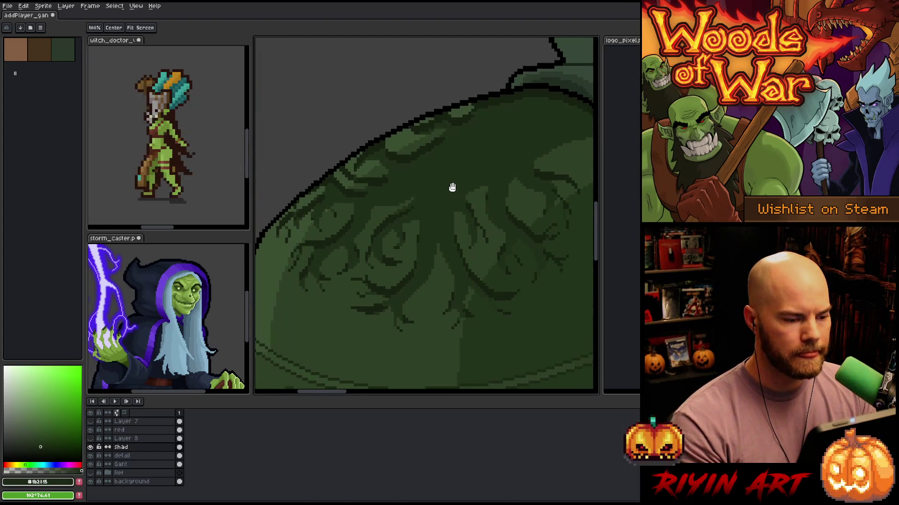
click(90, 447)
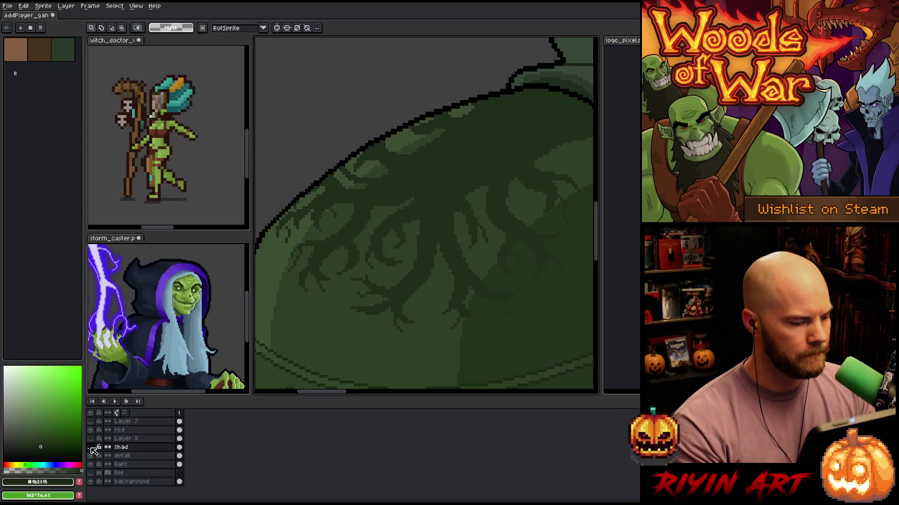
click(91, 448)
scroll(468, 173, up, 3)
scroll(467, 177, down, 1)
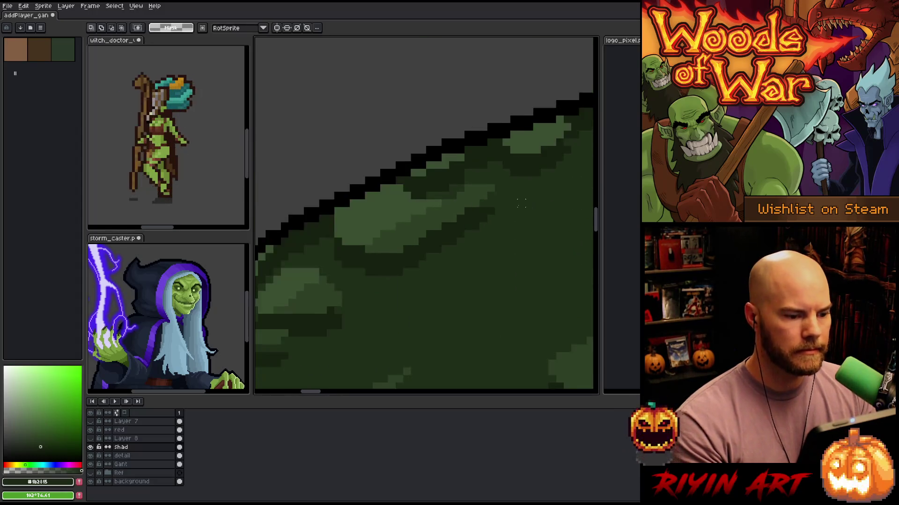
drag(477, 220, 413, 241)
key(b)
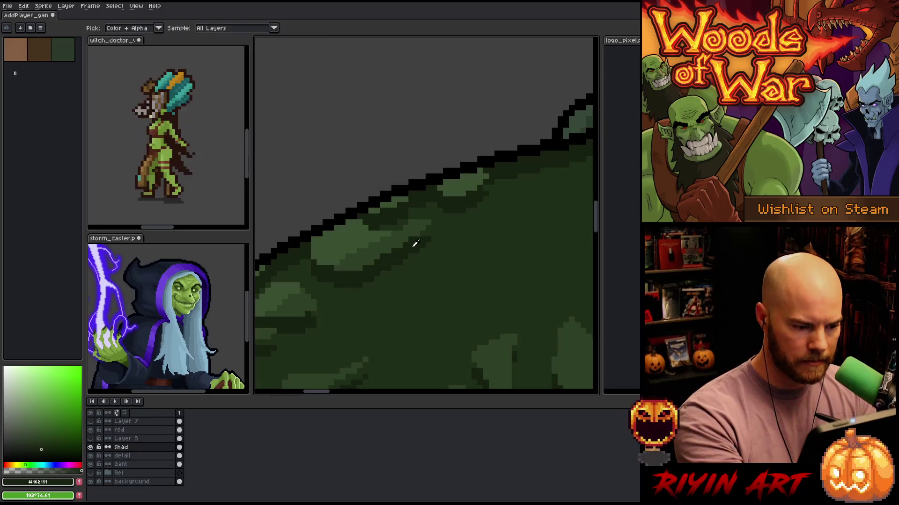
mouse_move(474, 278)
mouse_down()
mouse_move(440, 217)
mouse_move(422, 291)
mouse_up()
mouse_move(501, 297)
mouse_down()
mouse_move(475, 226)
mouse_move(465, 280)
mouse_move(475, 287)
mouse_move(498, 269)
mouse_move(541, 281)
mouse_up()
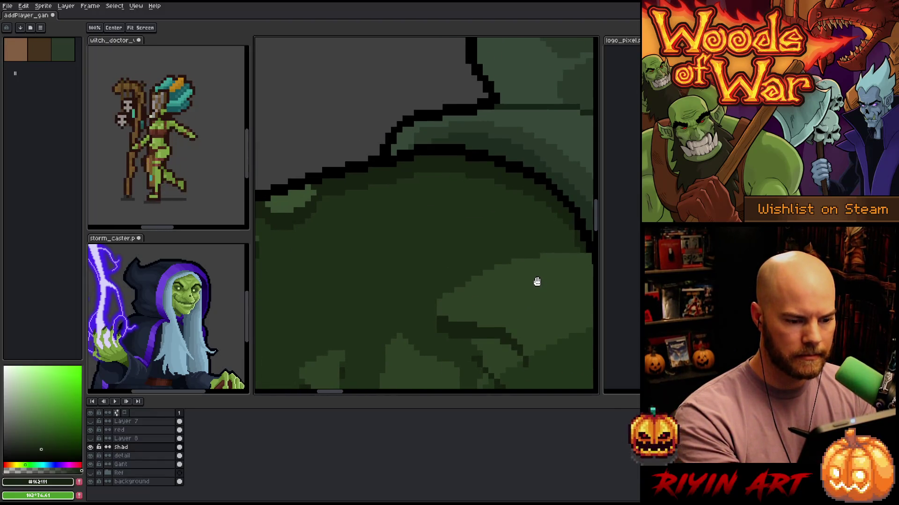
key(alt)
alt+click(452, 192)
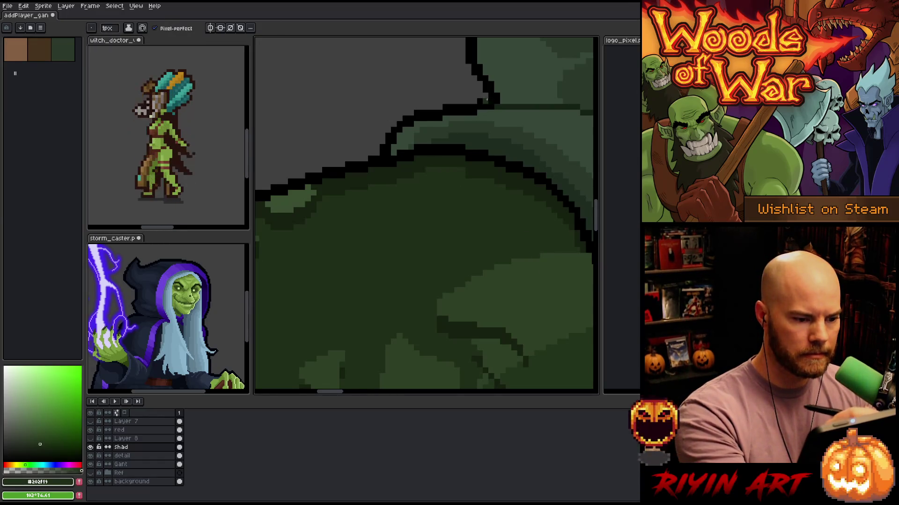
drag(465, 170, 427, 170)
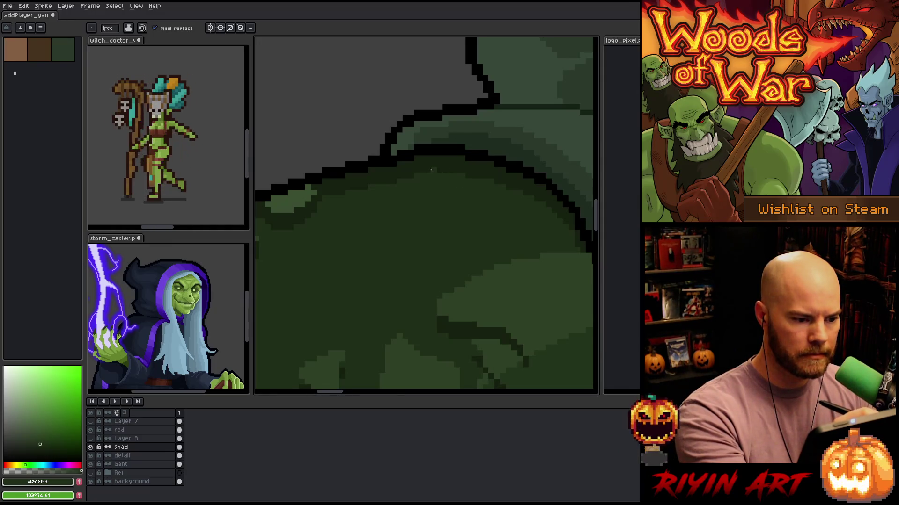
key(ctrl+z)
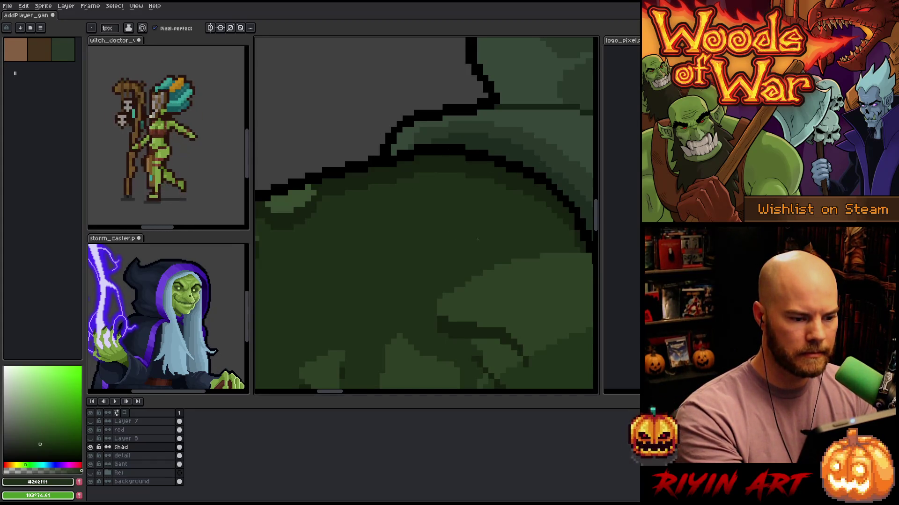
scroll(477, 239, down, 1)
scroll(476, 198, up, 1)
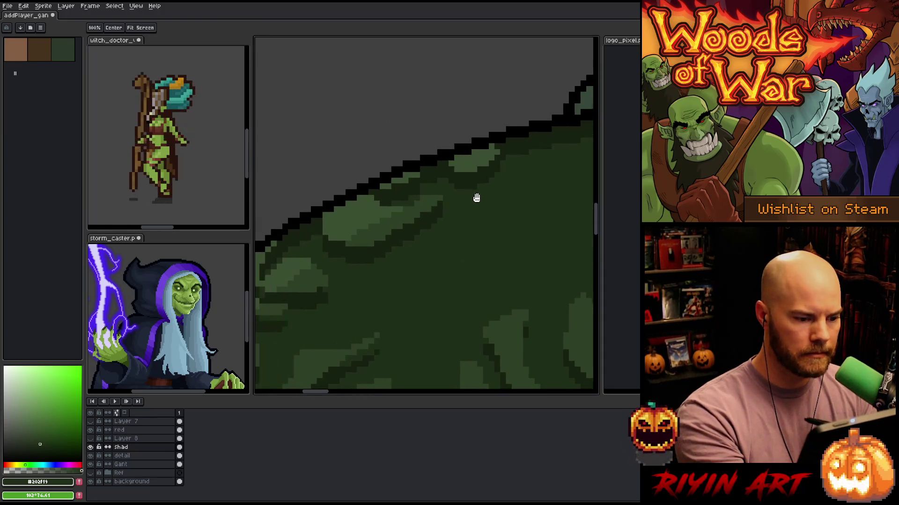
alt+click(492, 150)
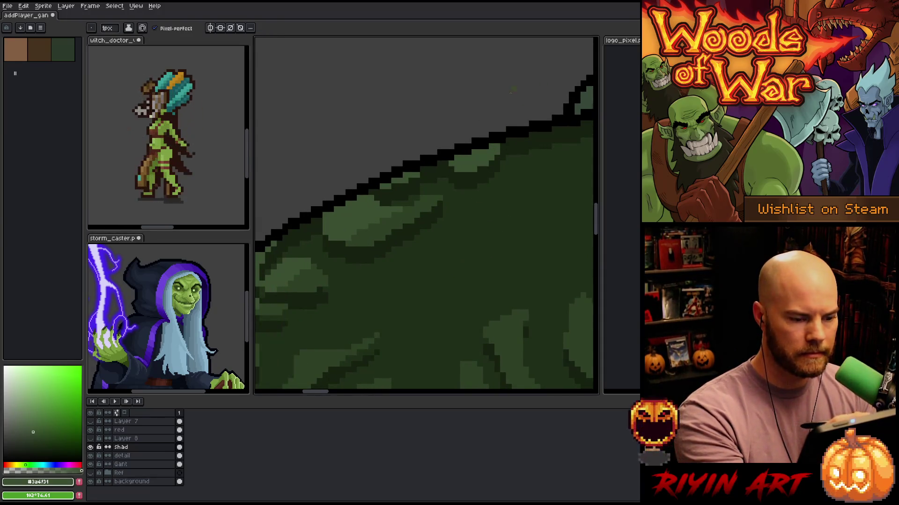
alt+click(471, 170)
drag(391, 186, 487, 138)
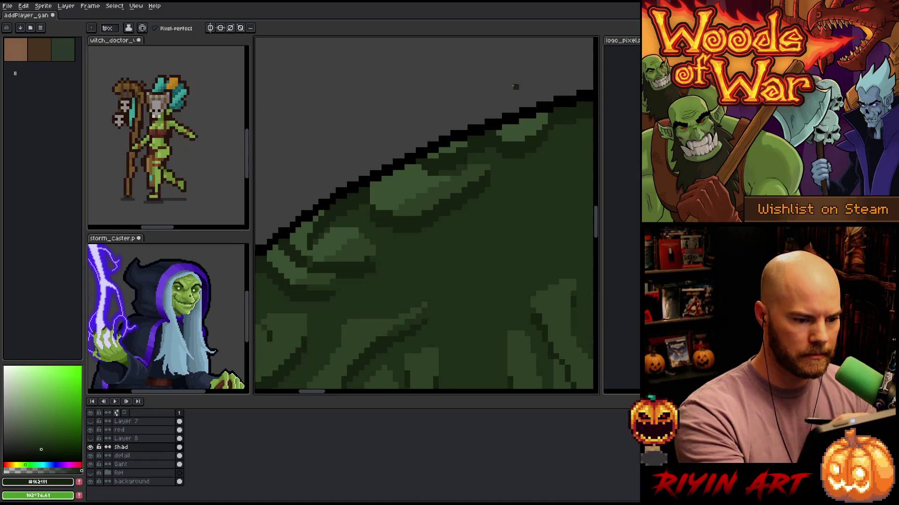
scroll(380, 245, down, 2)
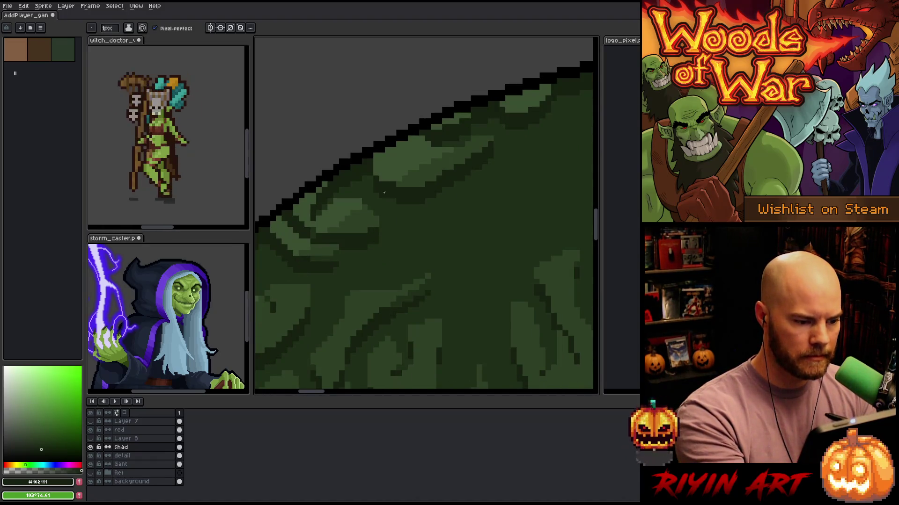
drag(384, 192, 409, 194)
mouse_move(442, 237)
mouse_down()
mouse_move(399, 204)
mouse_move(459, 243)
mouse_move(501, 168)
mouse_up()
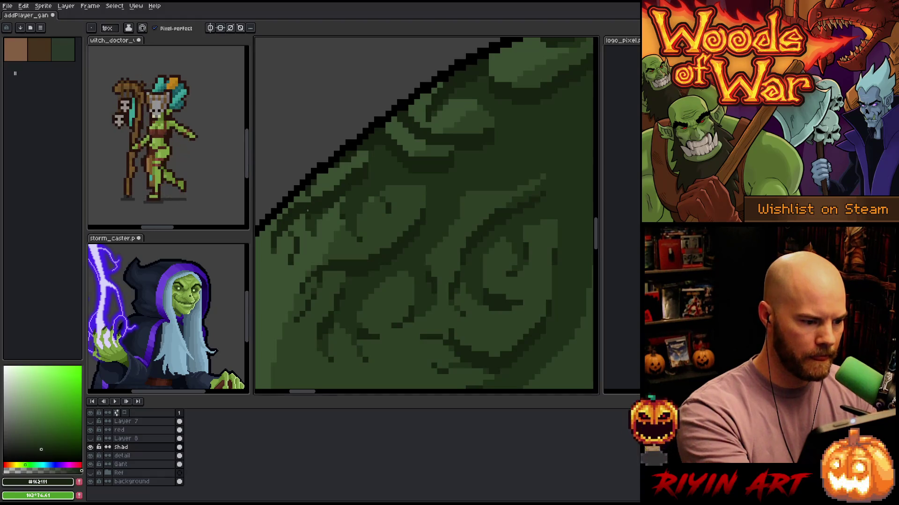
alt+click(310, 189)
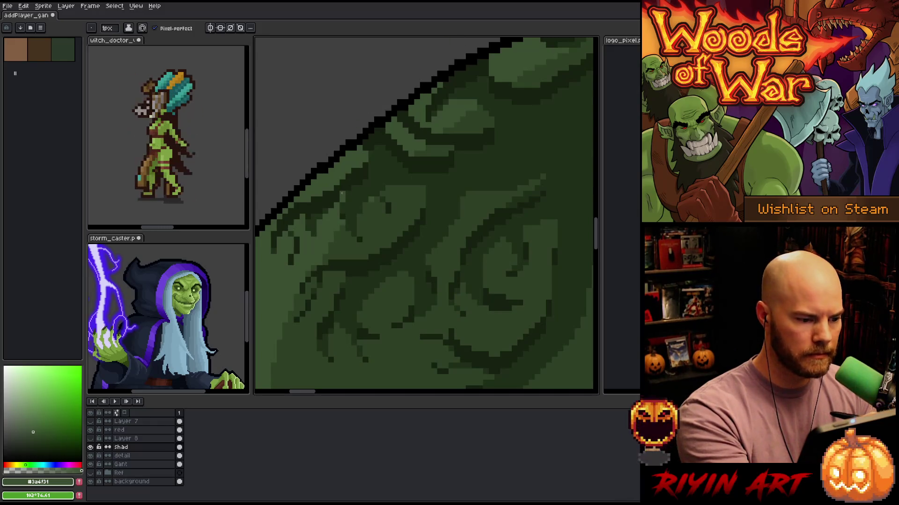
alt+click(456, 70)
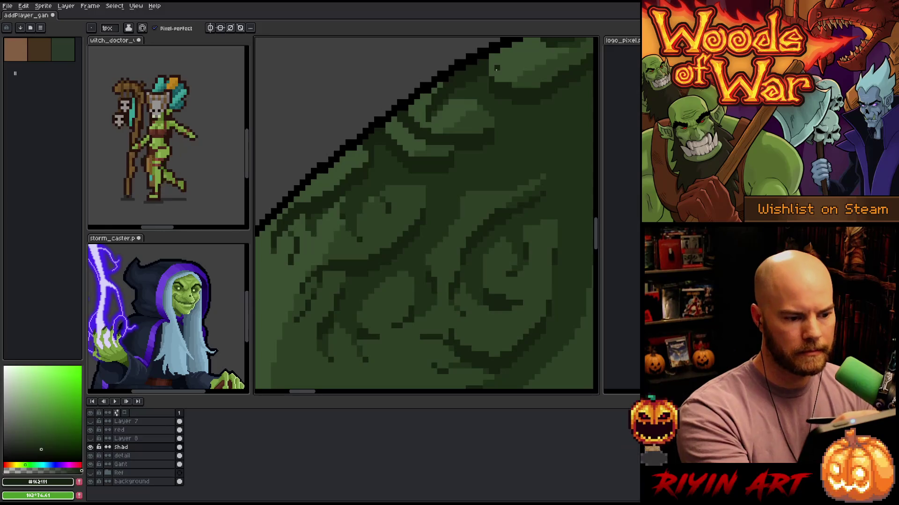
scroll(375, 231, up, 2)
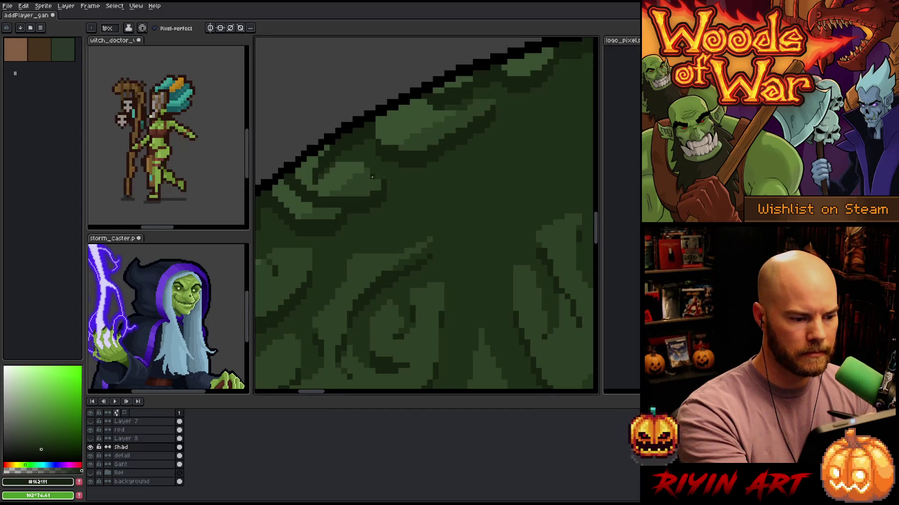
Pan across the pauldron's vine motif, painting a short column of dark shading
key(space)
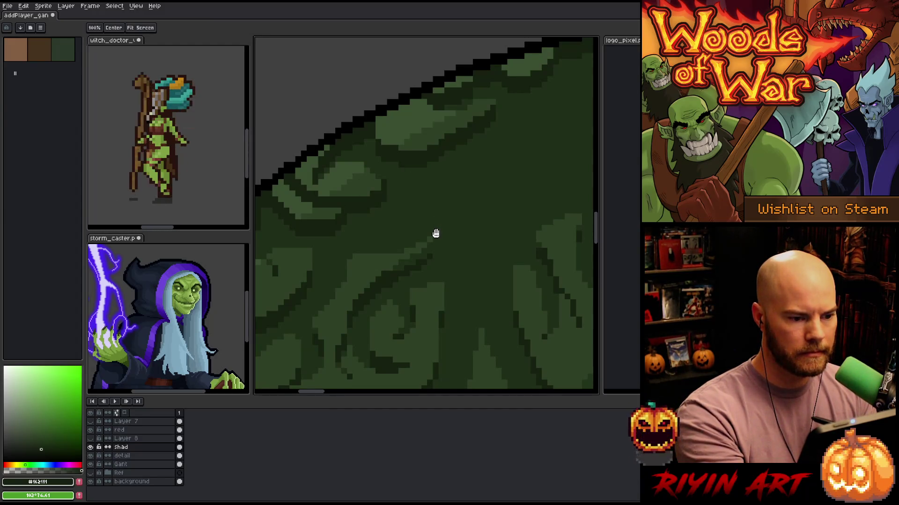
drag(290, 304, 484, 215)
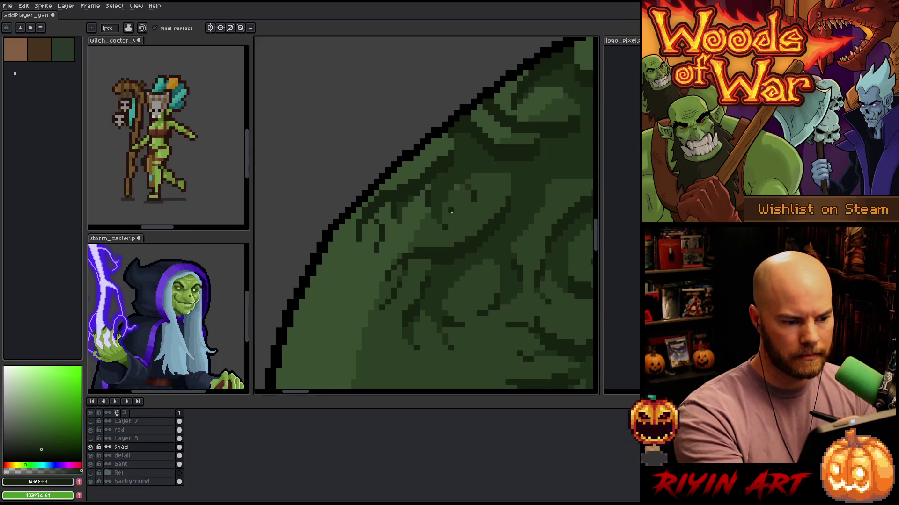
scroll(419, 223, right, 2)
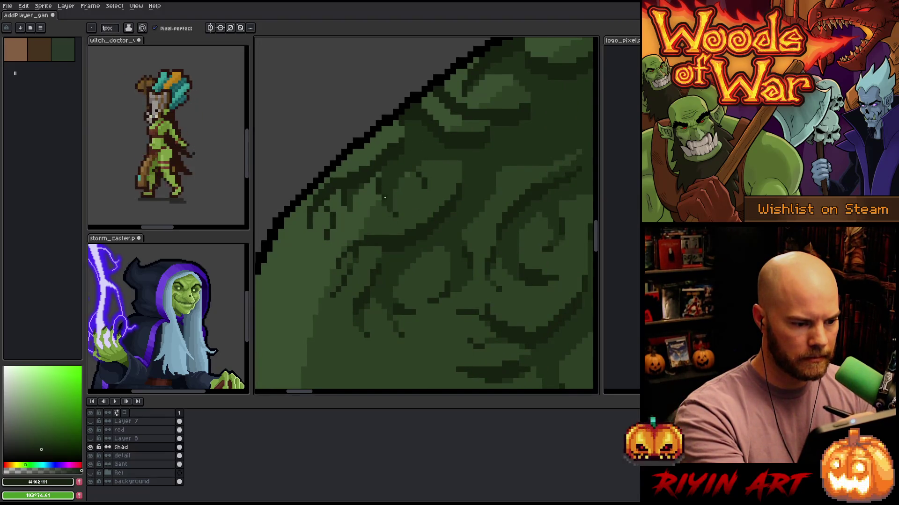
drag(389, 204, 424, 167)
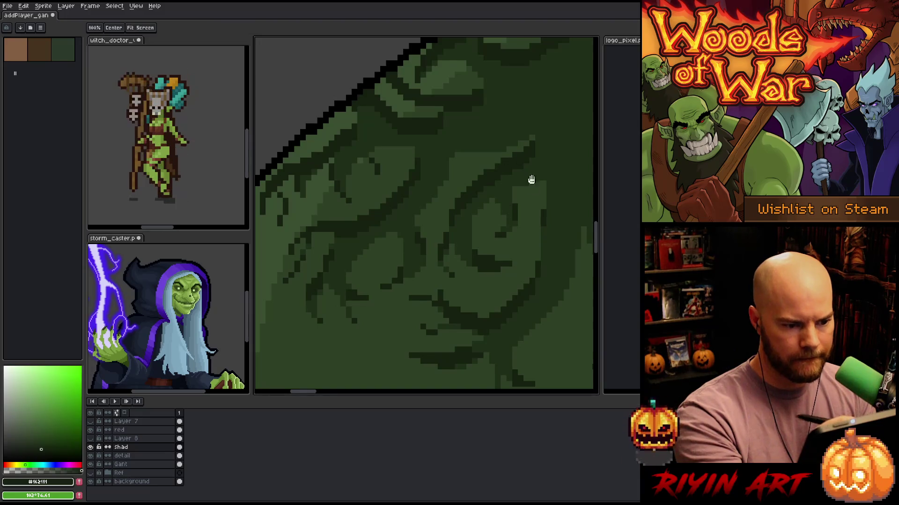
drag(530, 176, 504, 131)
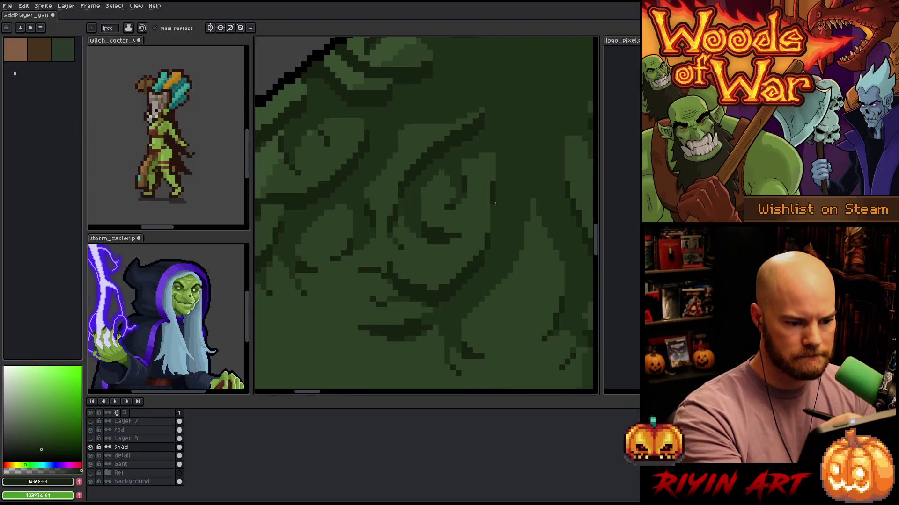
drag(494, 201, 492, 230)
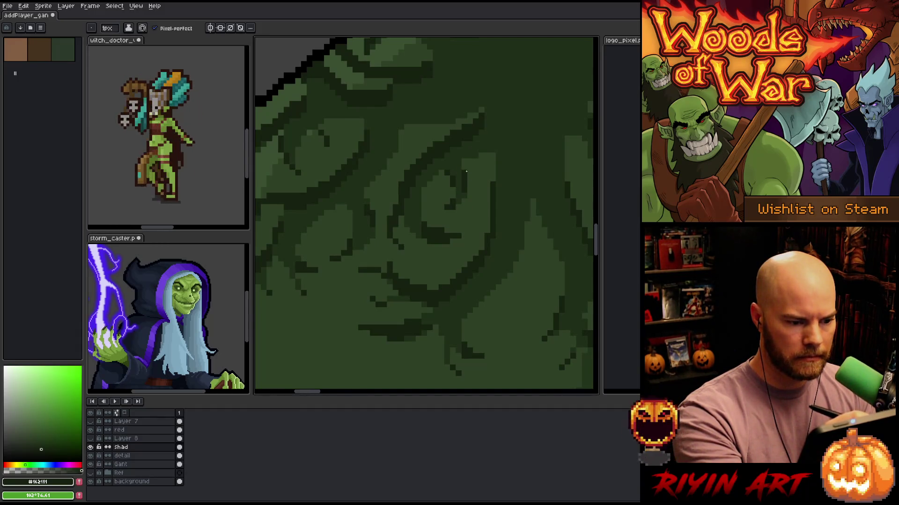
drag(464, 194, 488, 187)
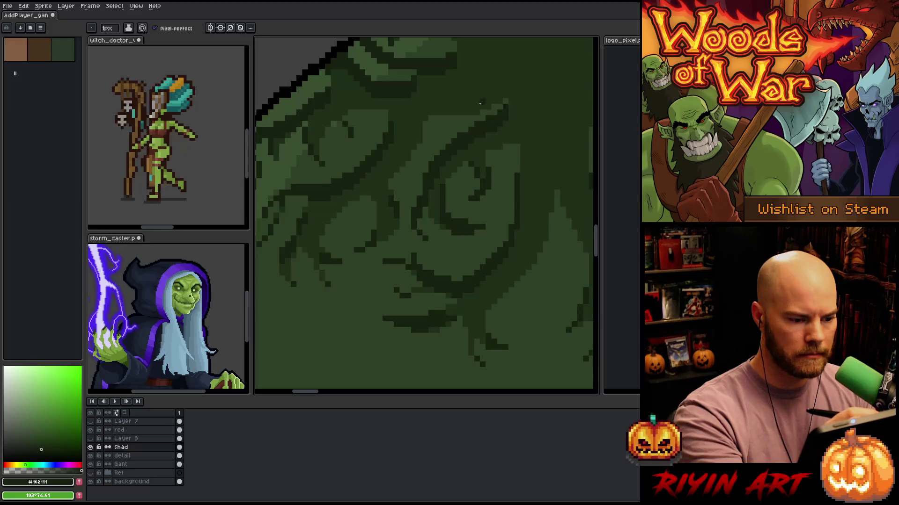
drag(446, 208, 484, 173)
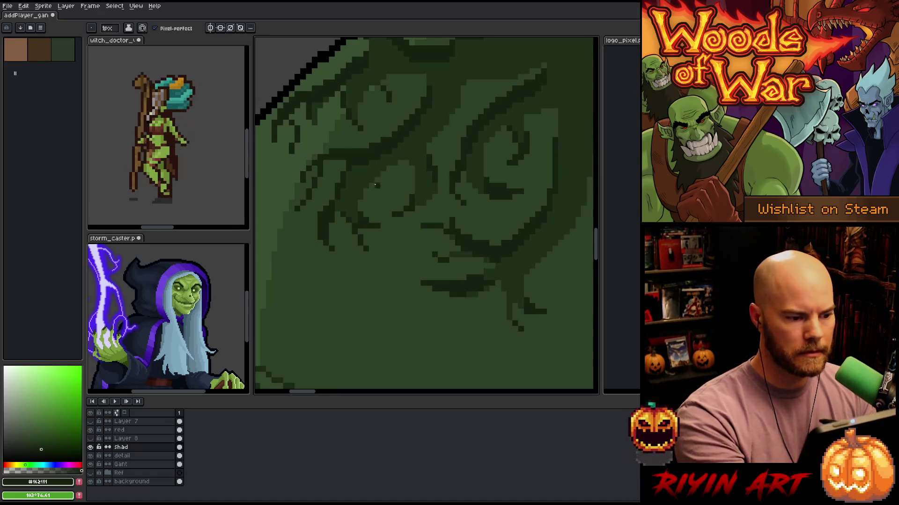
drag(495, 266, 446, 277)
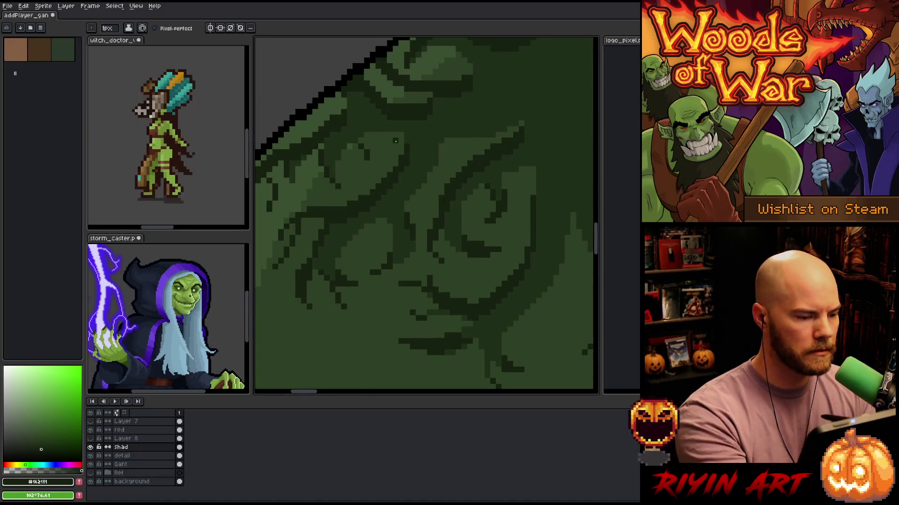
drag(419, 183, 419, 301)
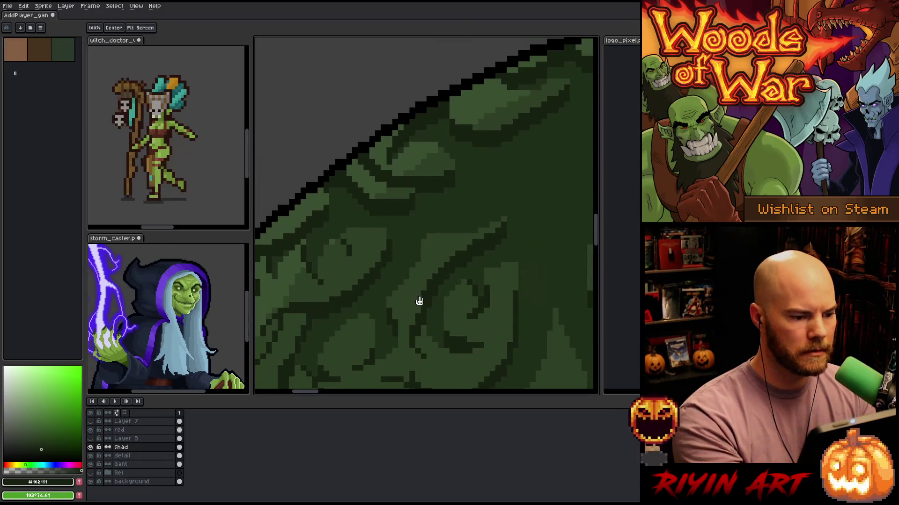
mouse_move(473, 303)
mouse_down()
mouse_move(435, 299)
mouse_move(468, 279)
mouse_move(441, 252)
mouse_up()
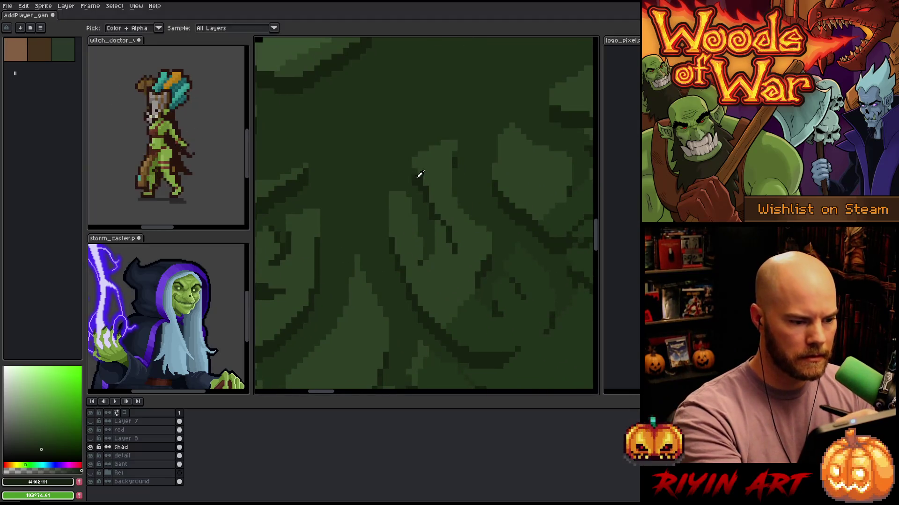
drag(504, 293, 476, 168)
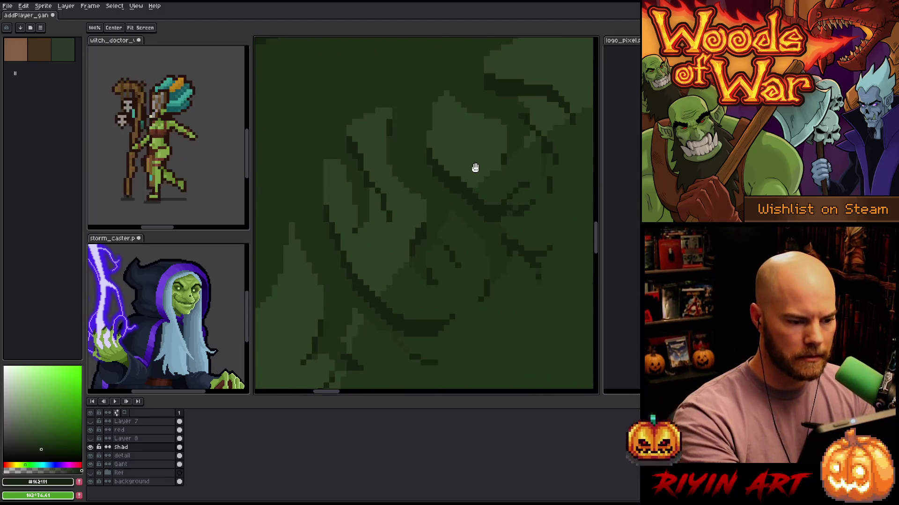
drag(557, 94, 477, 142)
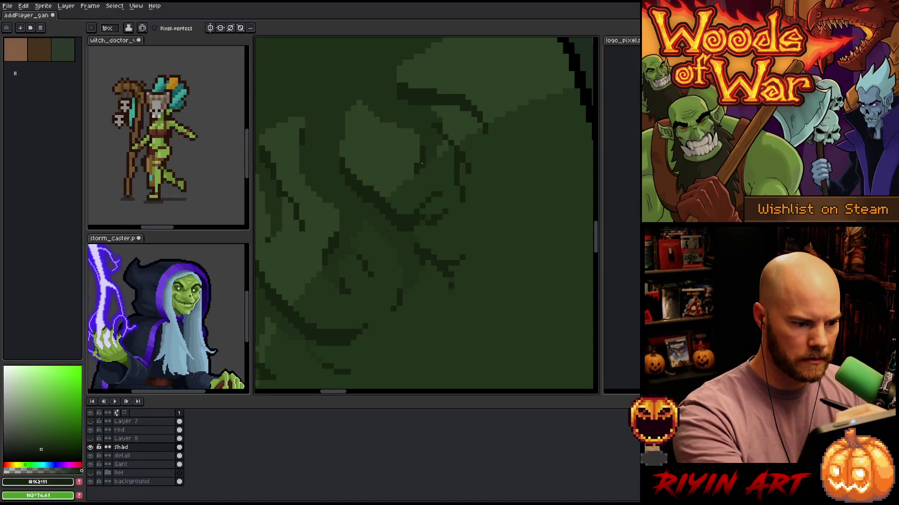
Retouch the tree pattern, alternating between lighter green #2d4025 and dark green #162111
alt+click(399, 126)
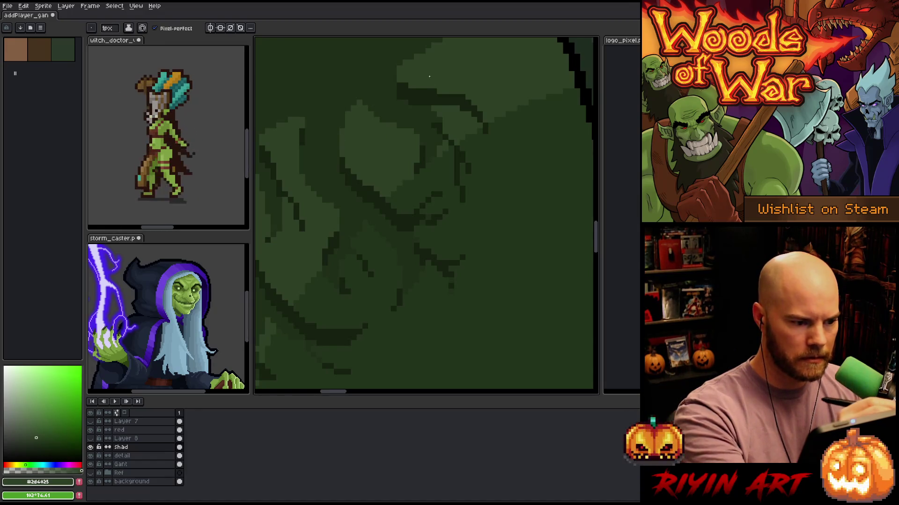
alt+click(423, 150)
drag(444, 163, 458, 119)
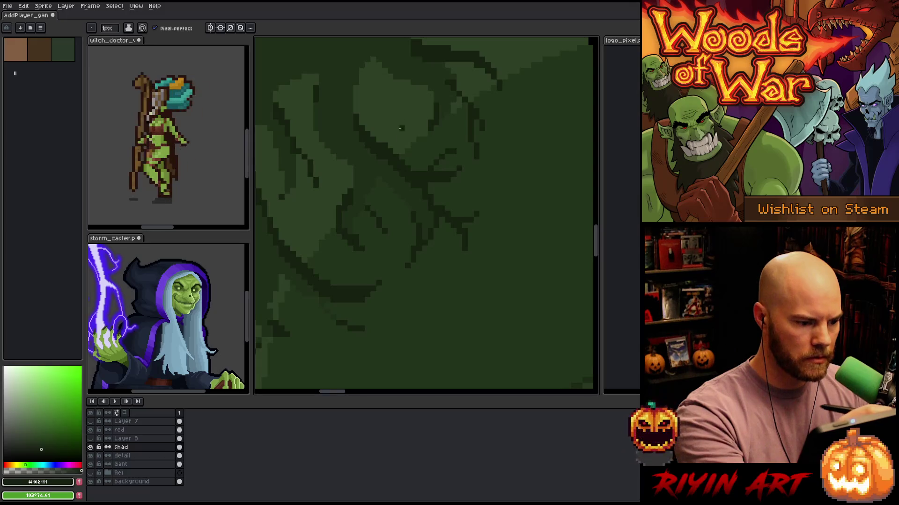
drag(384, 301, 463, 287)
drag(420, 246, 467, 232)
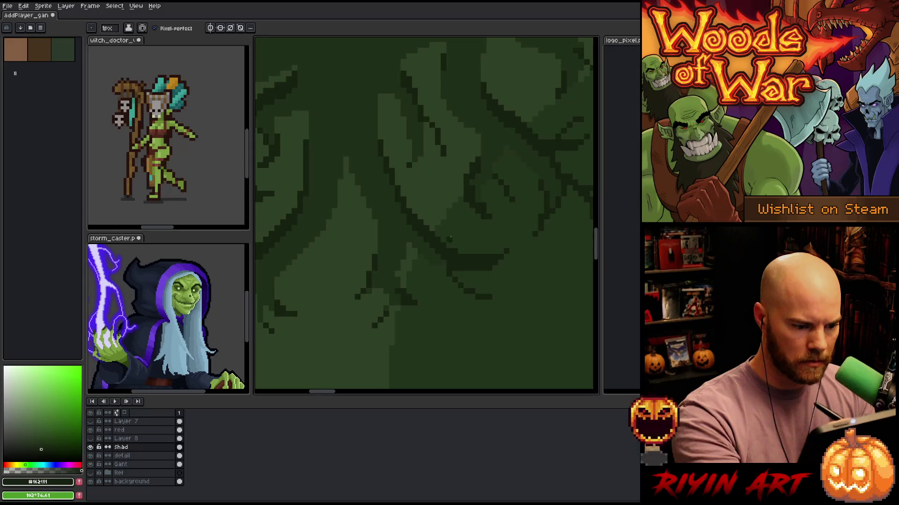
alt+click(399, 278)
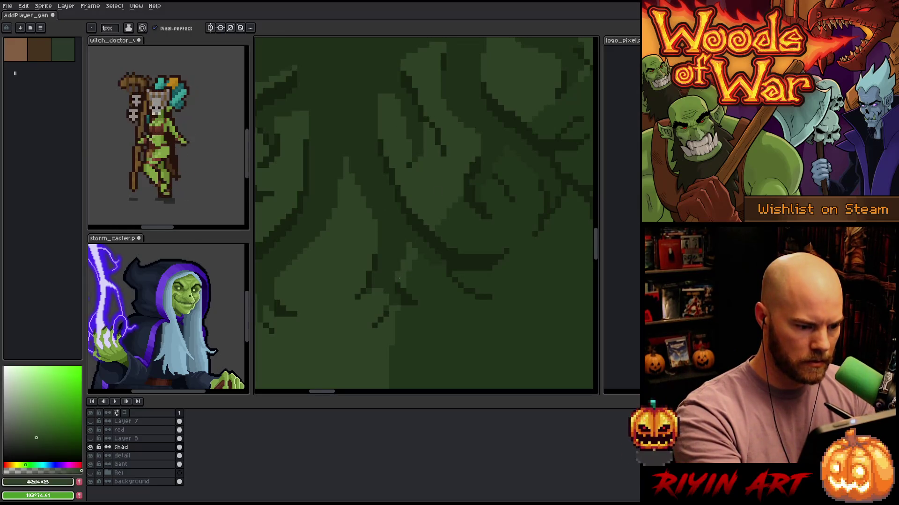
alt+click(403, 292)
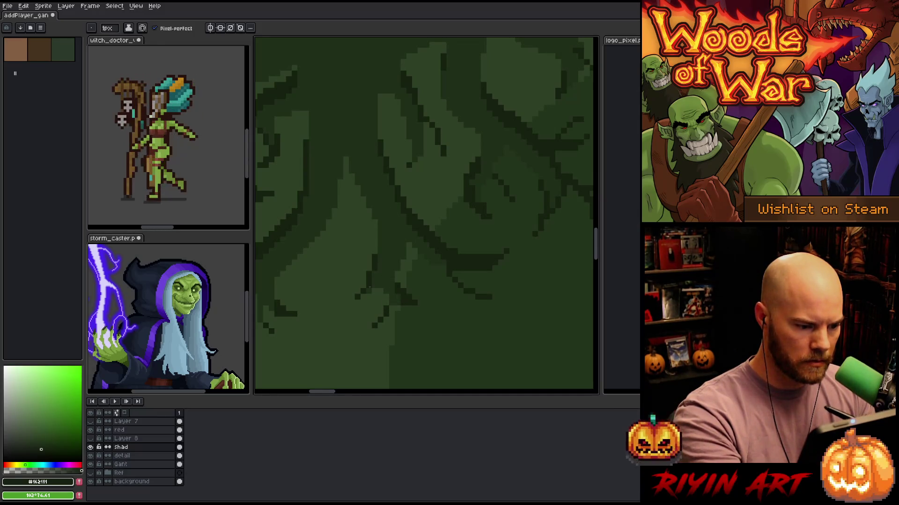
drag(404, 171, 513, 150)
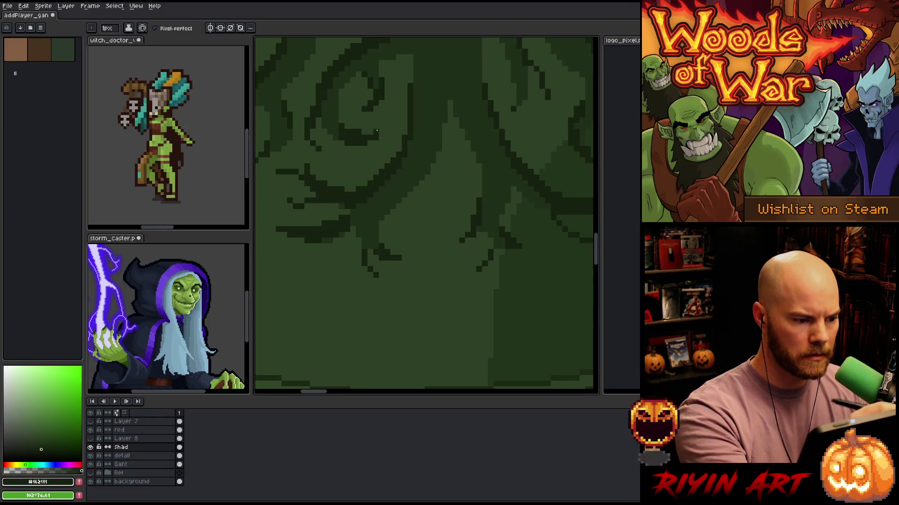
scroll(470, 286, down, 3)
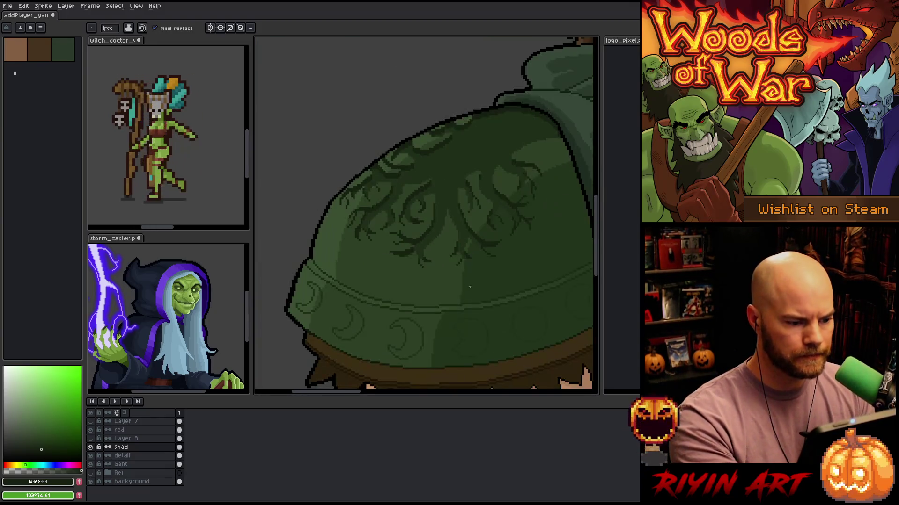
scroll(385, 251, up, 2)
alt+click(368, 191)
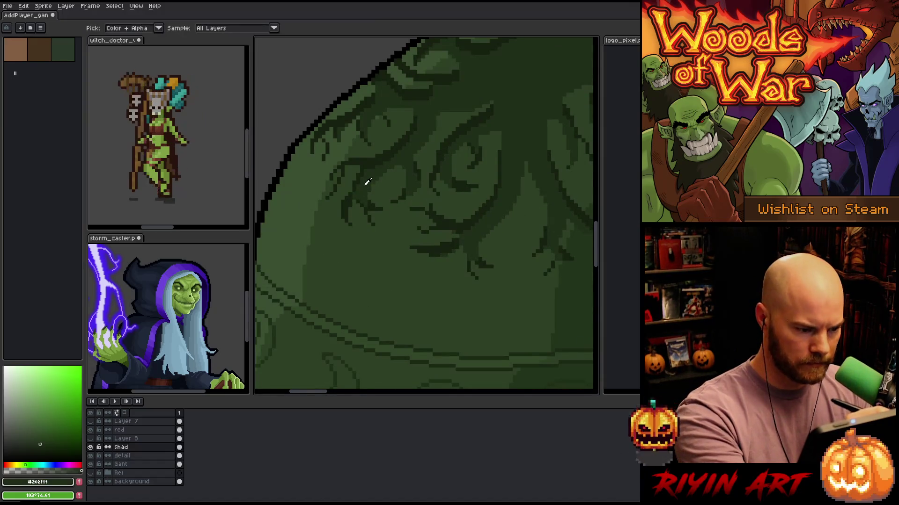
alt+click(408, 190)
mouse_move(488, 148)
mouse_down()
mouse_move(466, 324)
mouse_move(459, 301)
mouse_move(431, 313)
mouse_move(364, 201)
mouse_up()
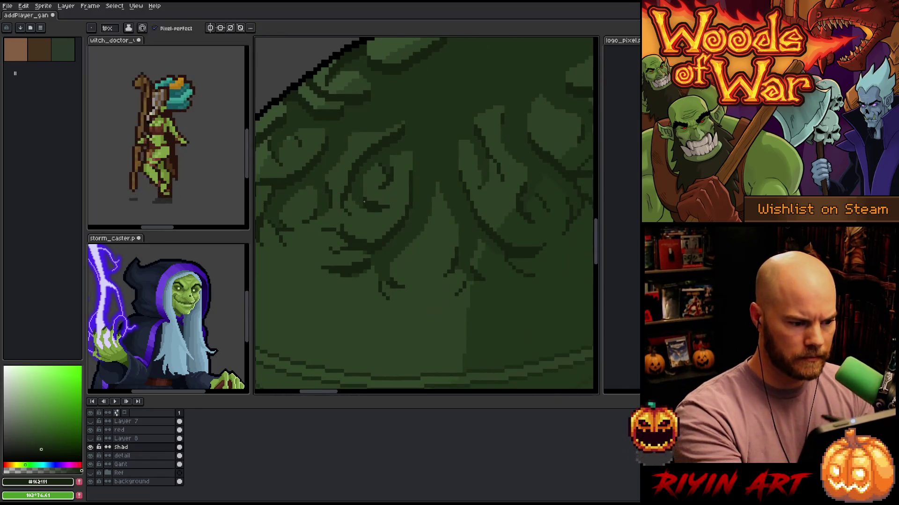
alt+click(362, 204)
drag(457, 287, 440, 291)
alt+click(347, 205)
drag(347, 205, 405, 352)
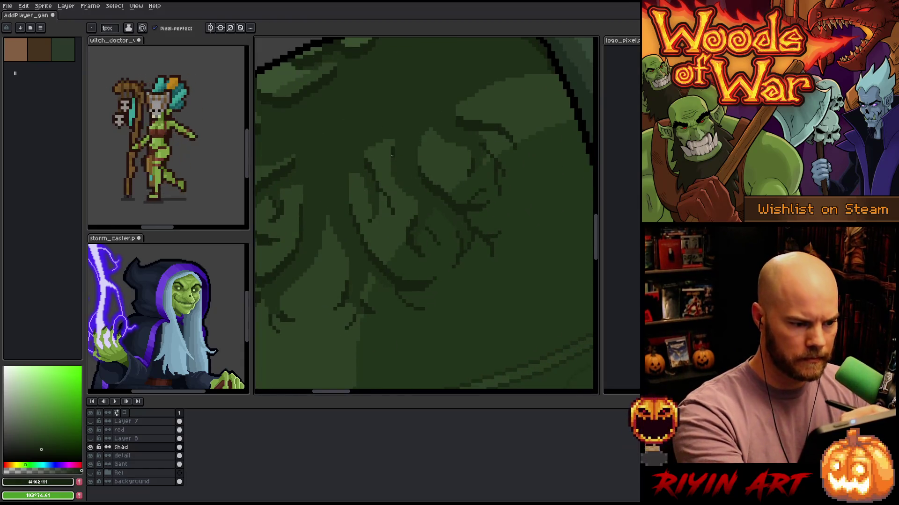
drag(392, 156, 393, 173)
key(ctrl+z)
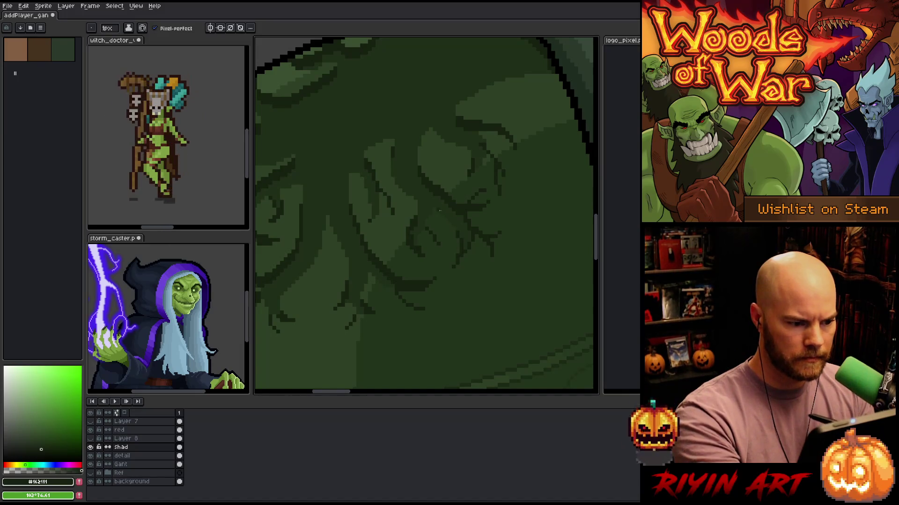
mouse_move(413, 136)
mouse_down()
mouse_move(441, 296)
mouse_move(516, 219)
mouse_up()
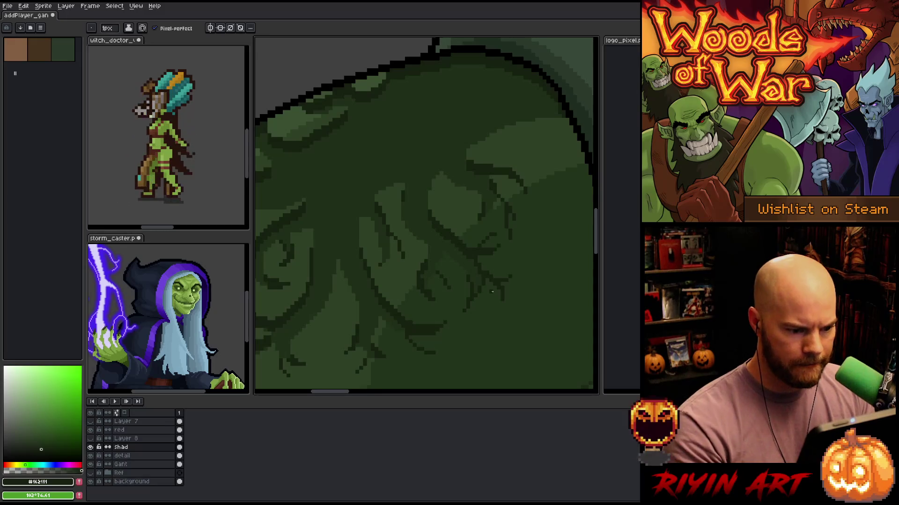
scroll(482, 274, down, 3)
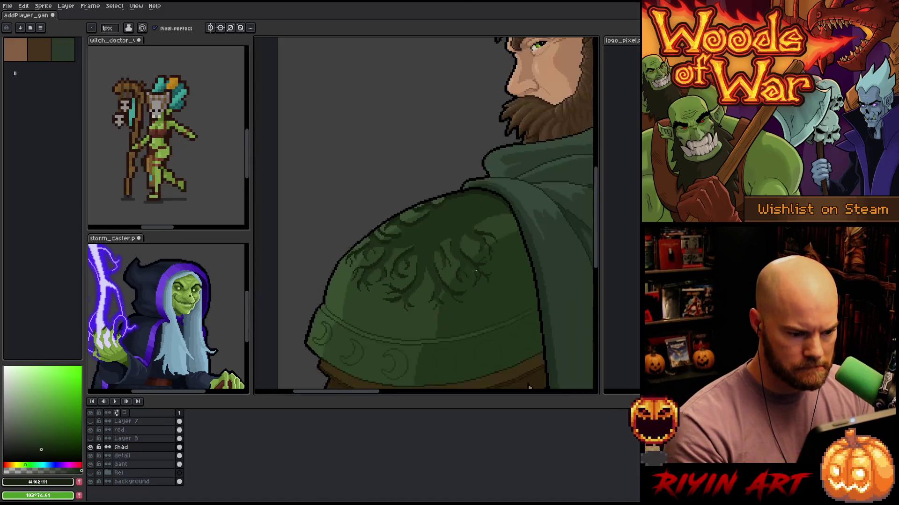
scroll(395, 277, up, 1)
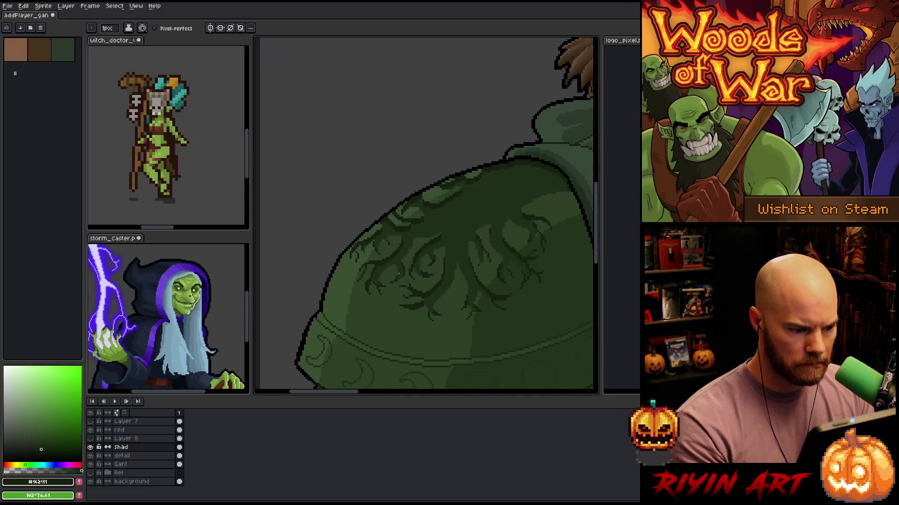
mouse_move(450, 262)
mouse_down()
mouse_move(412, 175)
mouse_move(406, 205)
mouse_up()
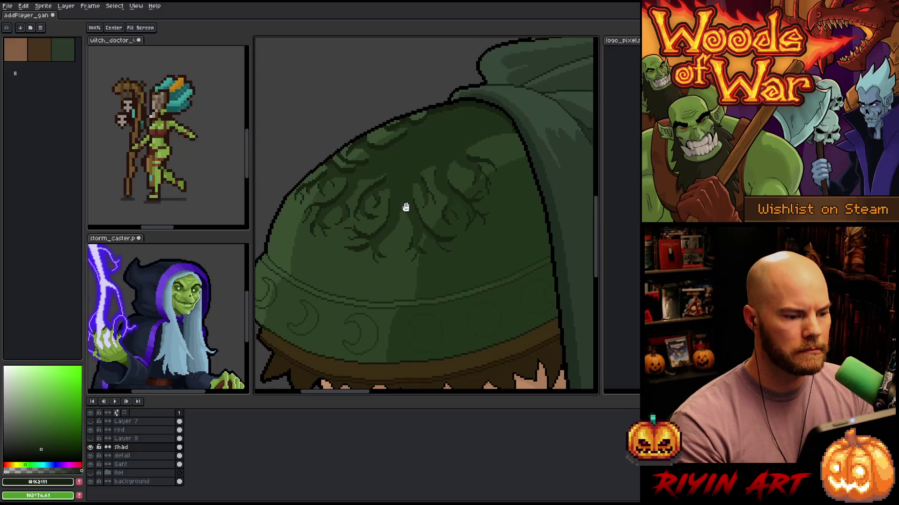
scroll(412, 137, up, 1)
scroll(412, 137, down, 1)
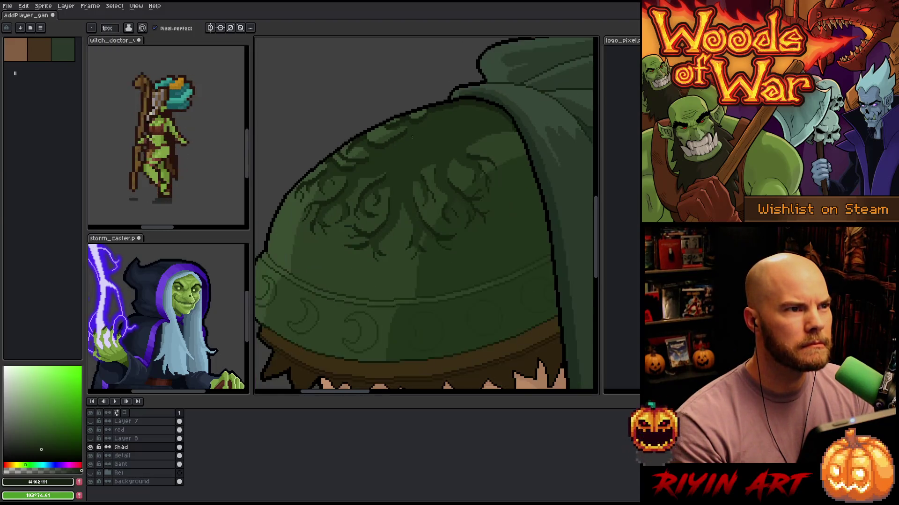
drag(412, 138, 433, 191)
scroll(433, 190, up, 2)
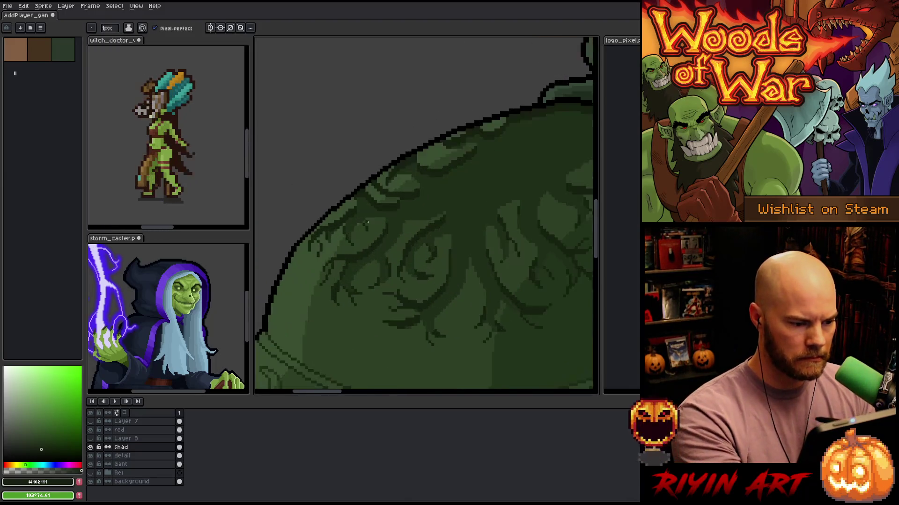
On the Gant layer, magic-wand select the pauldron's outer light-green band
click(155, 465)
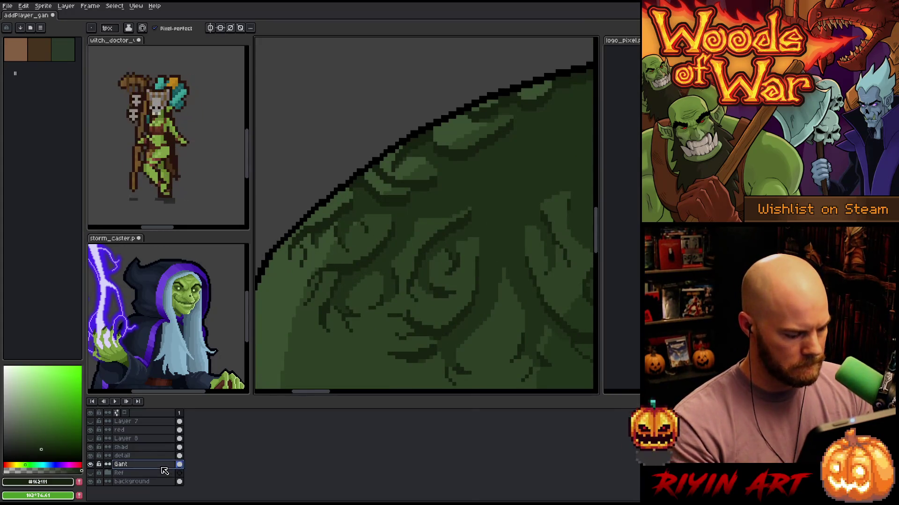
key(w)
click(290, 282)
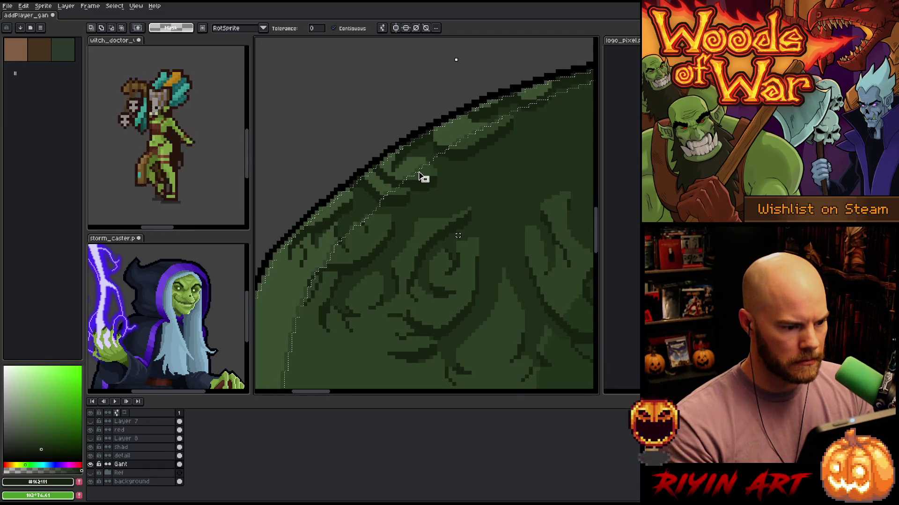
Switch to the detail layer, change the foreground colour, and solo the layer
click(122, 456)
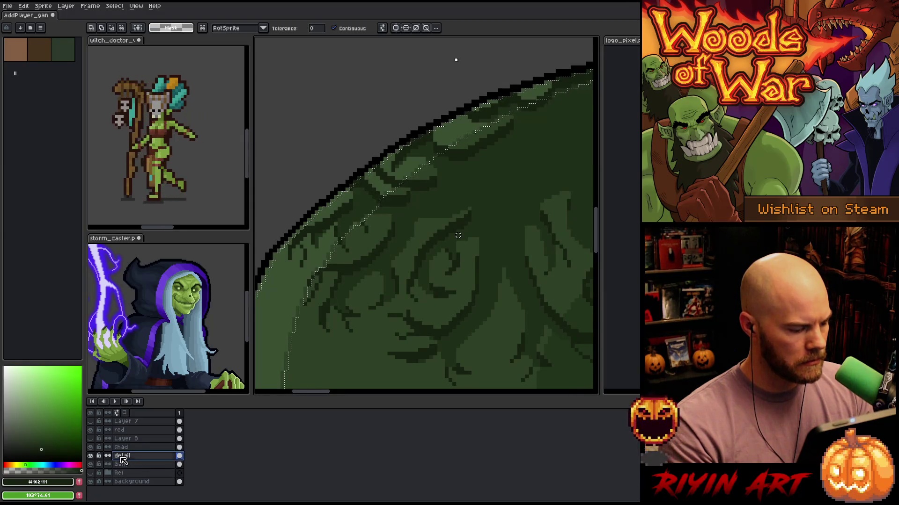
click(91, 456)
click(90, 456)
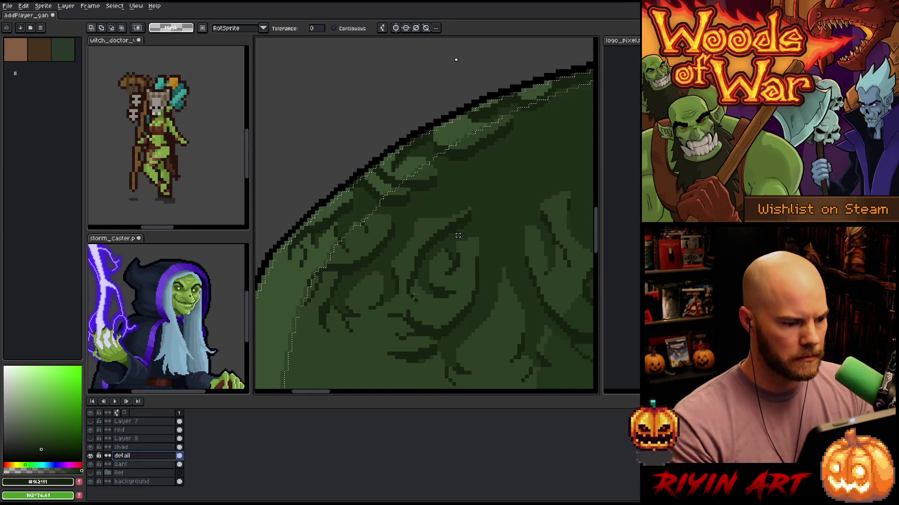
key(i)
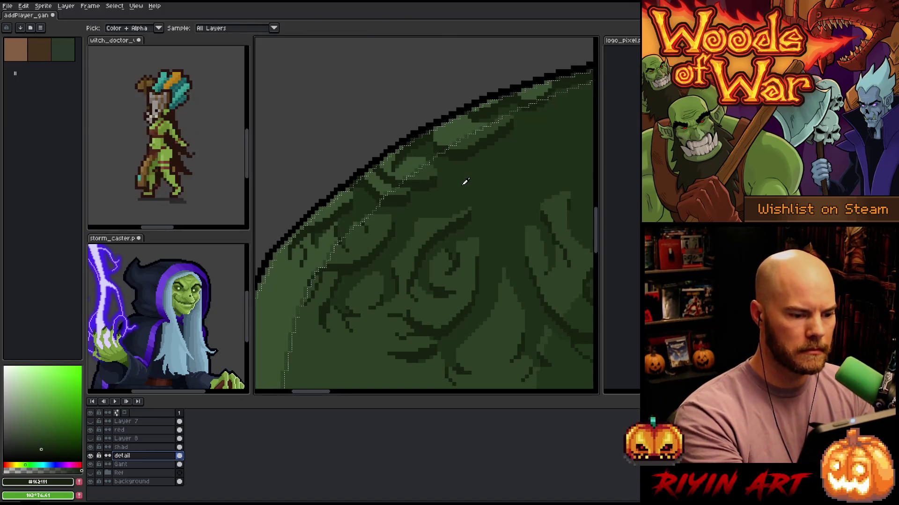
click(37, 434)
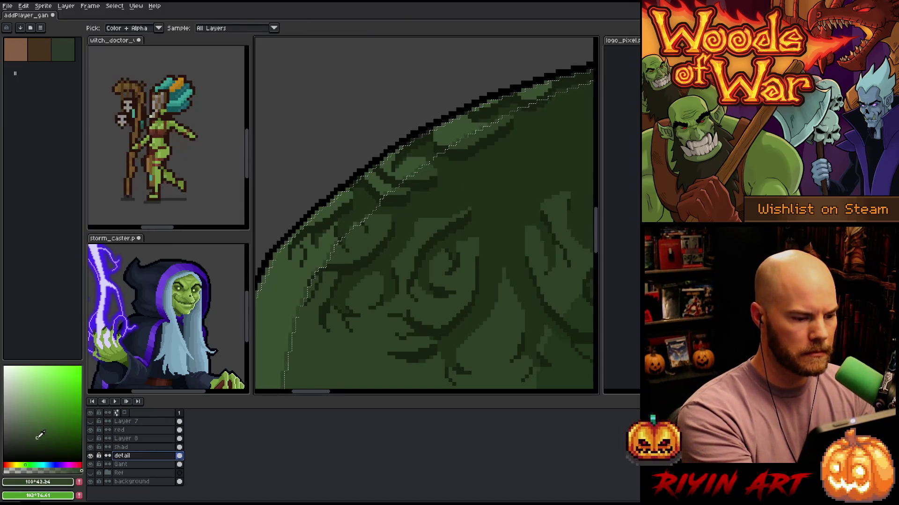
key(w)
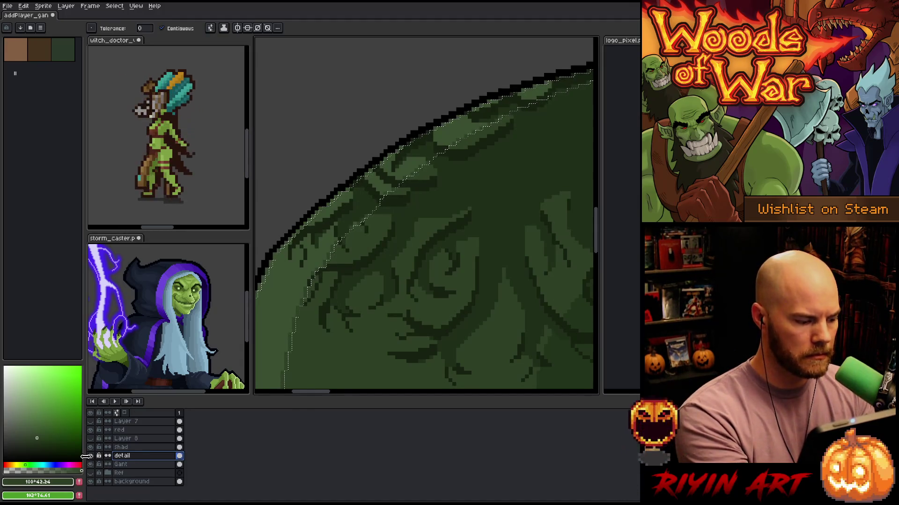
alt+click(90, 456)
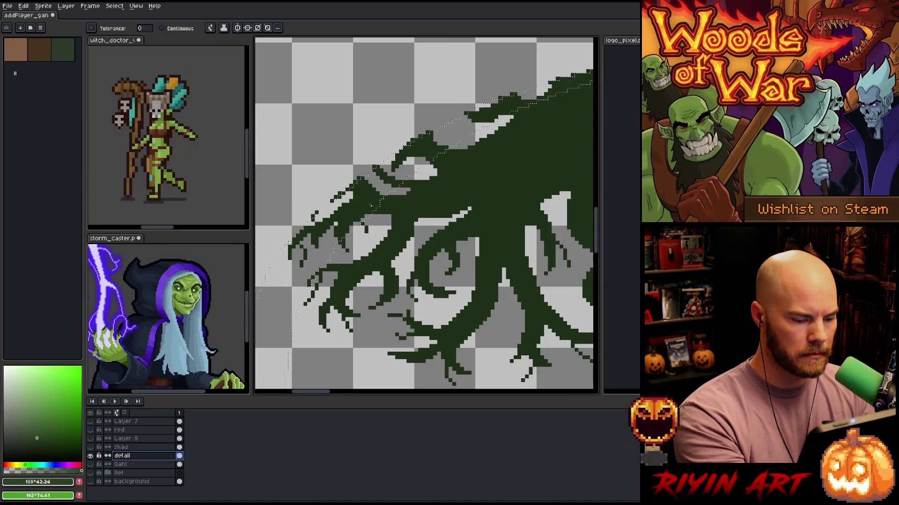
Move the selected vine strokes down and to the left
key(m)
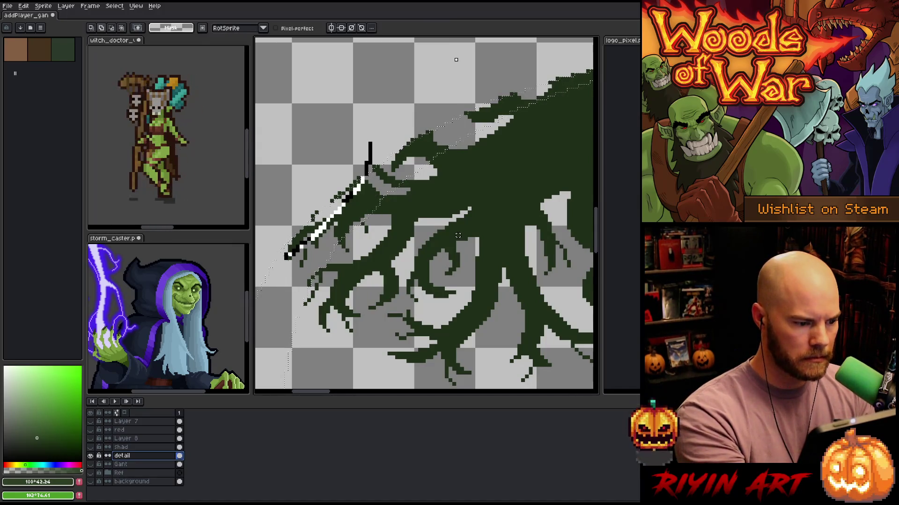
drag(439, 155, 356, 205)
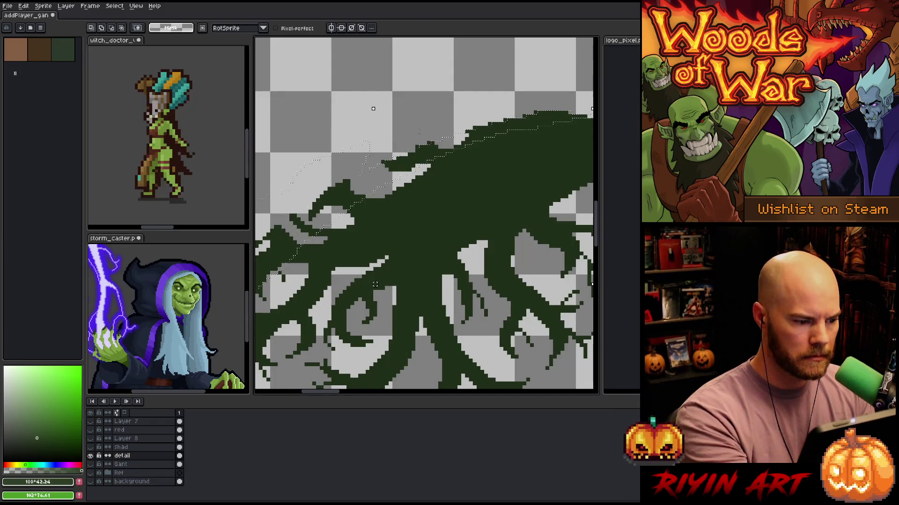
drag(328, 239, 283, 258)
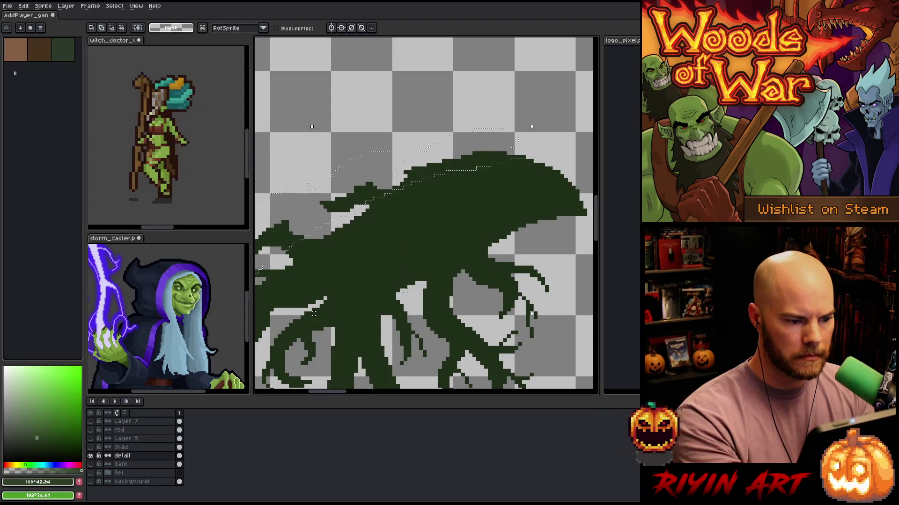
Set the vine's dark green #202F19 as the Replace Color source colour
key(space)
drag(358, 306, 487, 255)
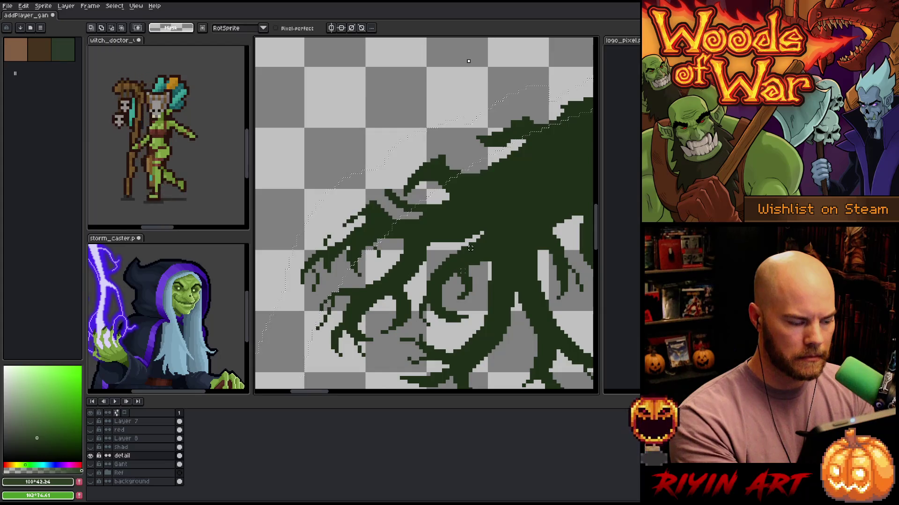
key(shift+r)
click(379, 232)
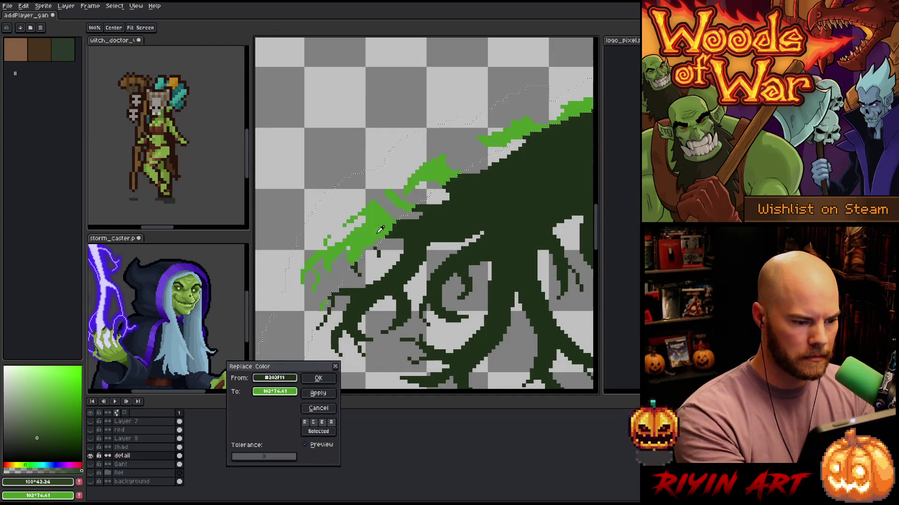
Replace the vine's dark green with the foreground mid green and check the pauldron
click(70, 482)
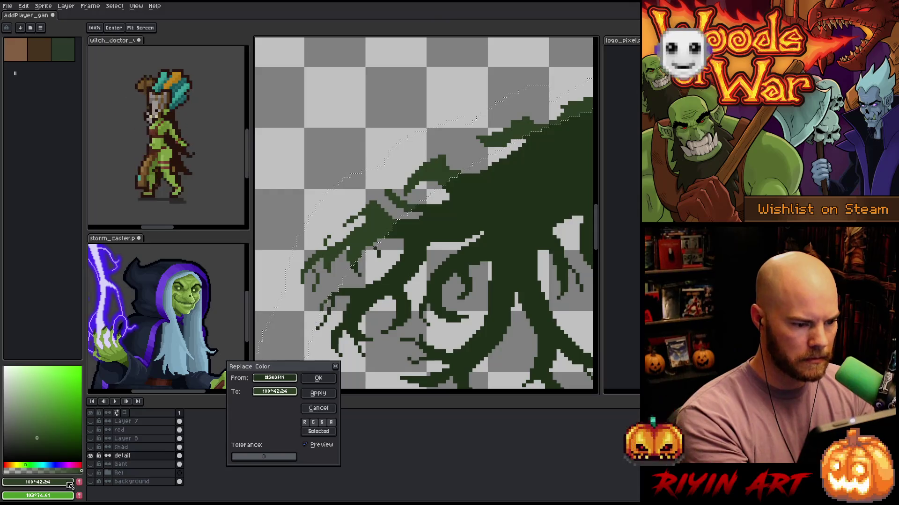
key(Return)
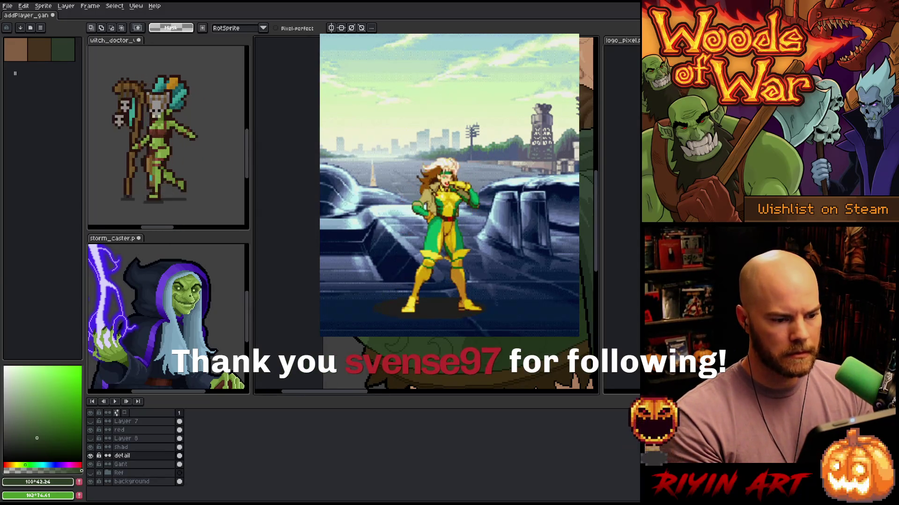
scroll(511, 185, up, 4)
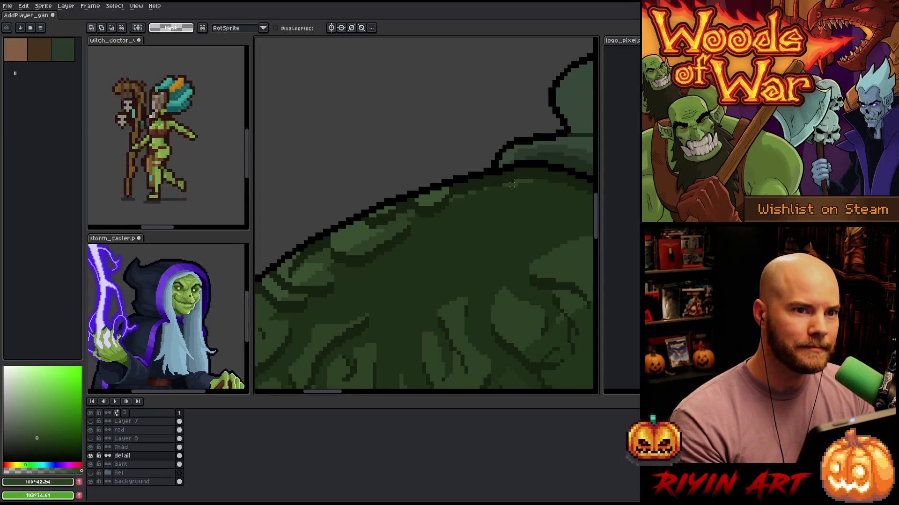
scroll(511, 185, down, 2)
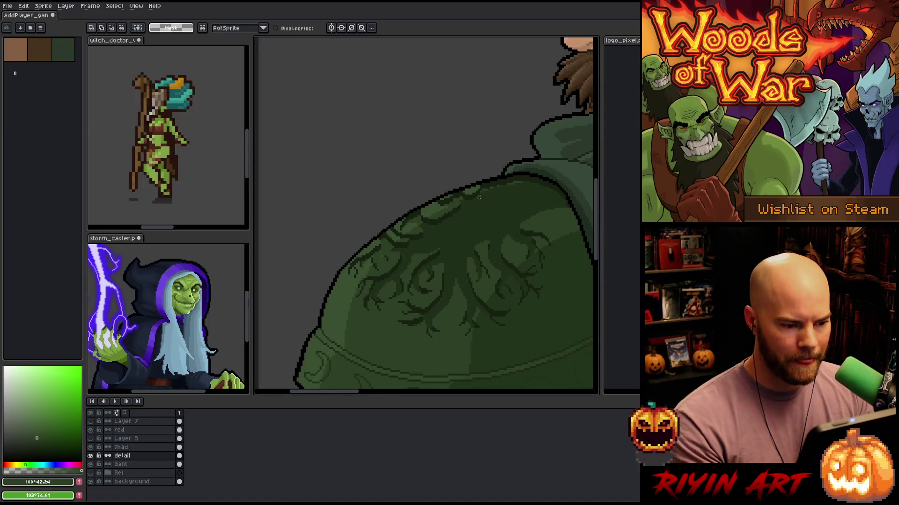
scroll(478, 197, up, 1)
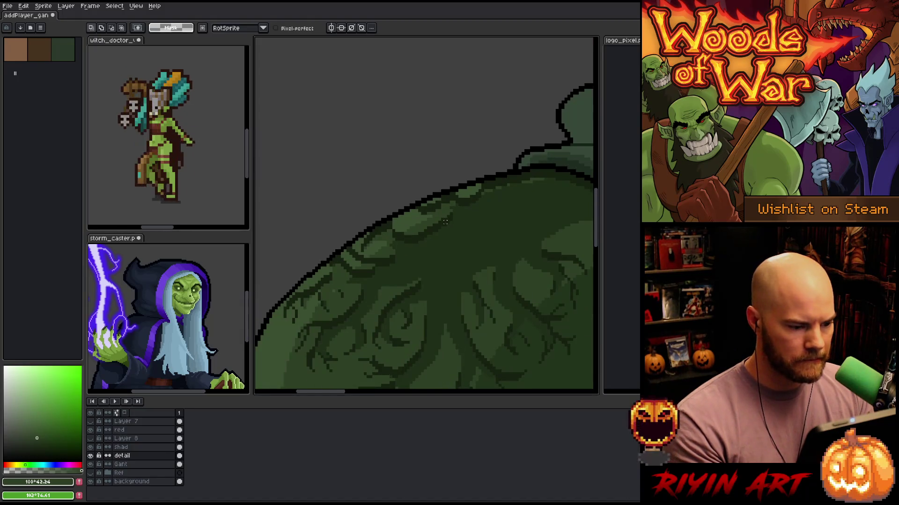
Recolour the pauldron's vine strokes a slightly darker green with Replace Color (Shift+R)
key(shift+r)
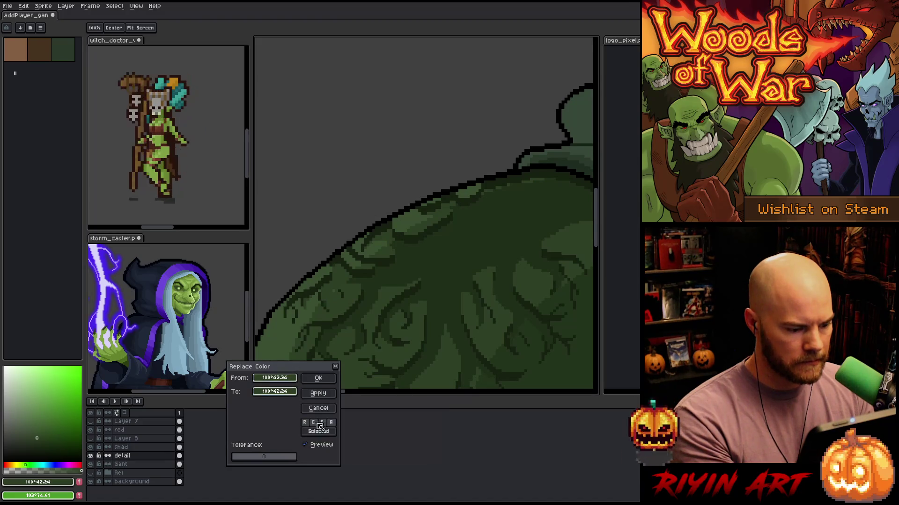
click(286, 392)
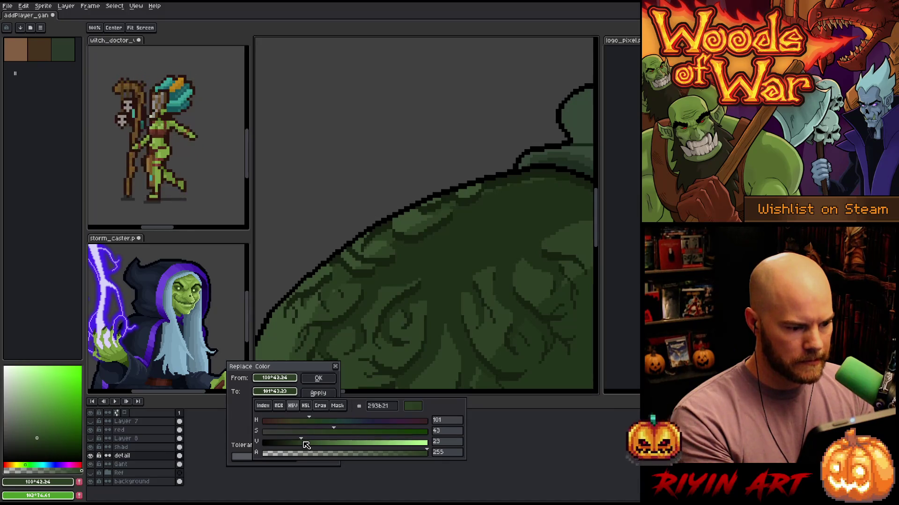
click(343, 396)
click(328, 379)
key(b)
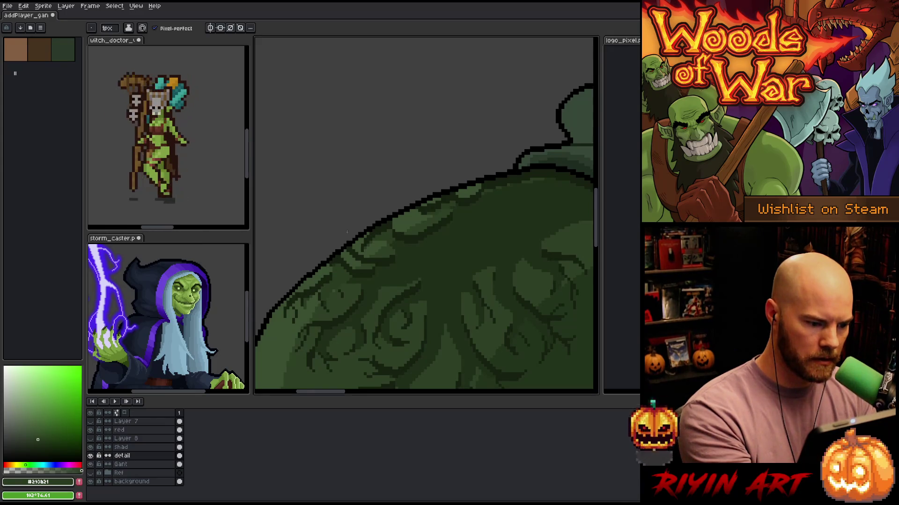
Zoom in on the pauldron and eyedrop its mid green #3a4f31 from the Gant layer
scroll(346, 231, up, 2)
scroll(403, 248, up, 2)
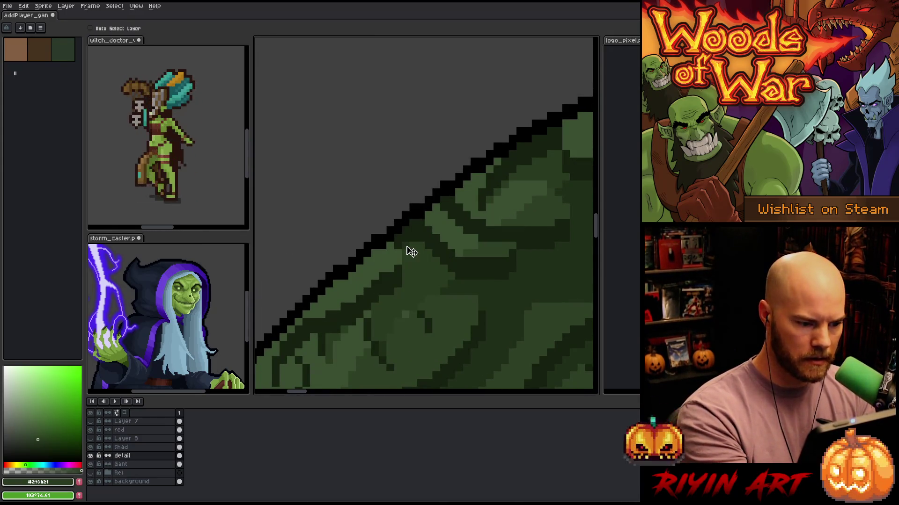
key(b)
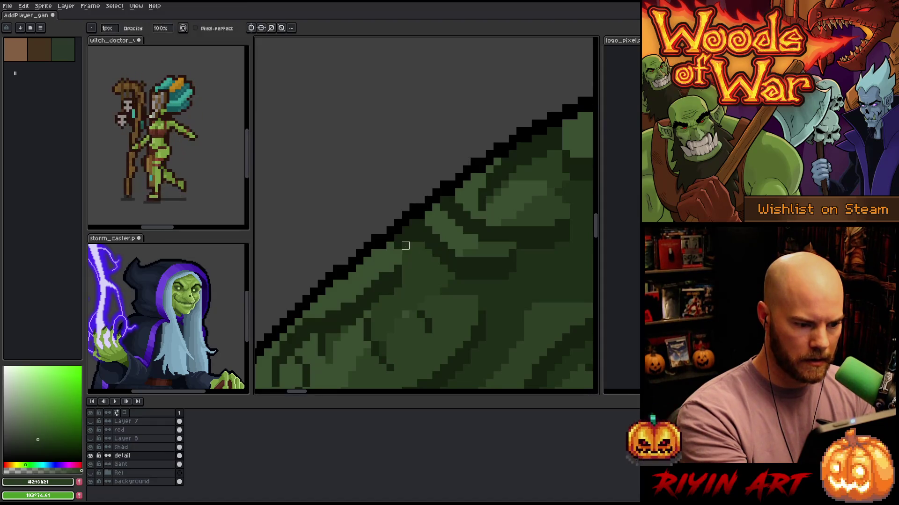
key(v)
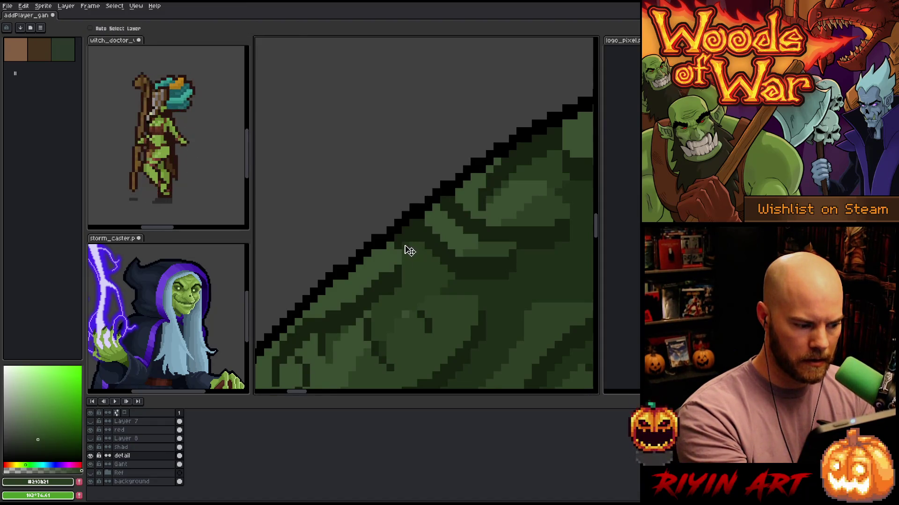
ctrl+click(410, 252)
key(b)
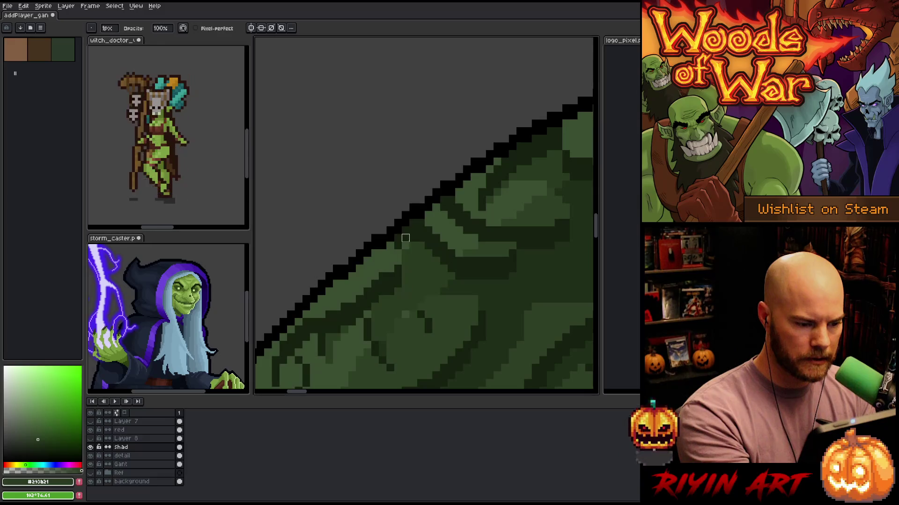
alt+click(406, 251)
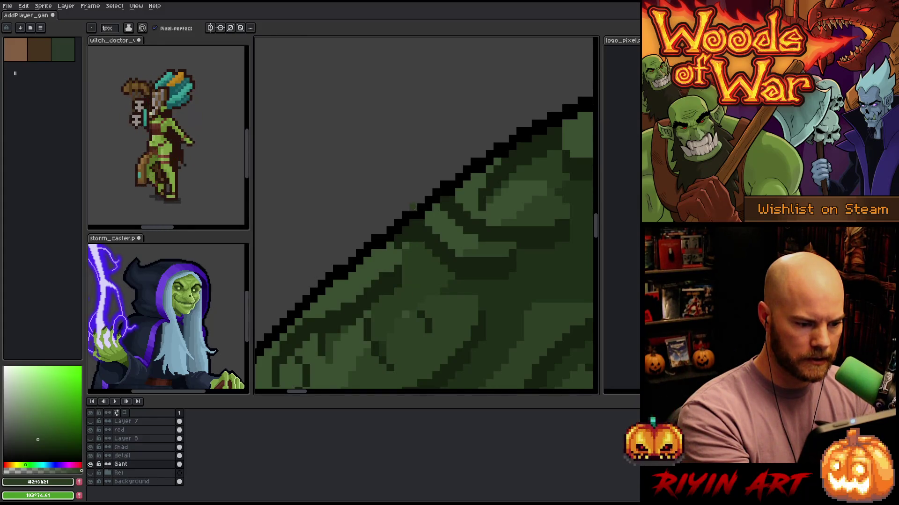
alt+click(401, 248)
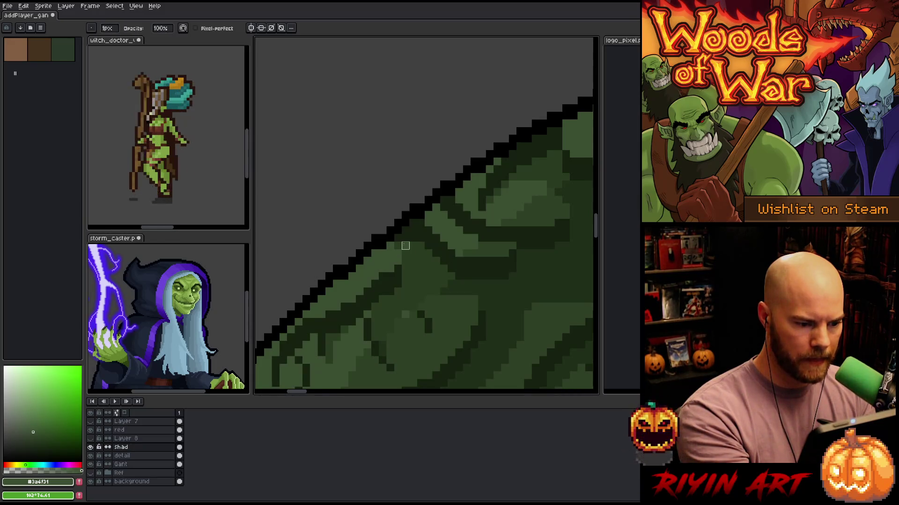
alt+click(403, 247)
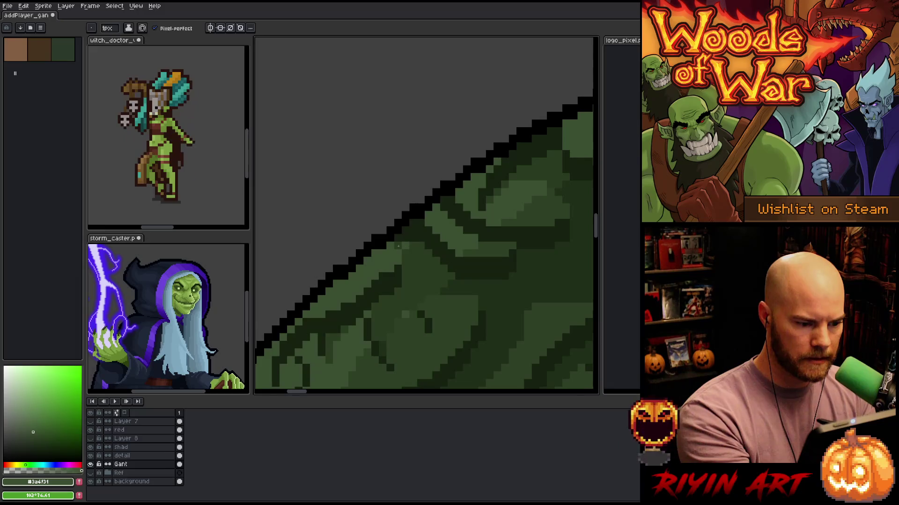
alt+click(400, 250)
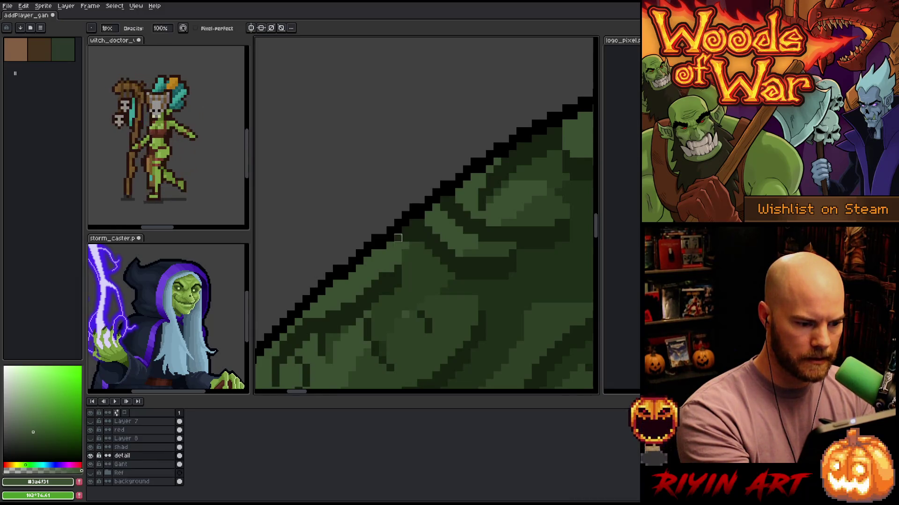
Frame the whole pauldron, activate the Gant layer and magic-wand its lower-right lit area
scroll(419, 200, down, 5)
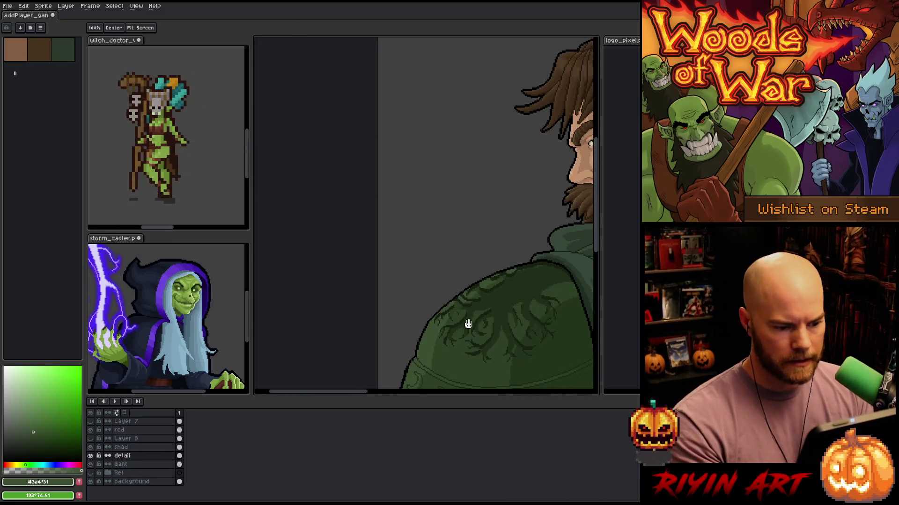
scroll(434, 247, up, 2)
scroll(423, 255, down, 1)
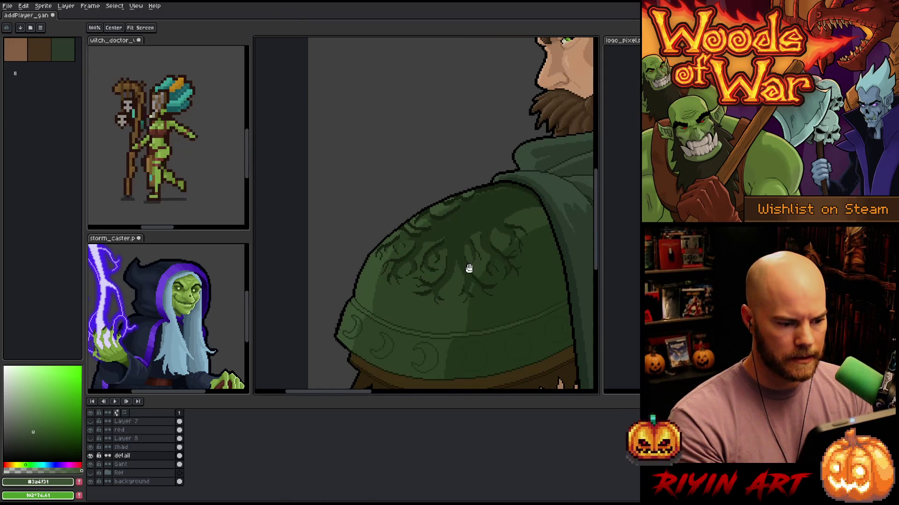
drag(467, 267, 443, 257)
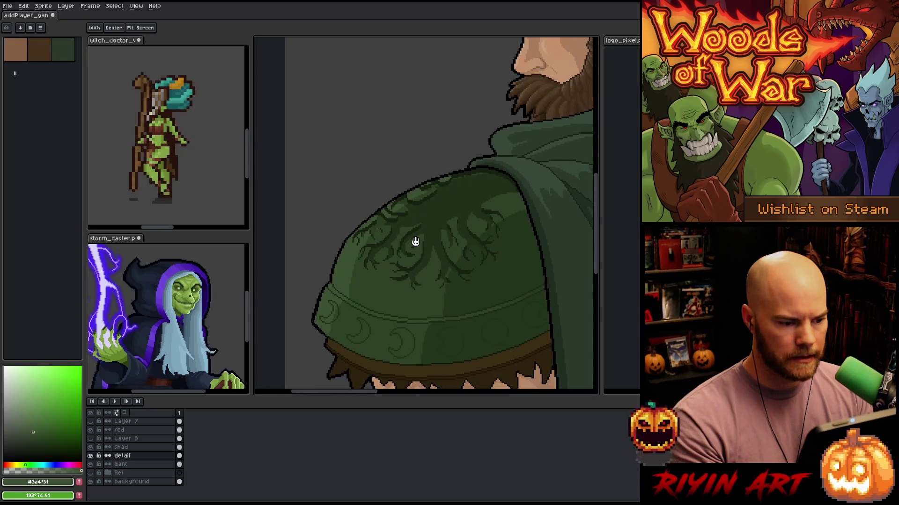
key(space)
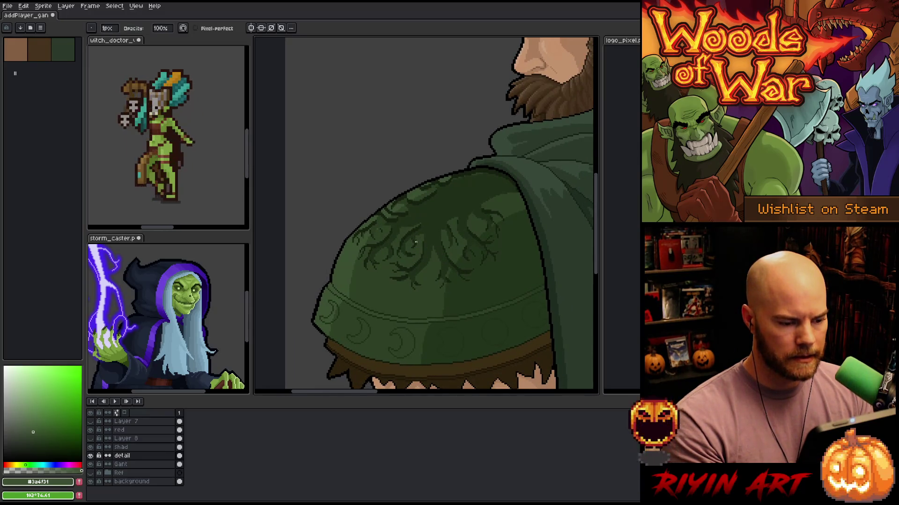
scroll(435, 232, up, 1)
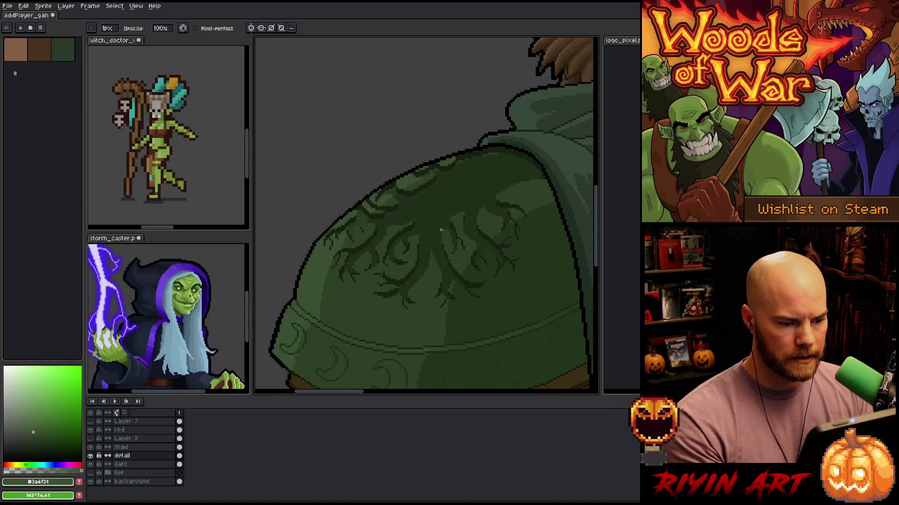
drag(515, 257, 469, 249)
click(149, 464)
key(w)
click(478, 289)
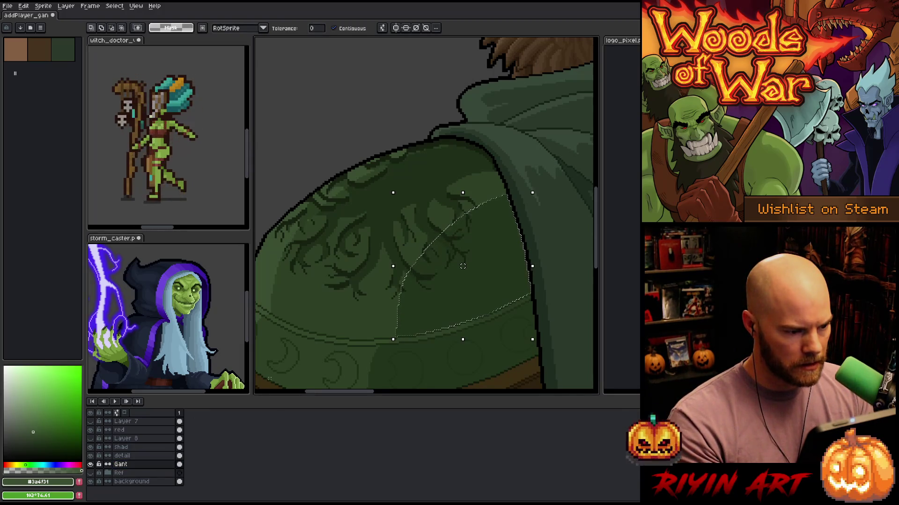
On the detail layer, lower Hue/Saturation lightness by -5, then drop the selection
click(127, 456)
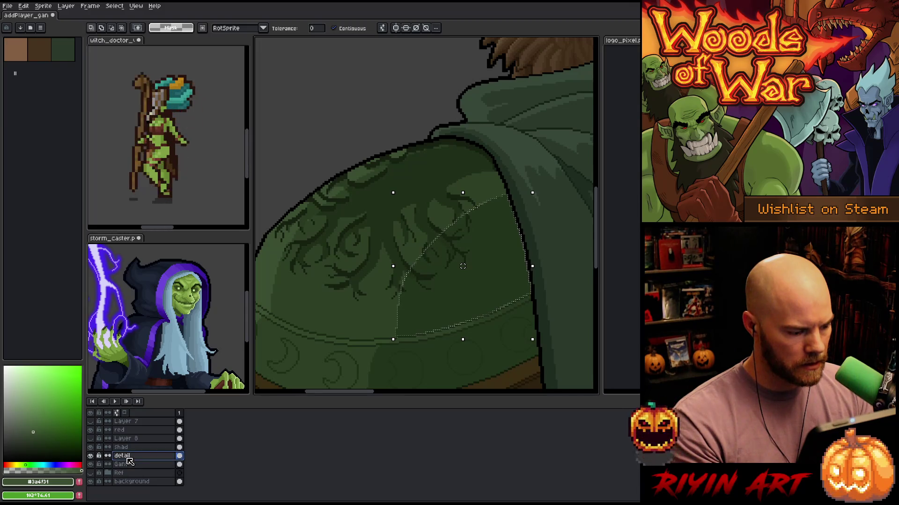
scroll(433, 276, up, 2)
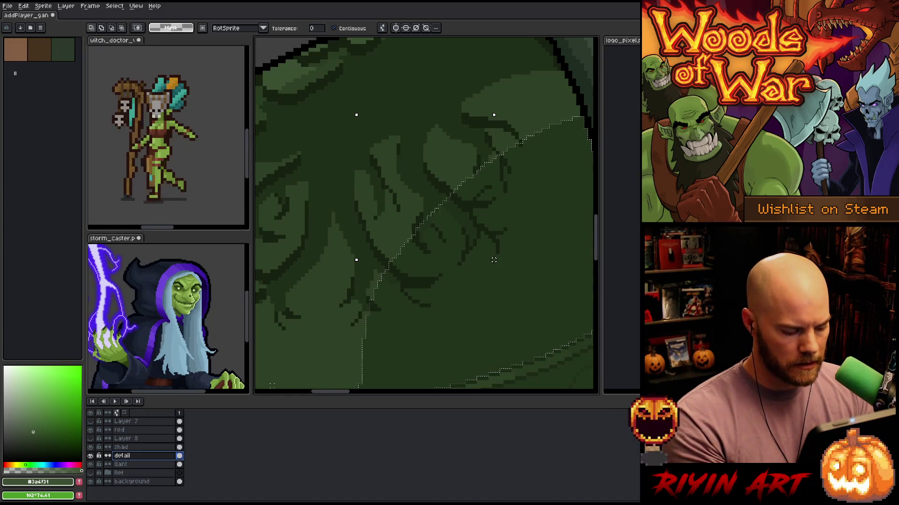
key(ctrl+d)
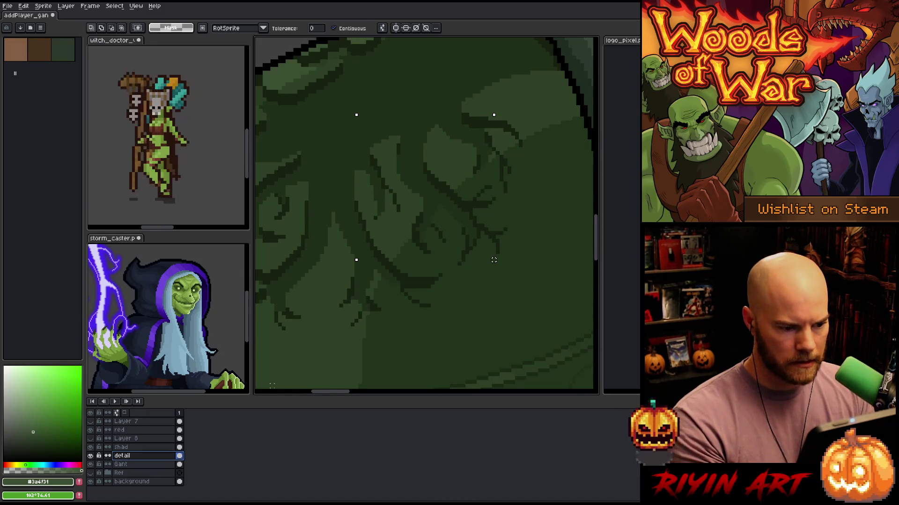
key(ctrl+u)
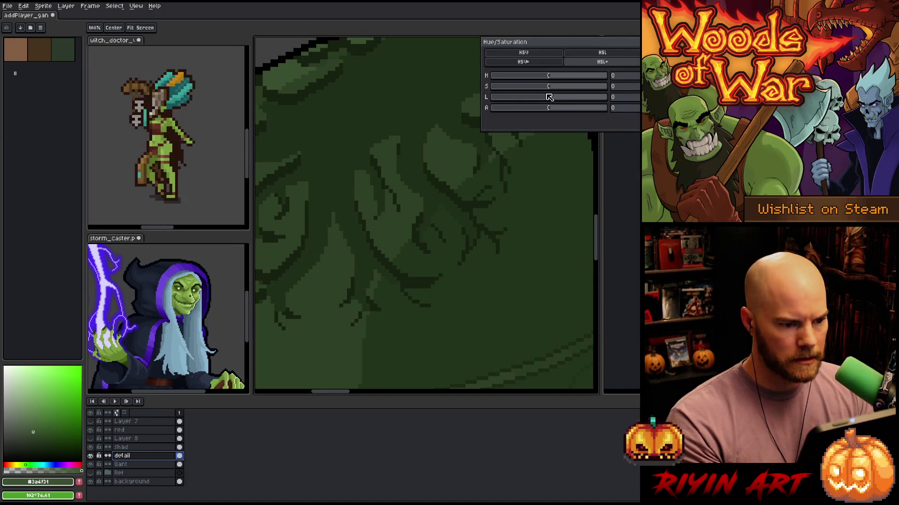
click(628, 99)
text(-5)
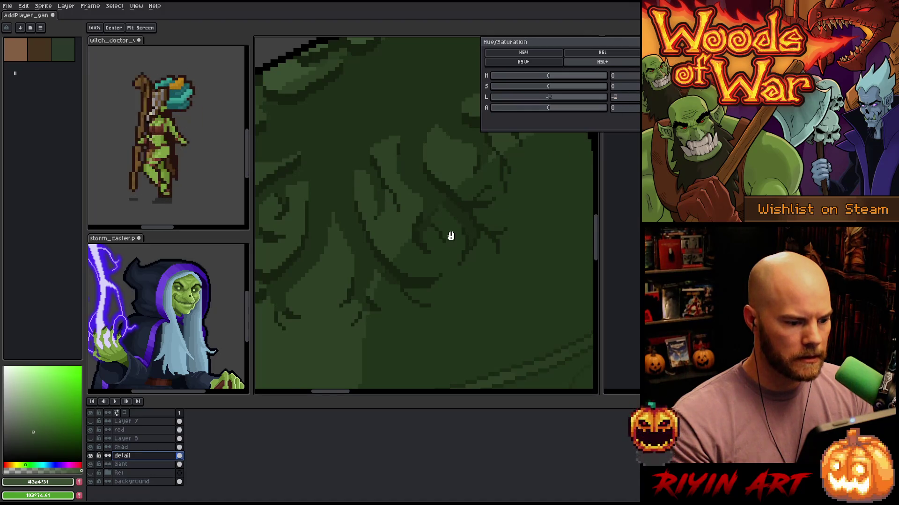
key(Return)
scroll(460, 247, down, 2)
key(ctrl+d)
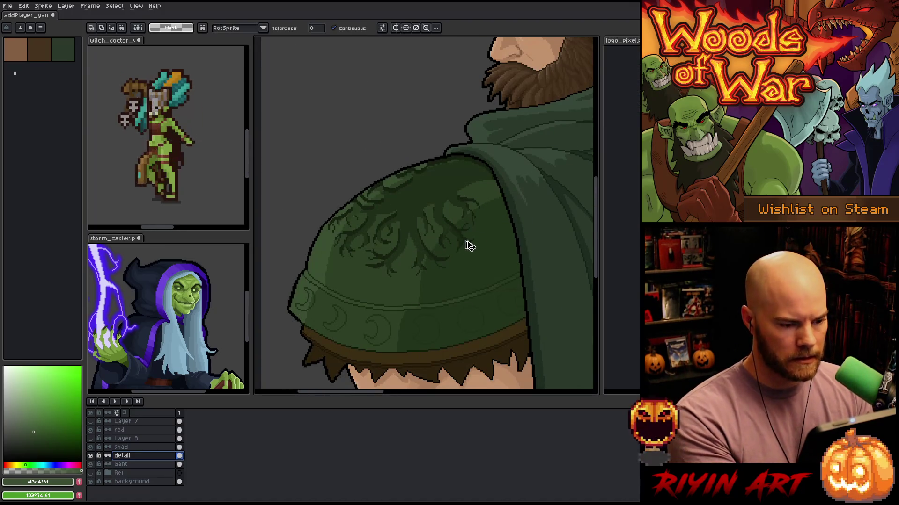
Try a lighter pixel-perfect highlight along the cloak's top edge, then undo it
scroll(464, 241, down, 1)
scroll(455, 218, up, 1)
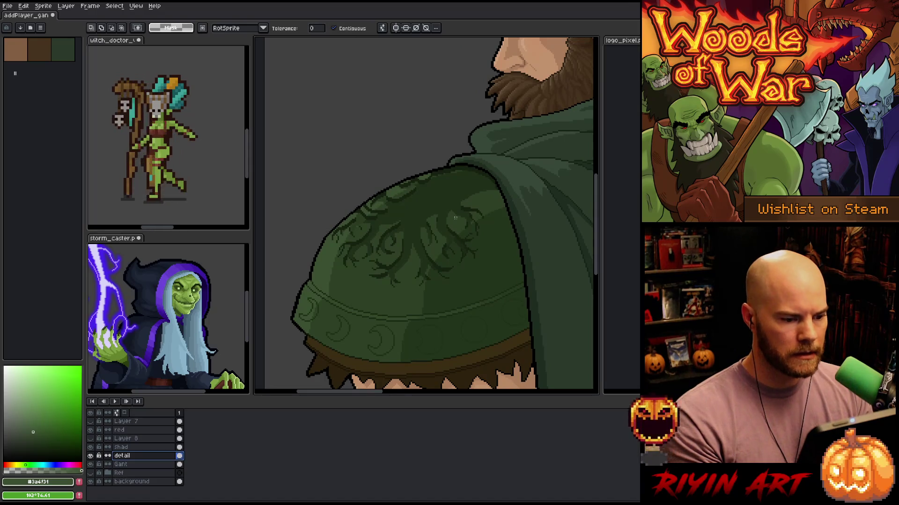
scroll(455, 218, down, 1)
scroll(455, 182, up, 2)
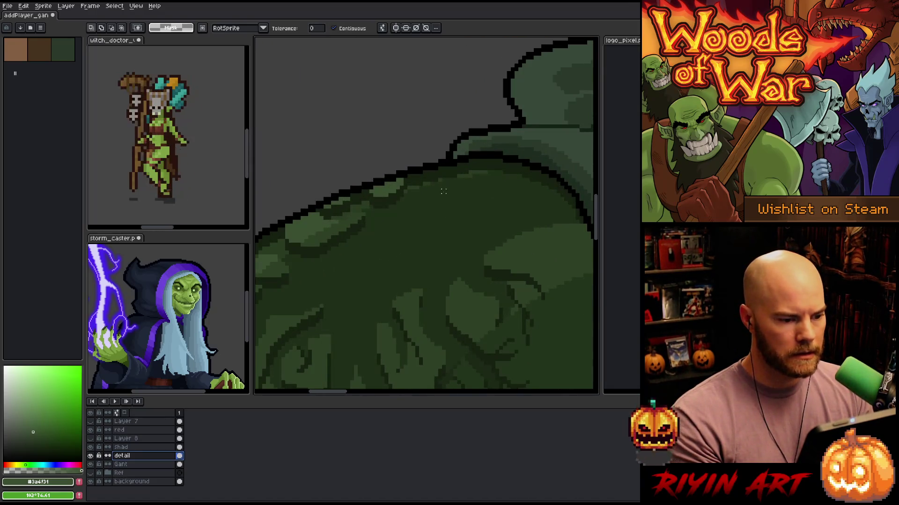
scroll(443, 192, up, 1)
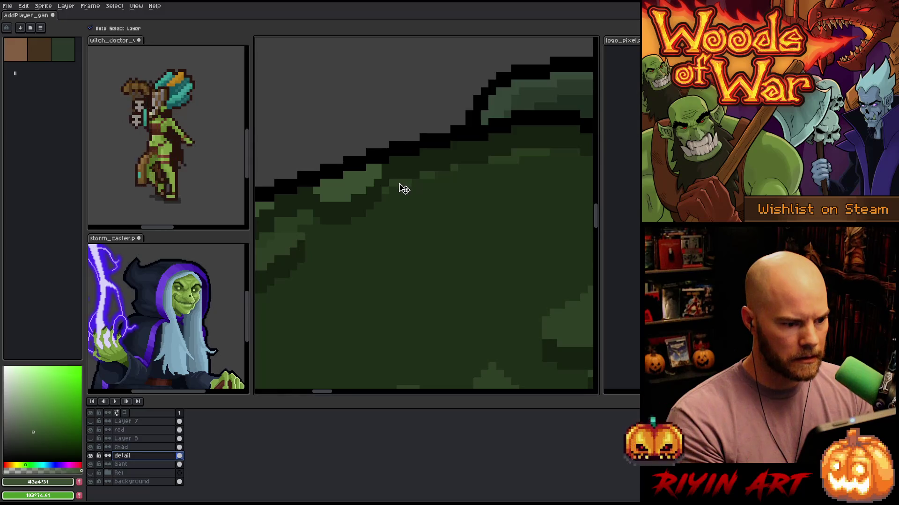
key(b)
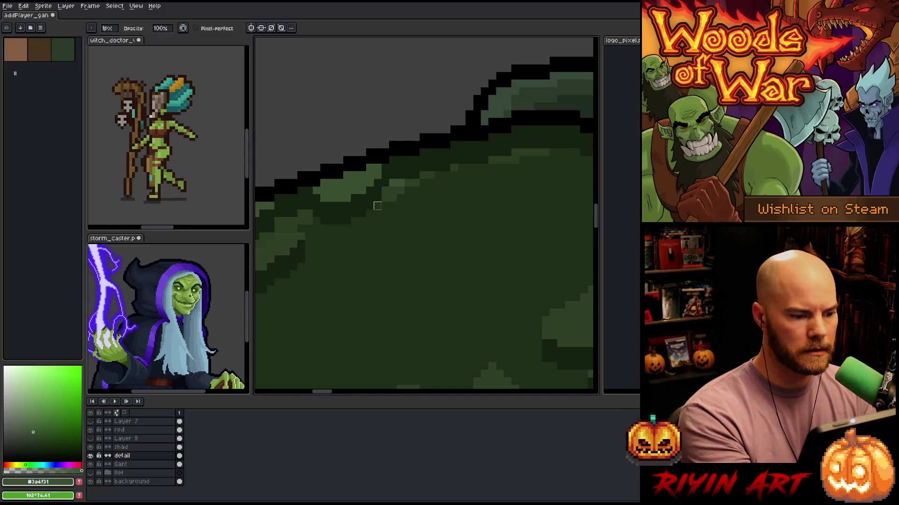
key(e)
alt+click(390, 196)
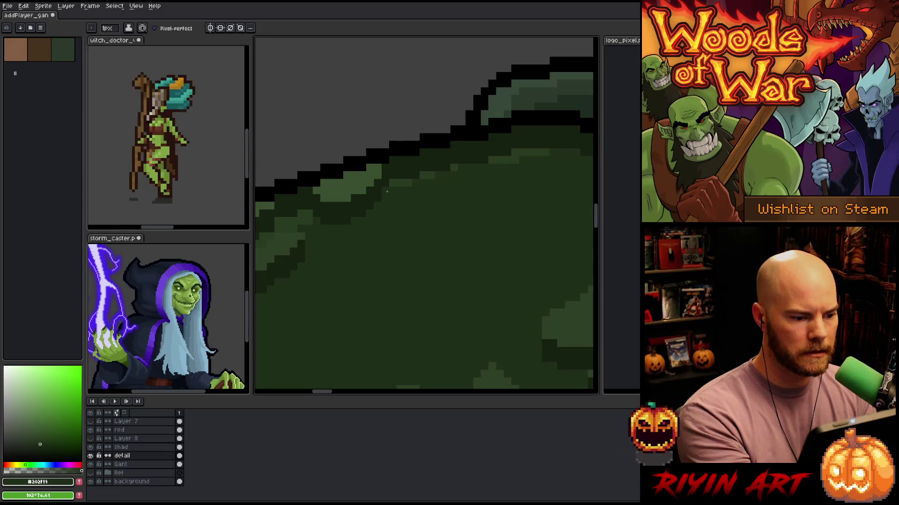
alt+click(402, 187)
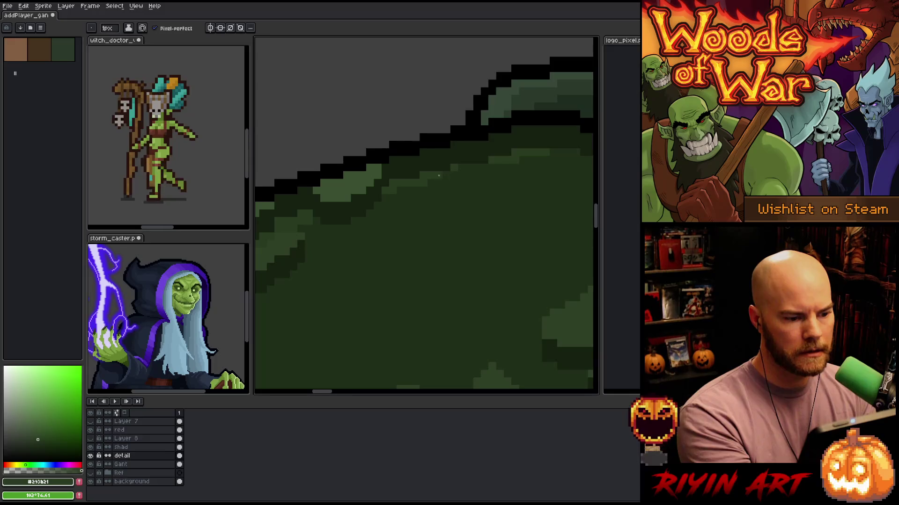
drag(460, 176, 482, 165)
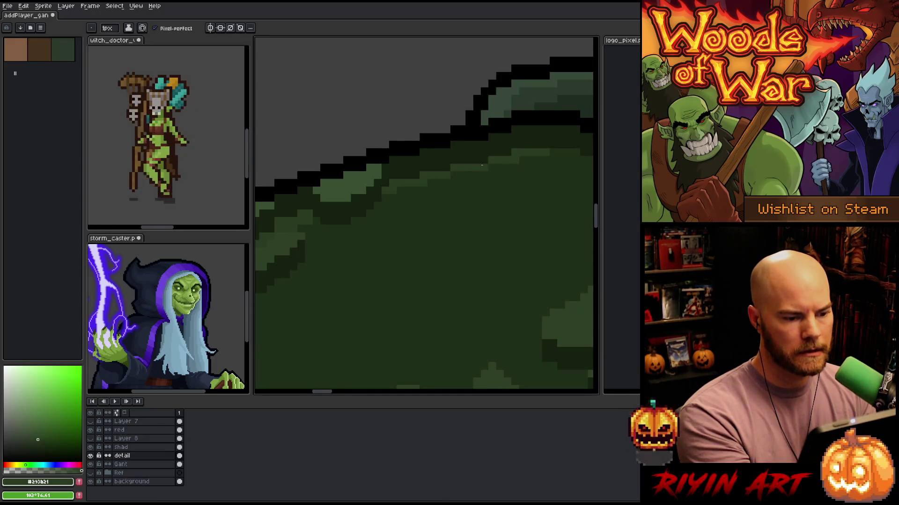
alt+click(416, 197)
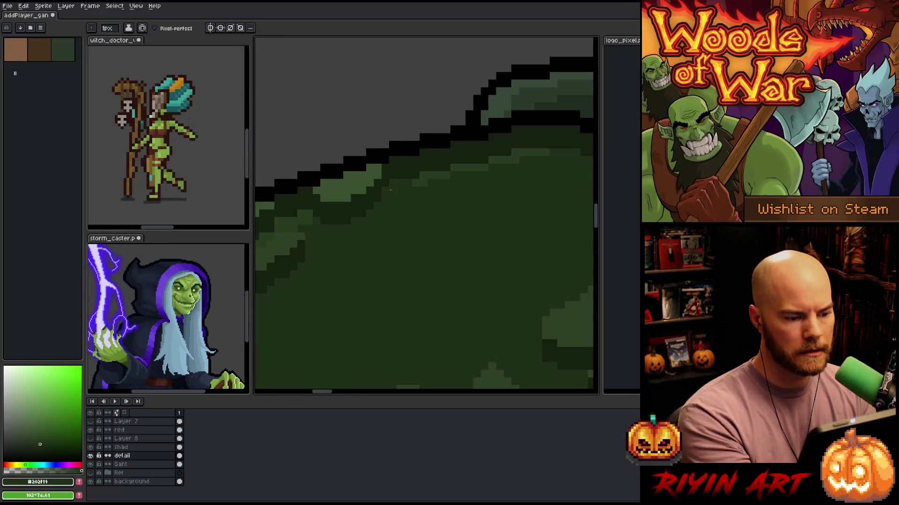
key(ctrl+z)
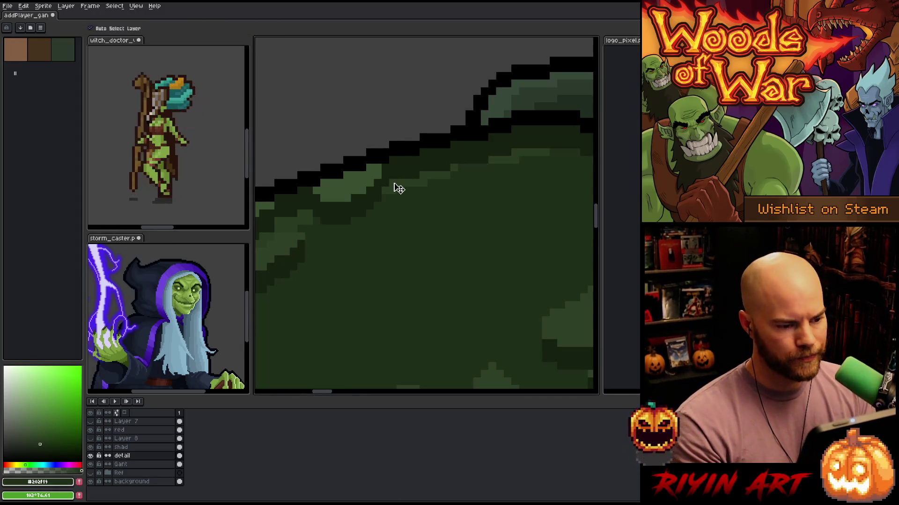
Sample the tree motif's dark green #1b3815 and review the cloak's top edge
scroll(390, 206, down, 3)
scroll(390, 210, down, 1)
drag(365, 217, 430, 200)
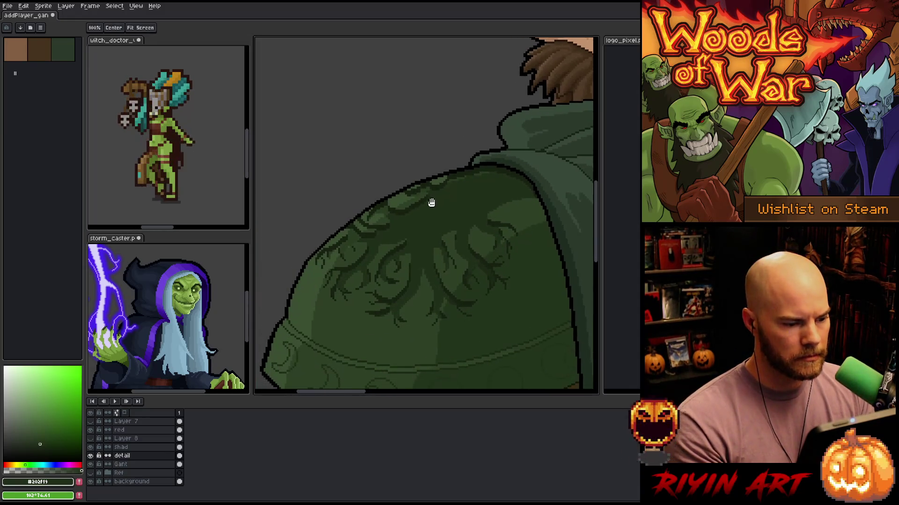
scroll(449, 190, up, 3)
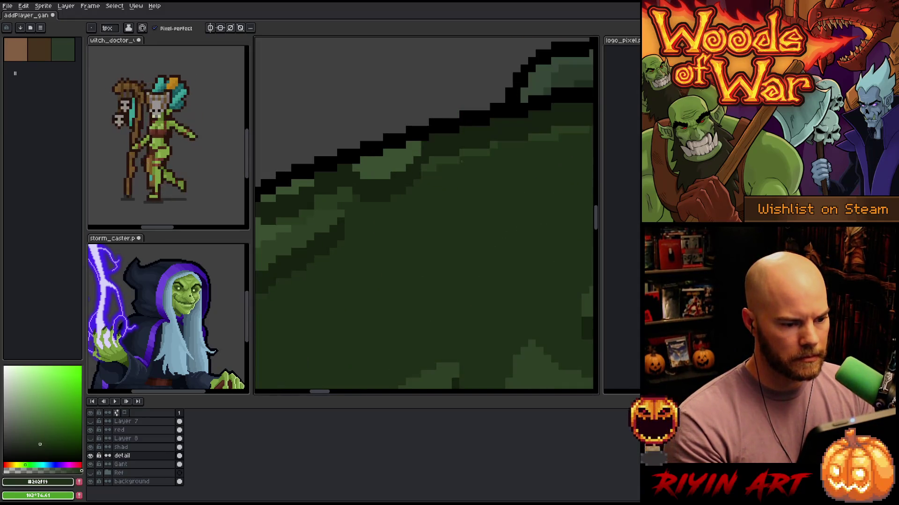
scroll(417, 184, up, 1)
alt+click(417, 184)
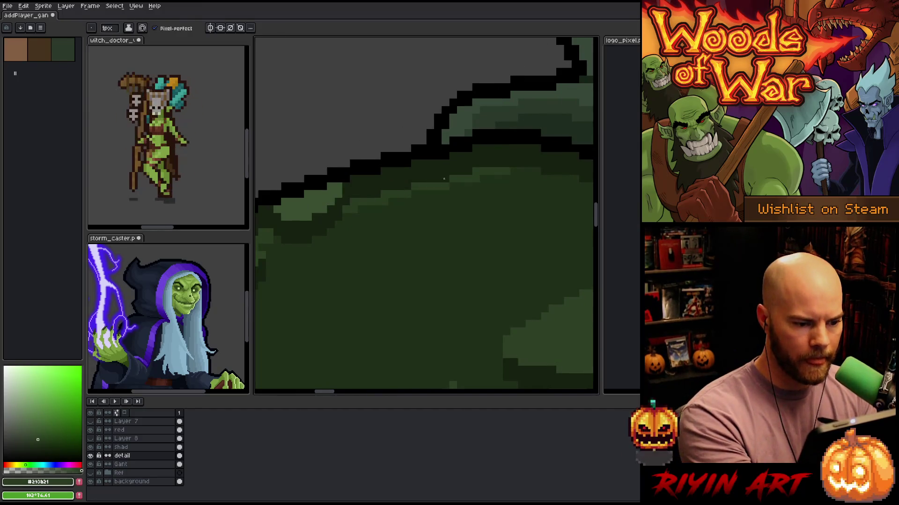
scroll(475, 248, down, 3)
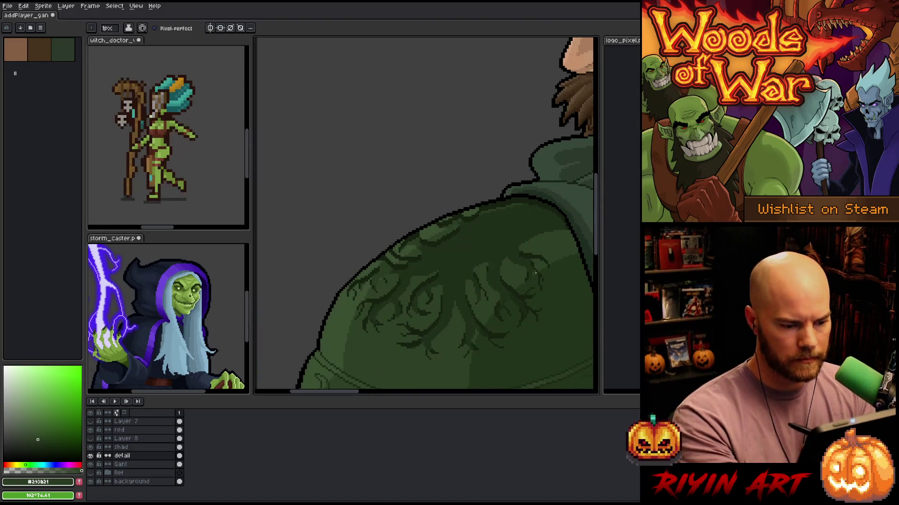
alt+click(520, 302)
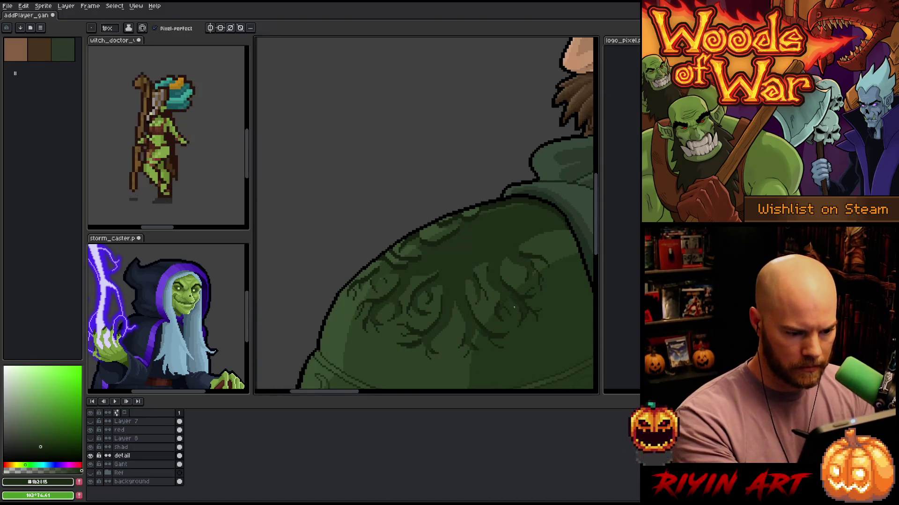
scroll(521, 294, up, 2)
drag(487, 100, 491, 261)
key(space)
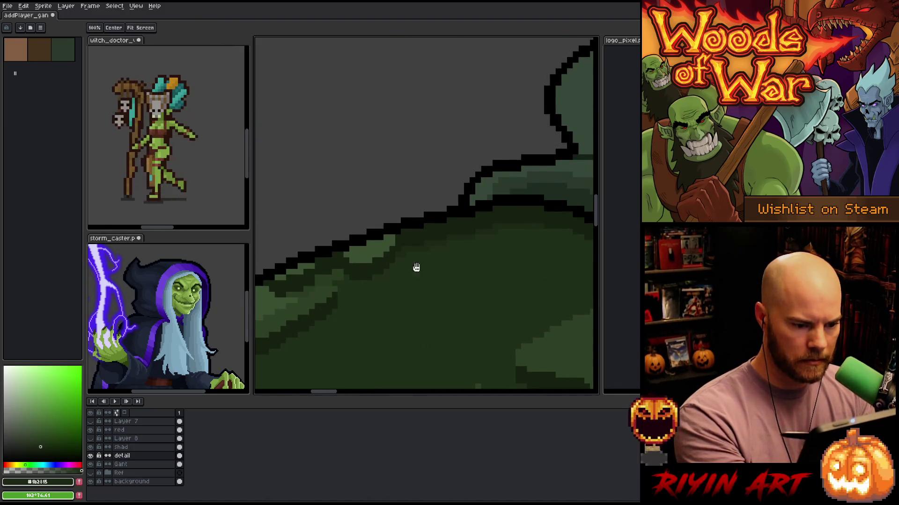
drag(415, 262, 518, 197)
mouse_move(462, 212)
mouse_down()
mouse_move(508, 188)
mouse_move(462, 279)
mouse_move(396, 229)
mouse_up()
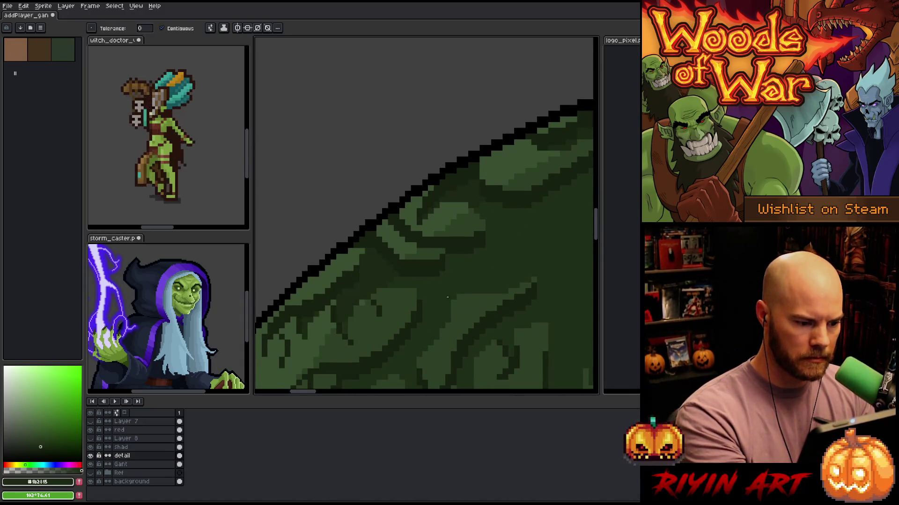
drag(441, 274, 537, 164)
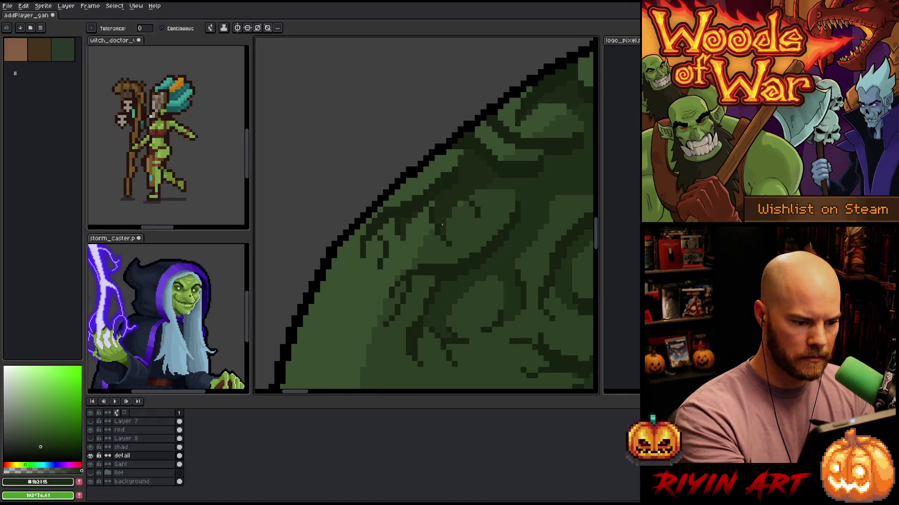
scroll(419, 306, down, 4)
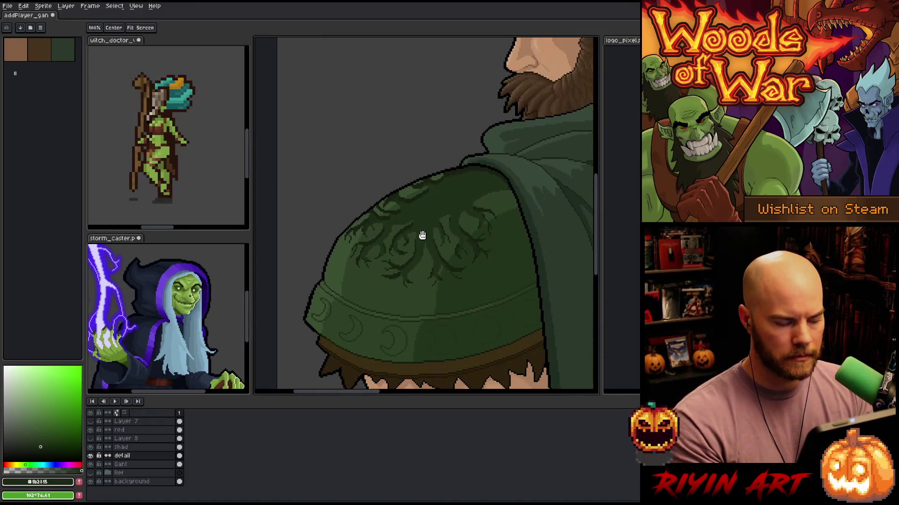
scroll(398, 218, up, 2)
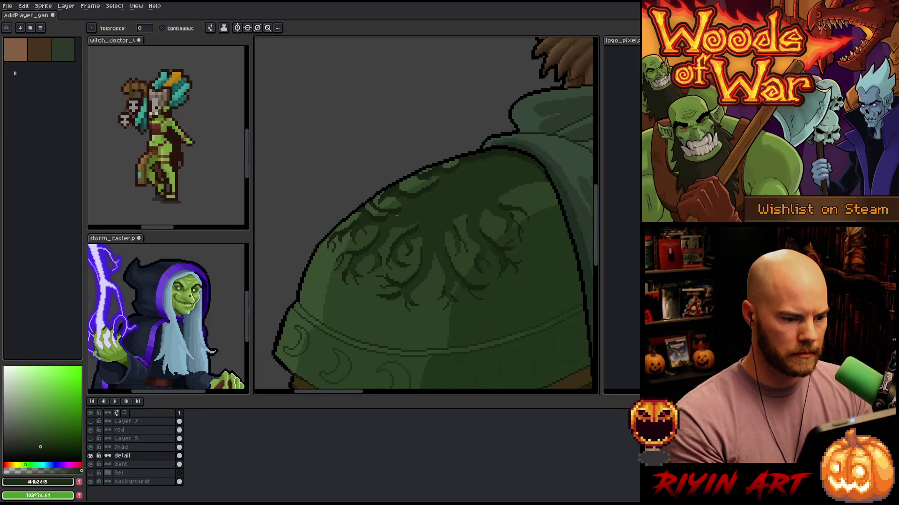
Lasso the upper pauldron and replace the motif green with HSV 101/53/16
key(q)
mouse_move(513, 132)
mouse_down()
mouse_move(520, 154)
mouse_move(301, 271)
mouse_move(299, 281)
mouse_up()
key(shift+r)
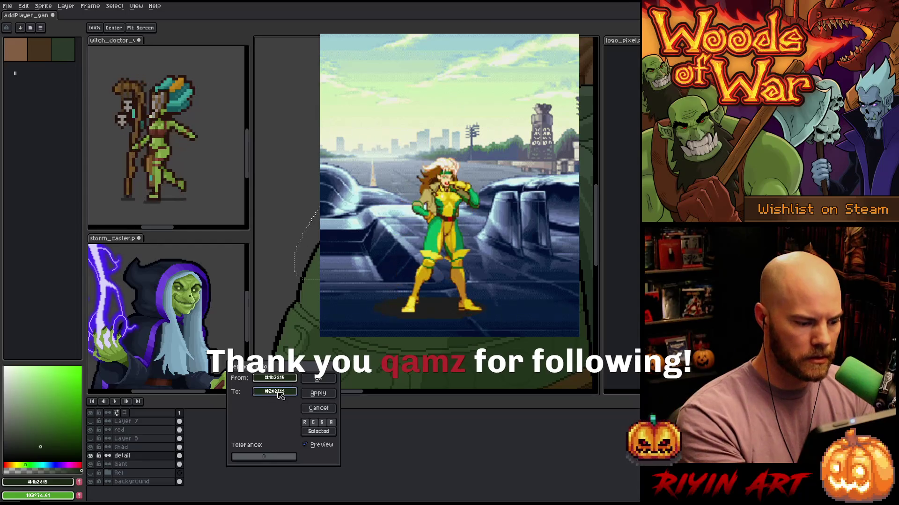
click(289, 392)
click(290, 393)
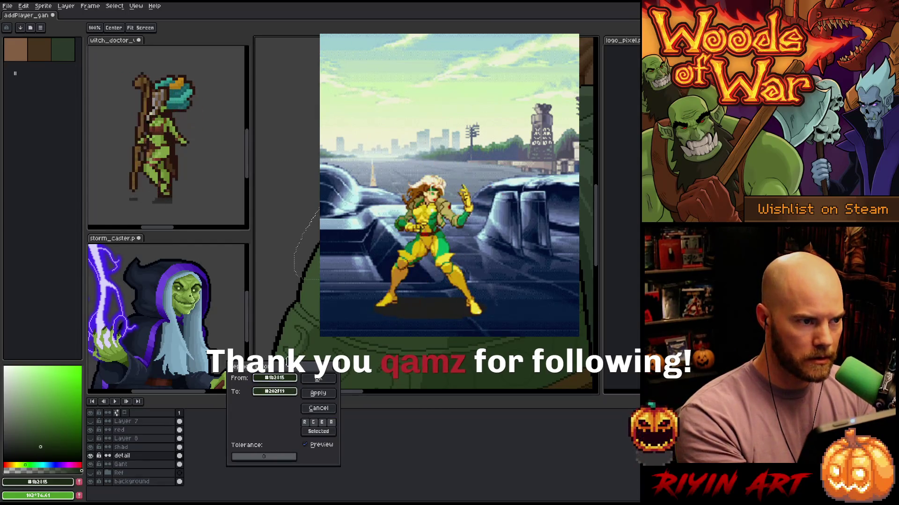
click(281, 392)
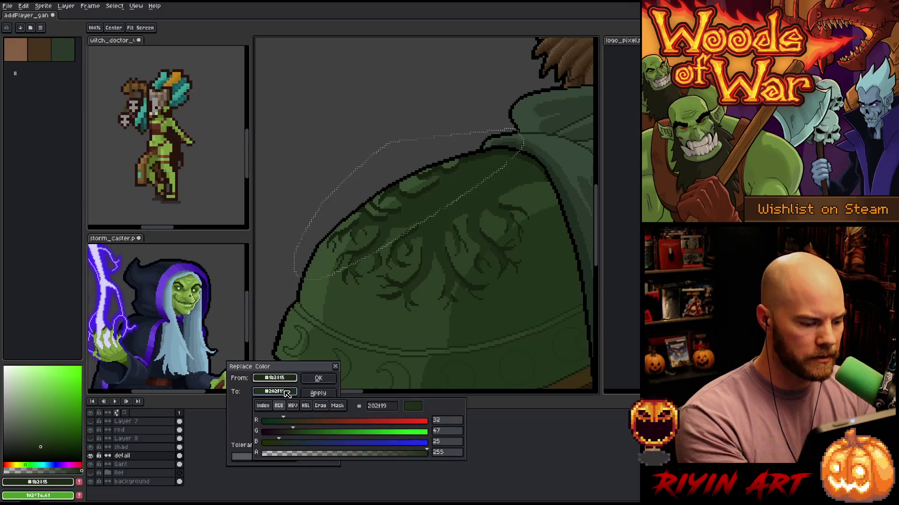
click(294, 406)
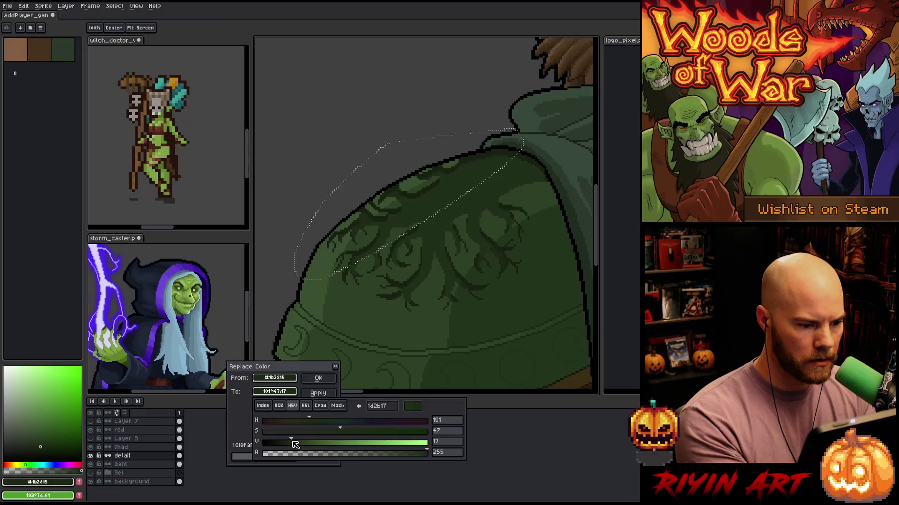
drag(296, 444, 294, 445)
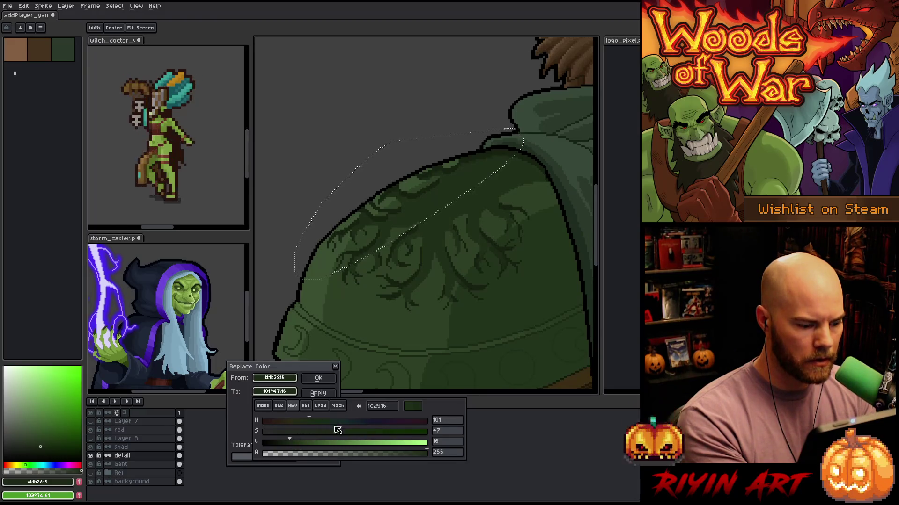
click(354, 432)
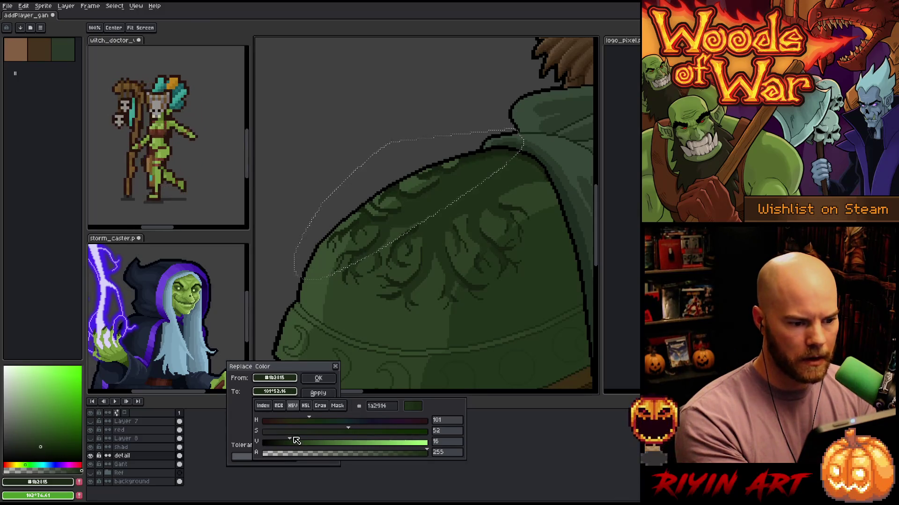
click(437, 378)
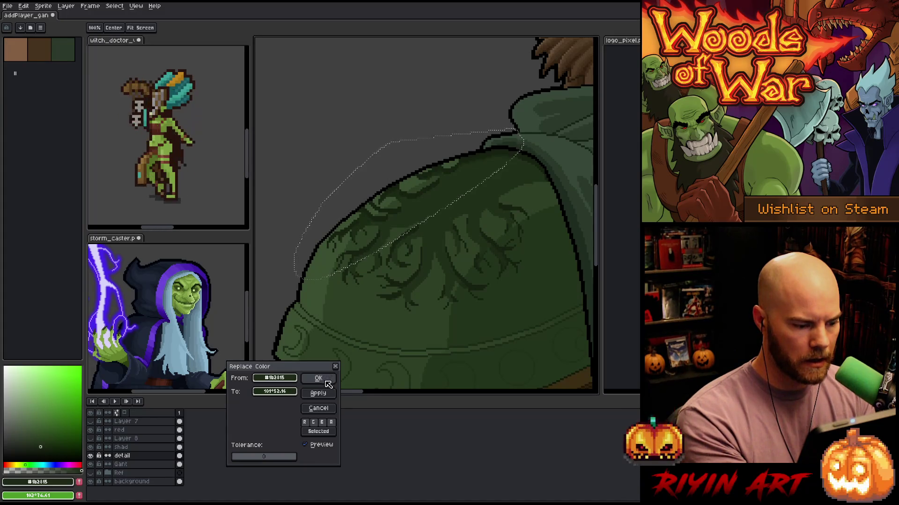
click(323, 380)
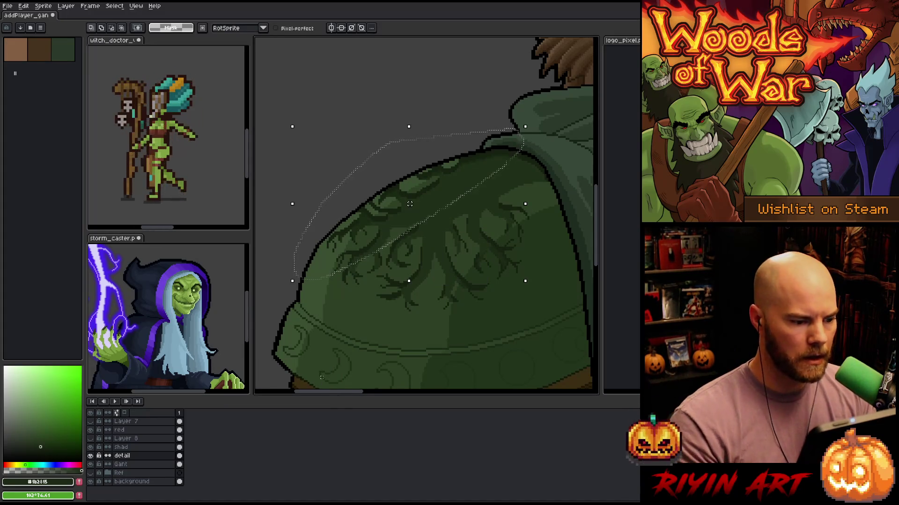
Deselect, switch to the pencil on the shad layer, and save the elf artwork
scroll(364, 236, up, 3)
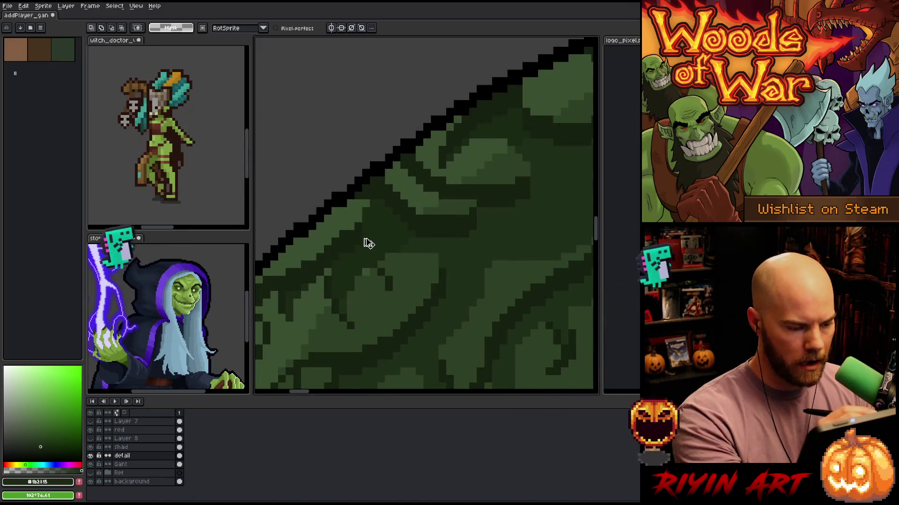
key(ctrl+d)
key(b)
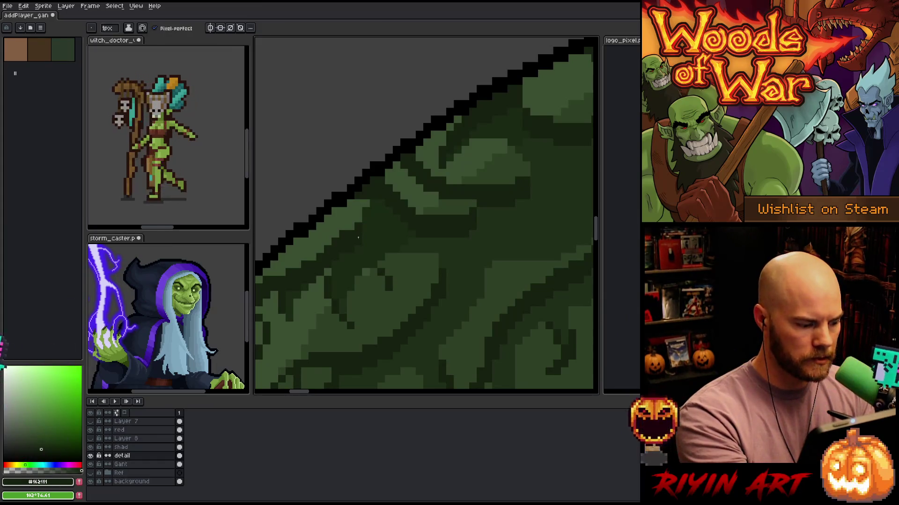
click(126, 448)
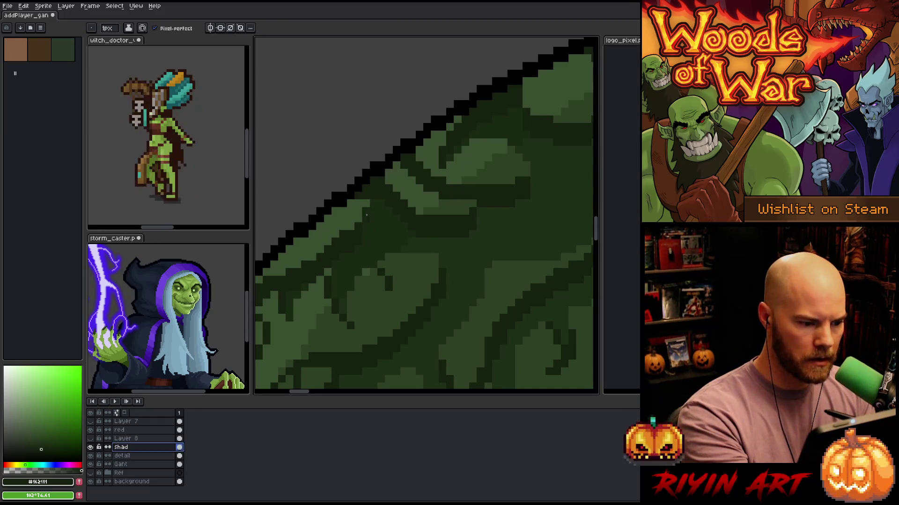
key(ctrl+s)
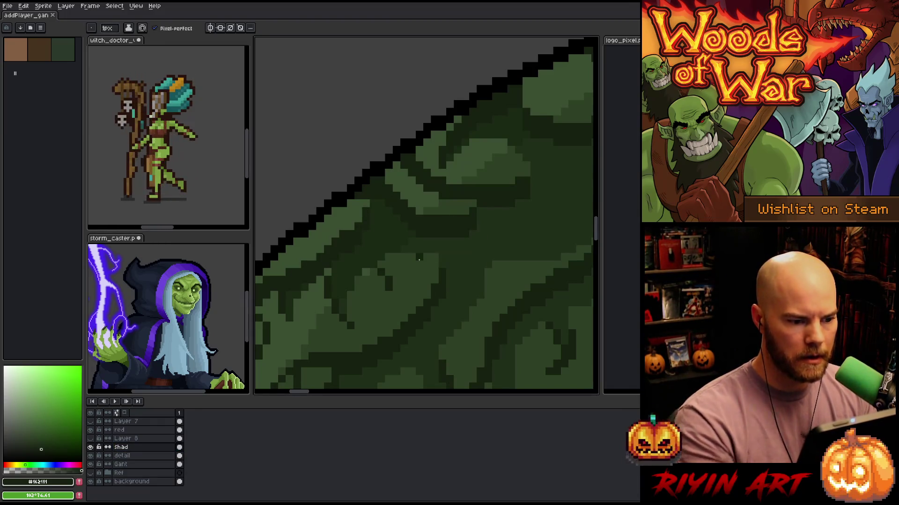
scroll(419, 258, down, 3)
scroll(431, 218, up, 3)
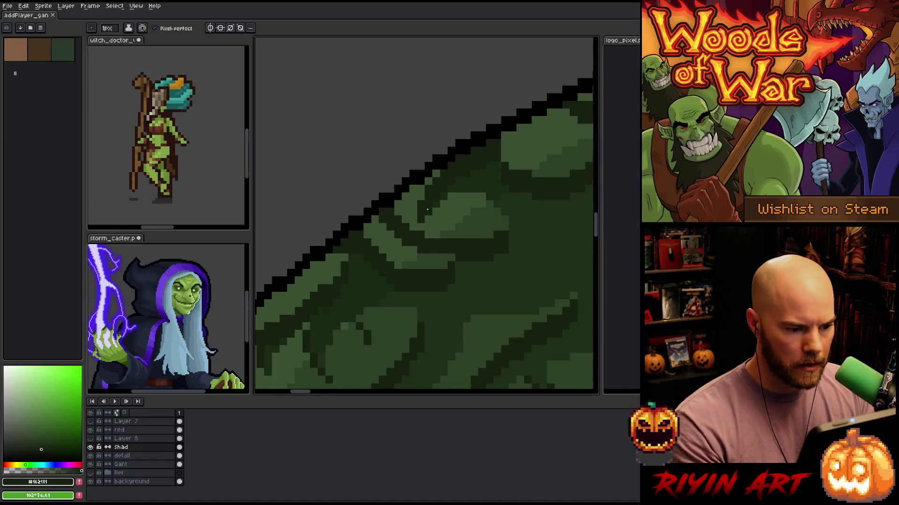
scroll(427, 210, down, 2)
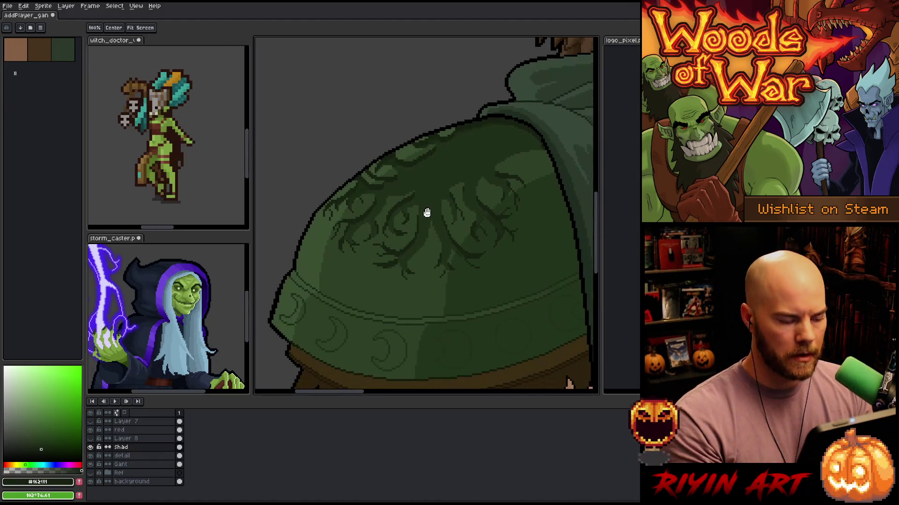
Sample the pauldron's dark green and fine-tune its shade in the colour picker
scroll(425, 210, down, 2)
scroll(434, 216, down, 1)
scroll(435, 215, down, 2)
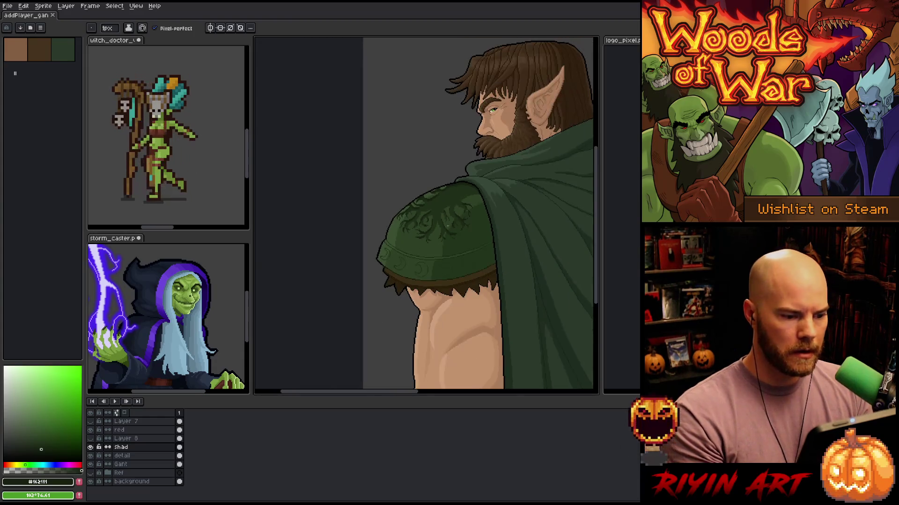
scroll(495, 191, right, 2)
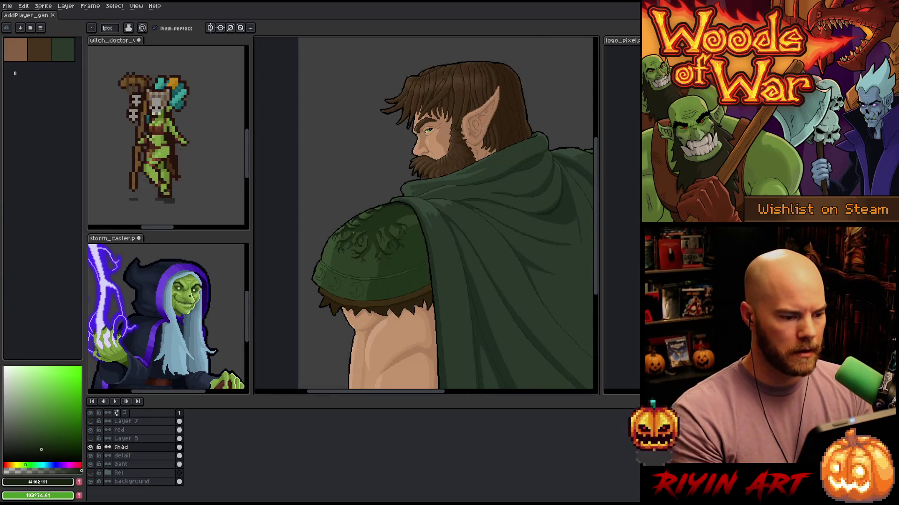
scroll(365, 286, up, 2)
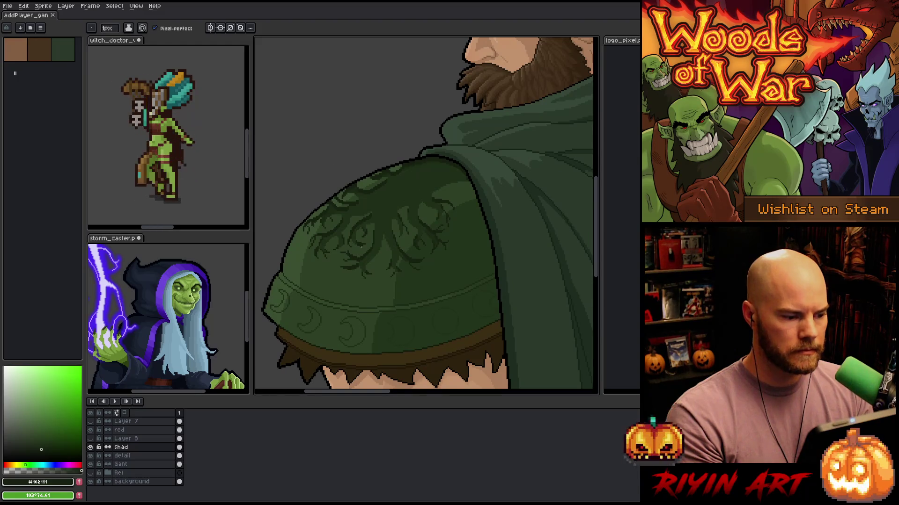
scroll(361, 246, up, 2)
scroll(361, 244, down, 2)
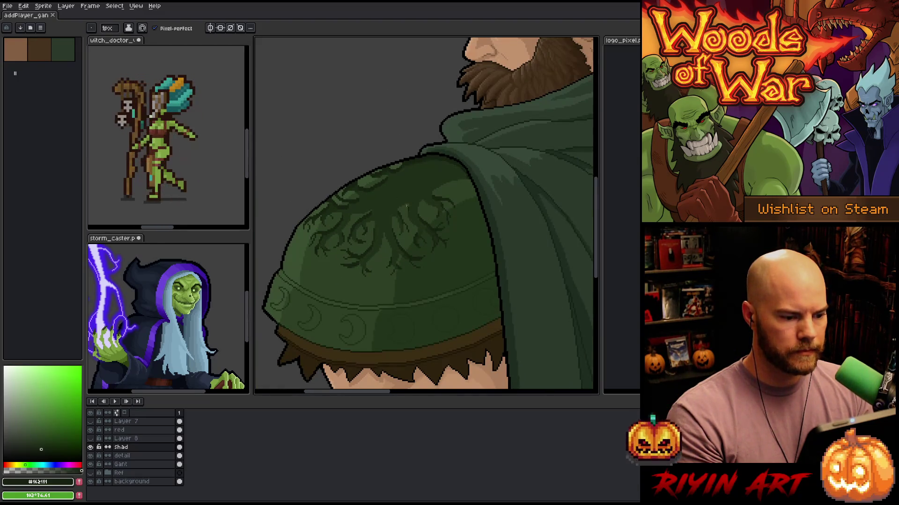
scroll(426, 227, up, 2)
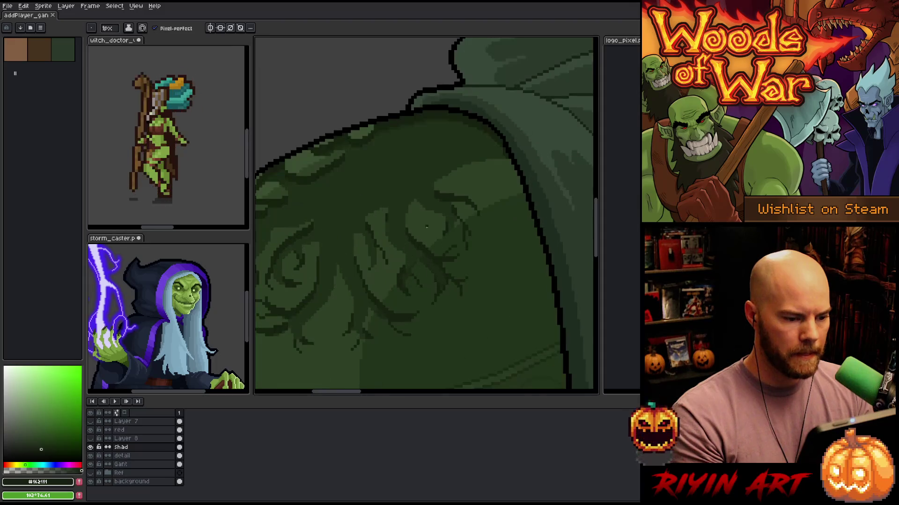
drag(426, 227, 483, 207)
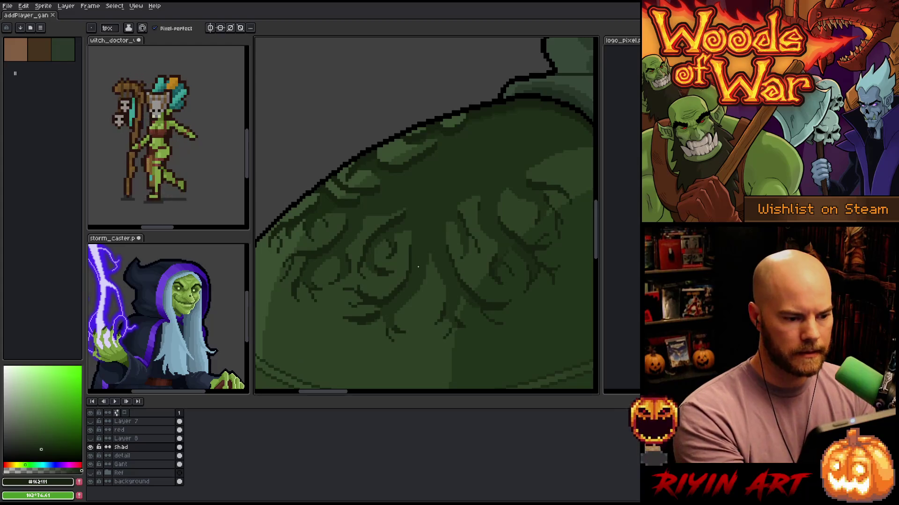
alt+click(399, 193)
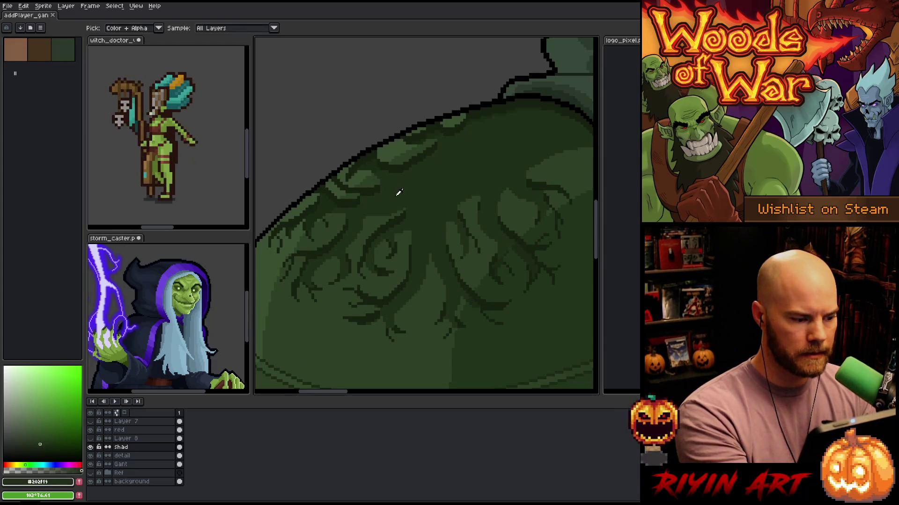
click(36, 437)
drag(466, 292, 419, 297)
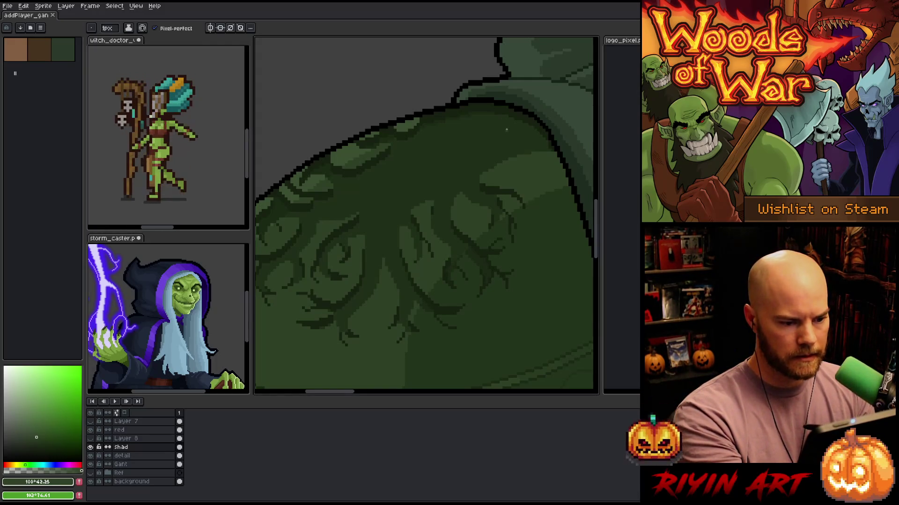
key(m)
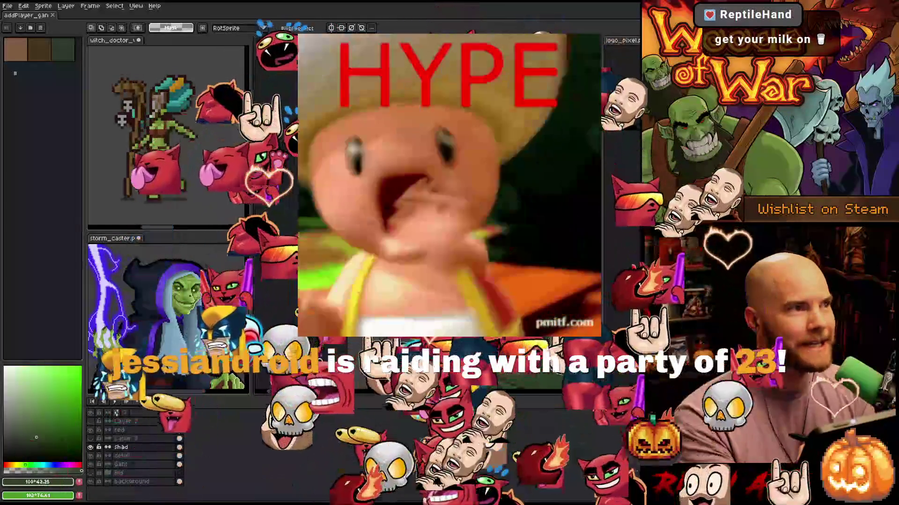
Switch briefly to the Hand tool, then back to the rectangular marquee
key(h)
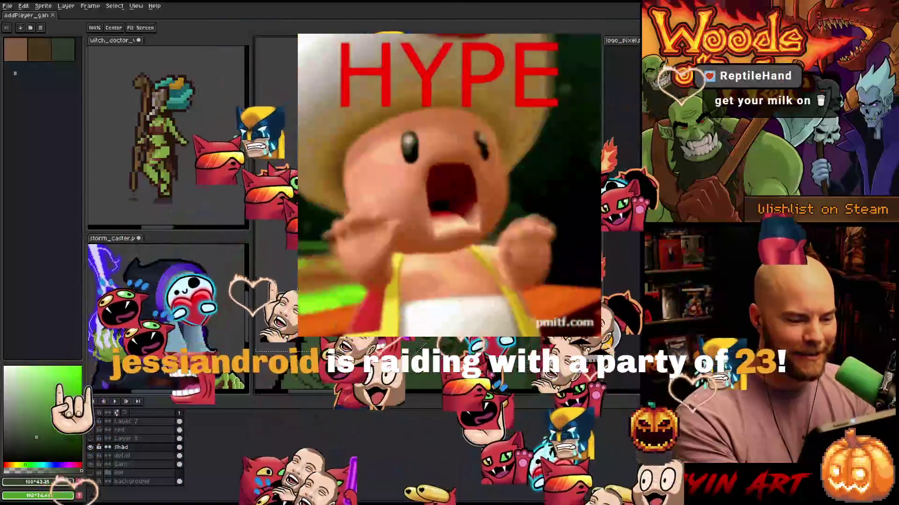
key(m)
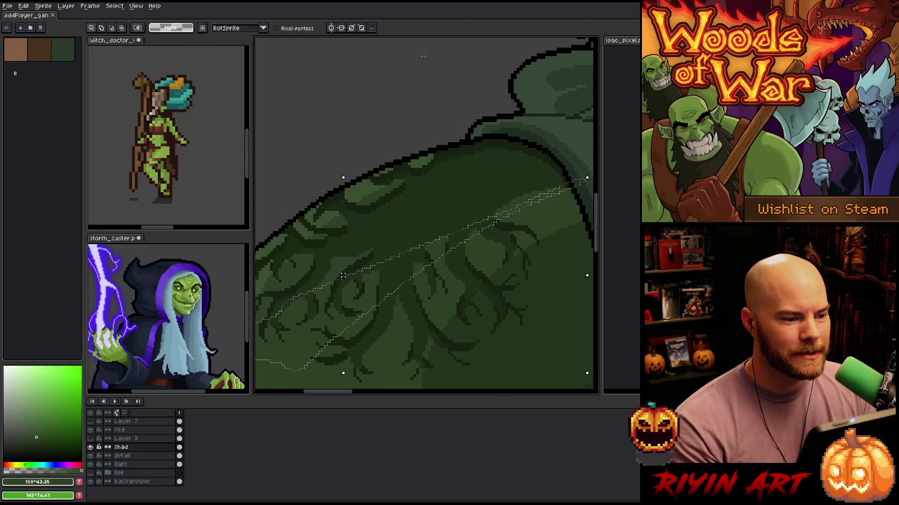
scroll(426, 216, down, 3)
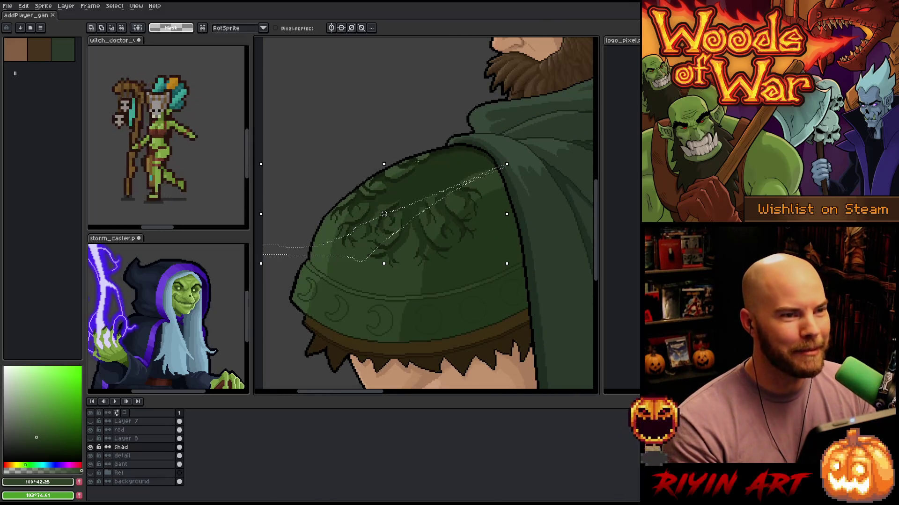
scroll(422, 209, down, 3)
drag(515, 195, 422, 209)
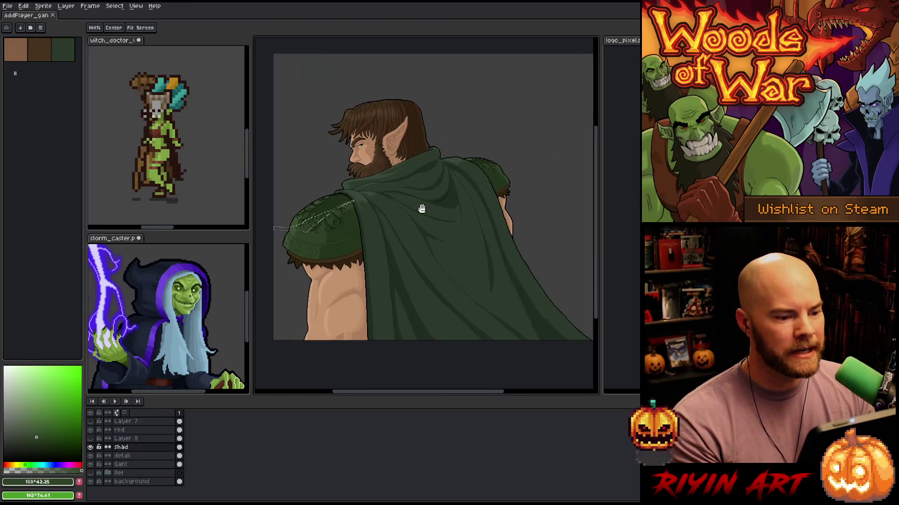
scroll(422, 209, up, 1)
scroll(433, 170, down, 1)
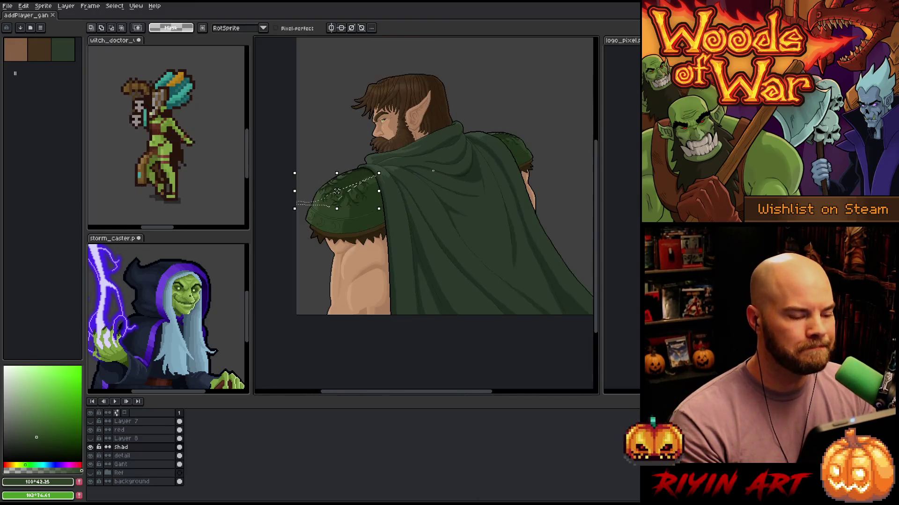
drag(433, 171, 423, 222)
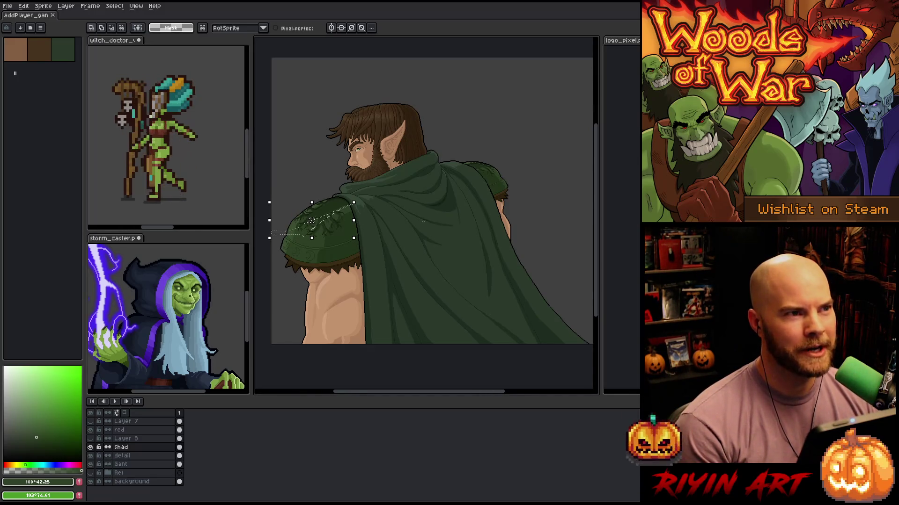
scroll(423, 222, up, 3)
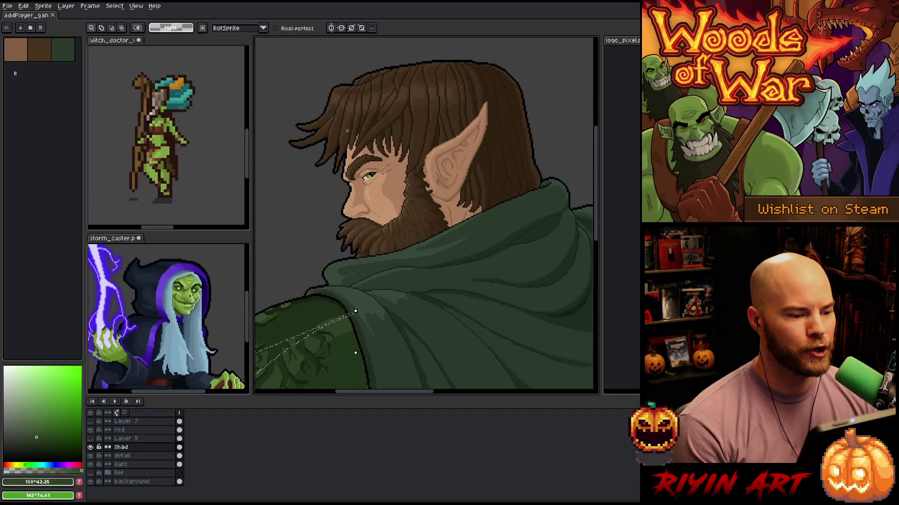
scroll(393, 141, down, 1)
scroll(393, 140, up, 4)
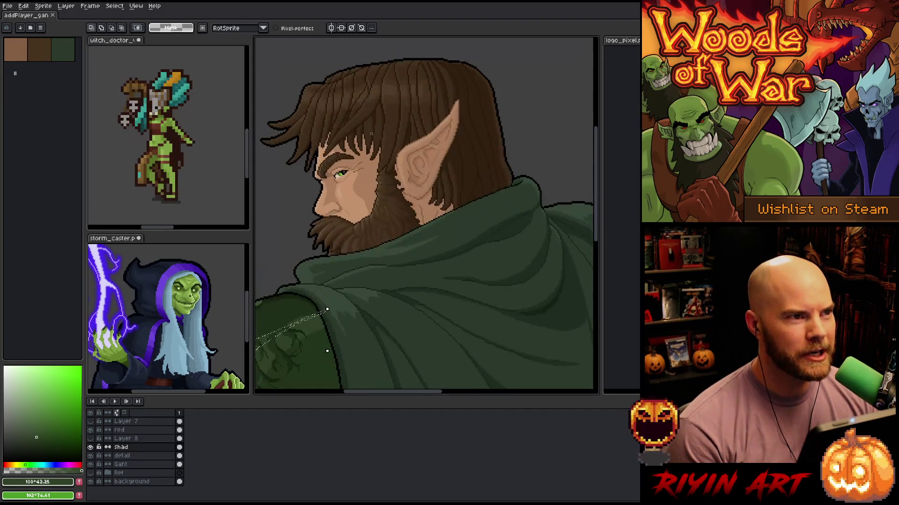
scroll(345, 228, down, 3)
scroll(345, 229, up, 1)
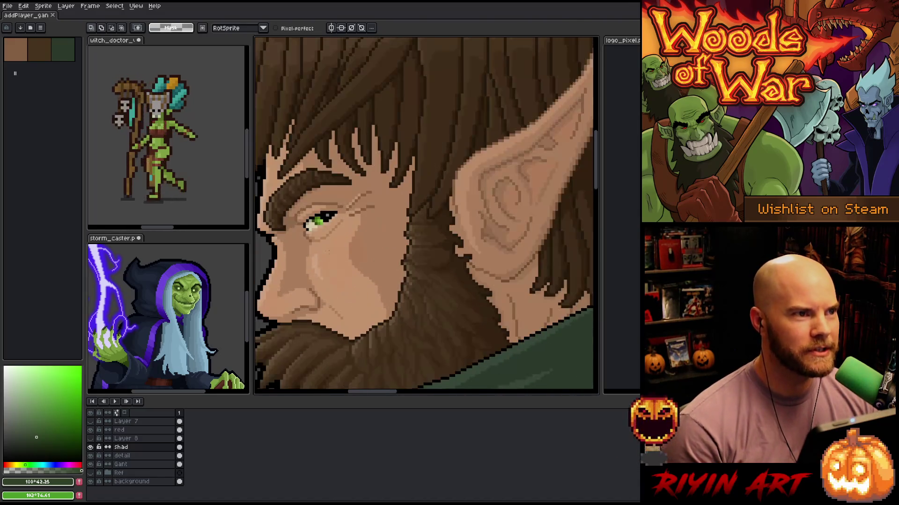
scroll(345, 229, down, 1)
scroll(345, 228, up, 1)
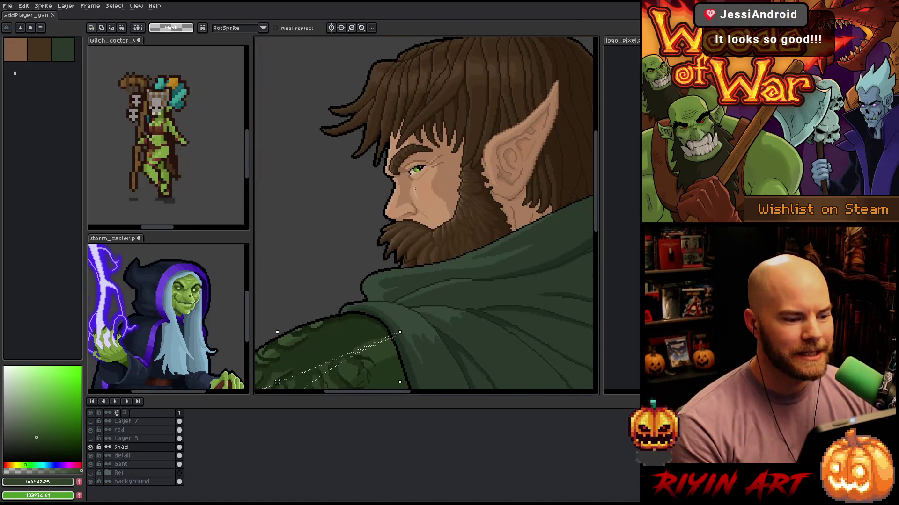
scroll(345, 229, up, 2)
scroll(327, 328, down, 2)
drag(400, 332, 277, 382)
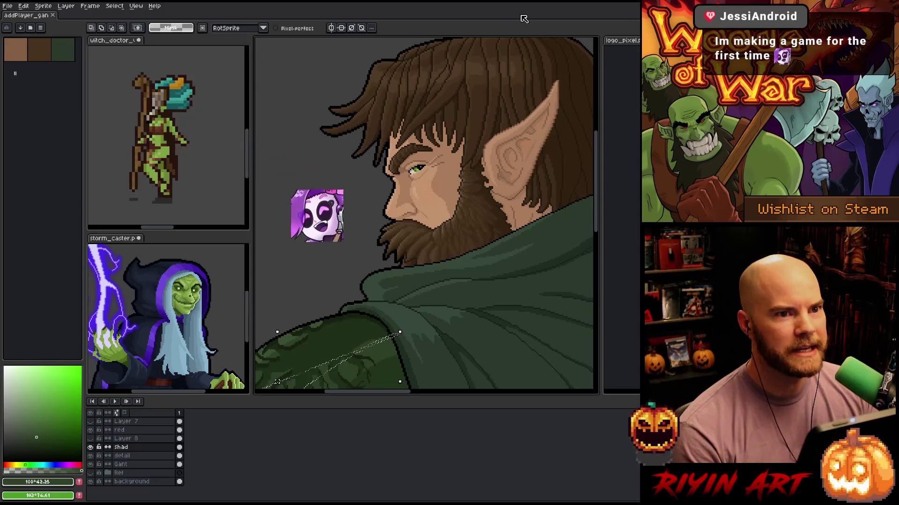
scroll(352, 160, down, 2)
scroll(352, 160, up, 1)
scroll(352, 159, down, 1)
drag(290, 305, 361, 284)
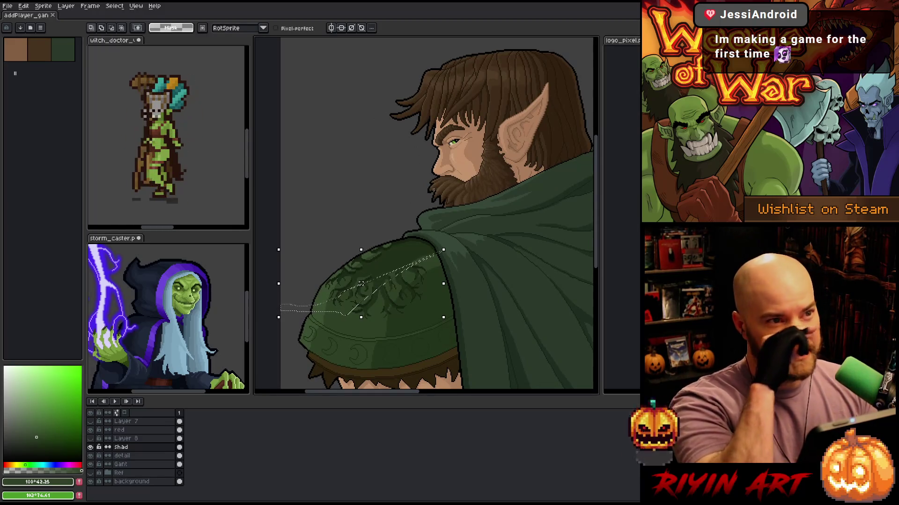
scroll(361, 283, up, 1)
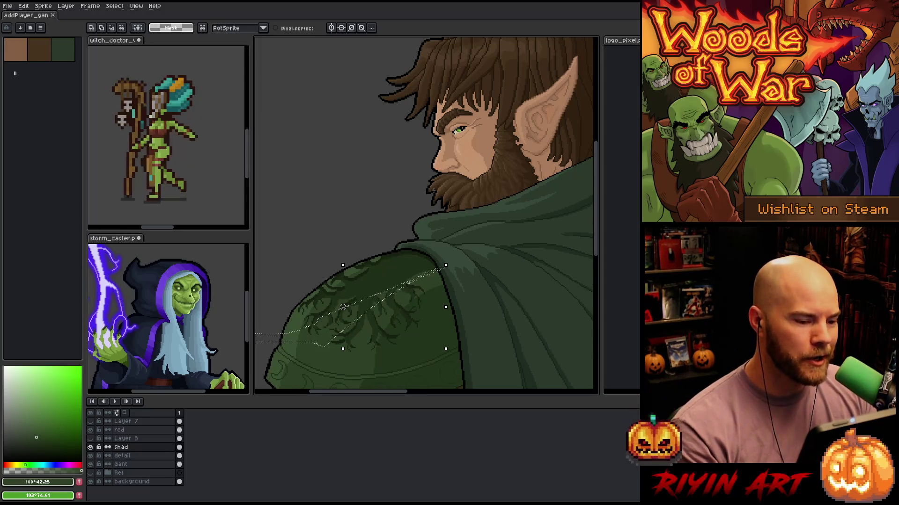
scroll(361, 284, down, 1)
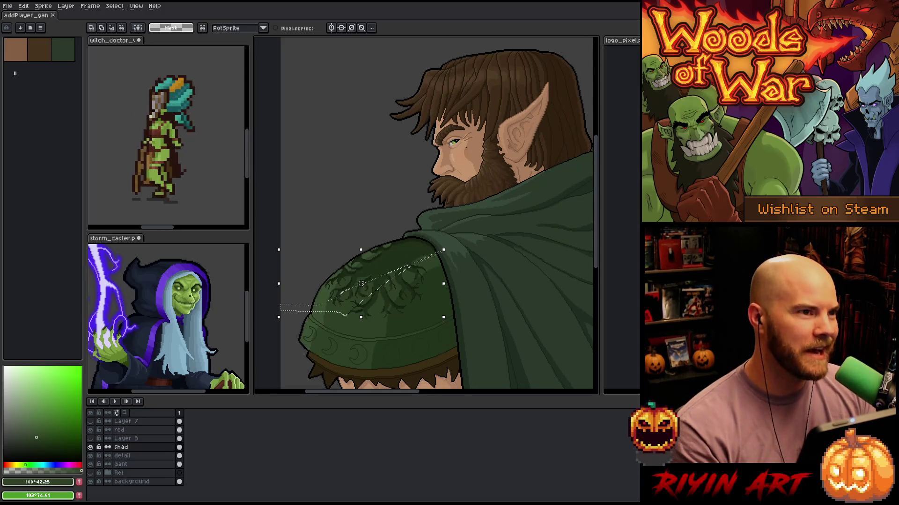
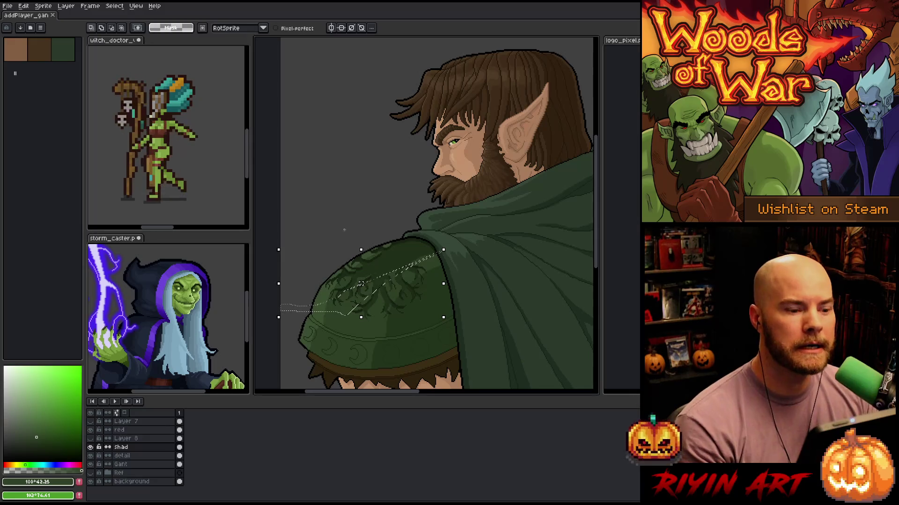
Zoom in on the pauldron and lasso around the lower-left branches of the tree engraving
scroll(361, 283, down, 2)
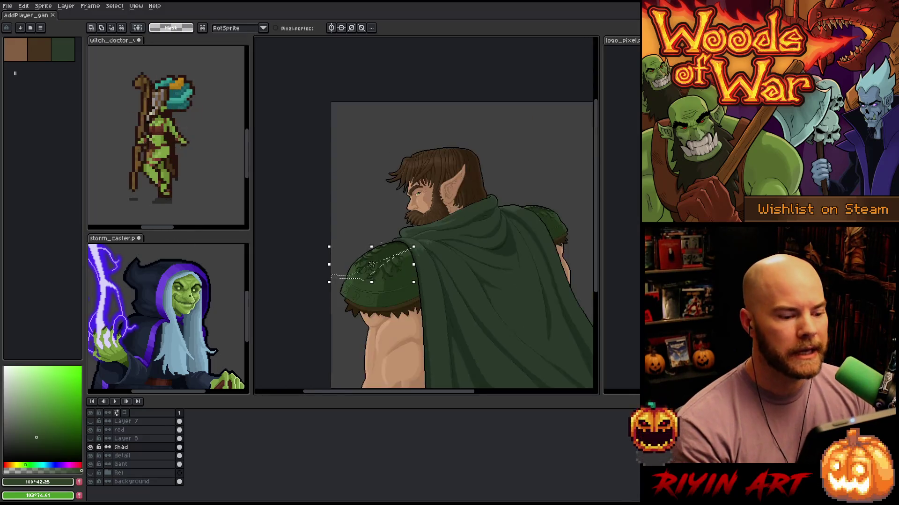
scroll(363, 241, up, 4)
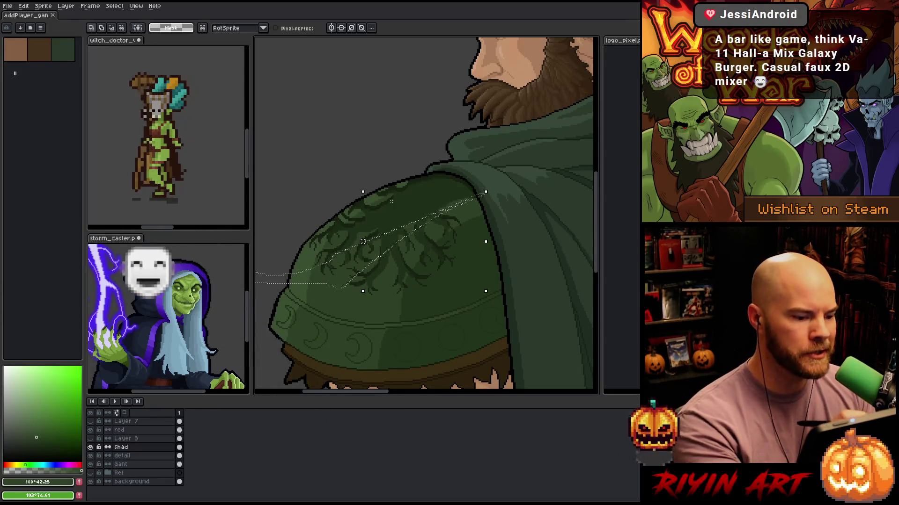
scroll(382, 319, up, 1)
drag(444, 244, 448, 306)
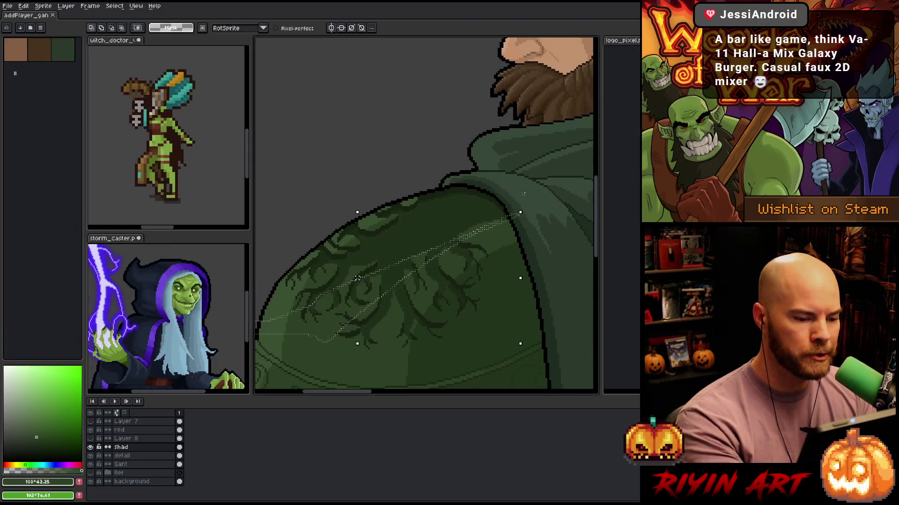
mouse_move(380, 300)
mouse_down()
mouse_move(331, 341)
mouse_move(304, 326)
mouse_up()
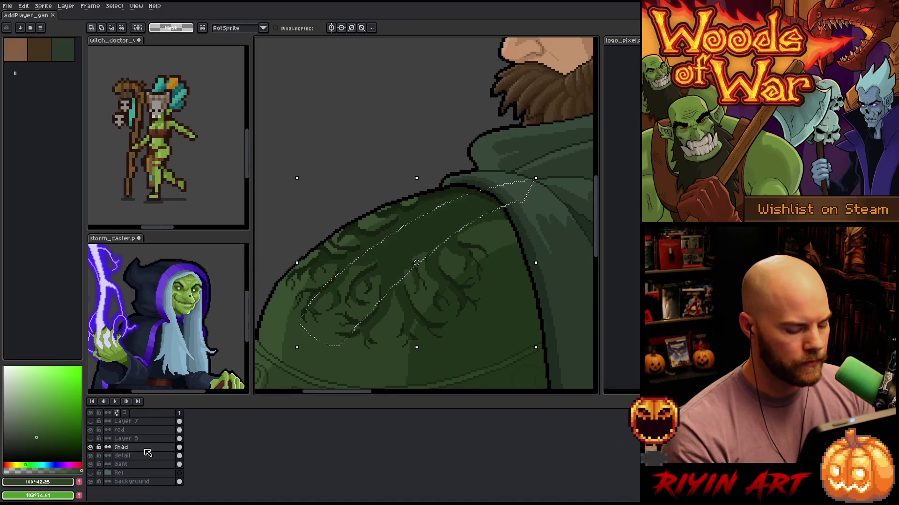
Lighten the selected engraving on the shading layer with Hue/Saturation lightness 5
key(ctrl+u)
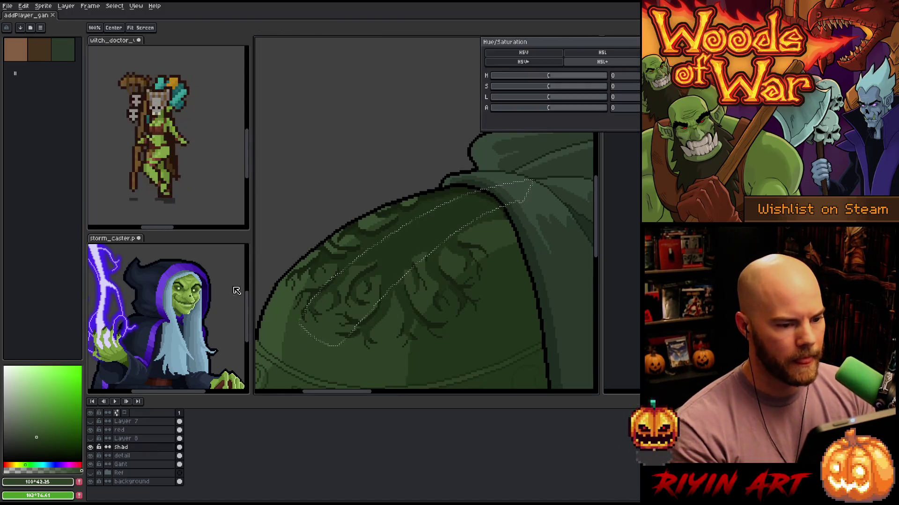
click(623, 99)
text(5)
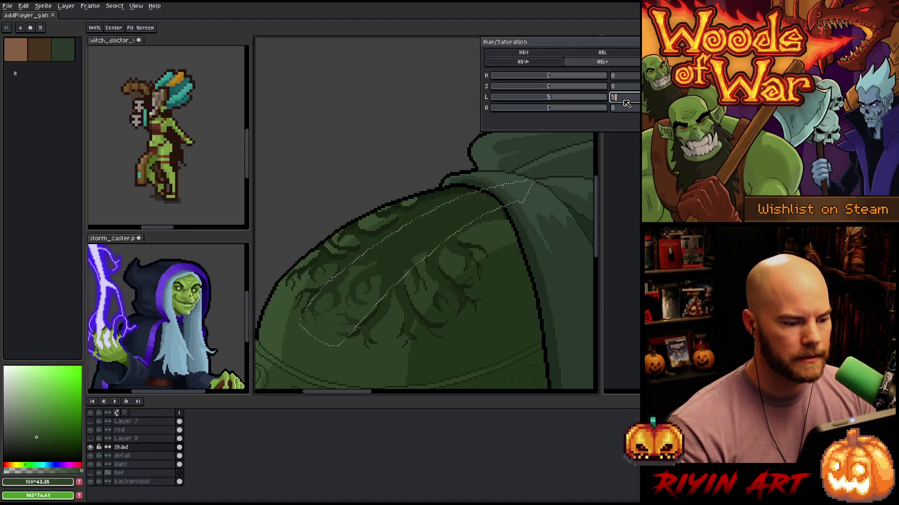
key(Return)
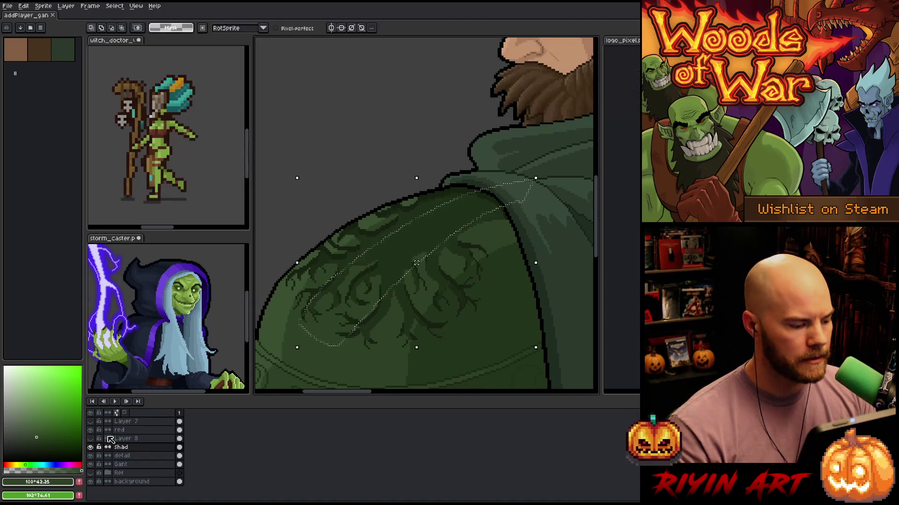
On the detail layer, lighten the selection with Hue/Saturation, adjusting lightness and saturation
click(130, 456)
key(ctrl+u)
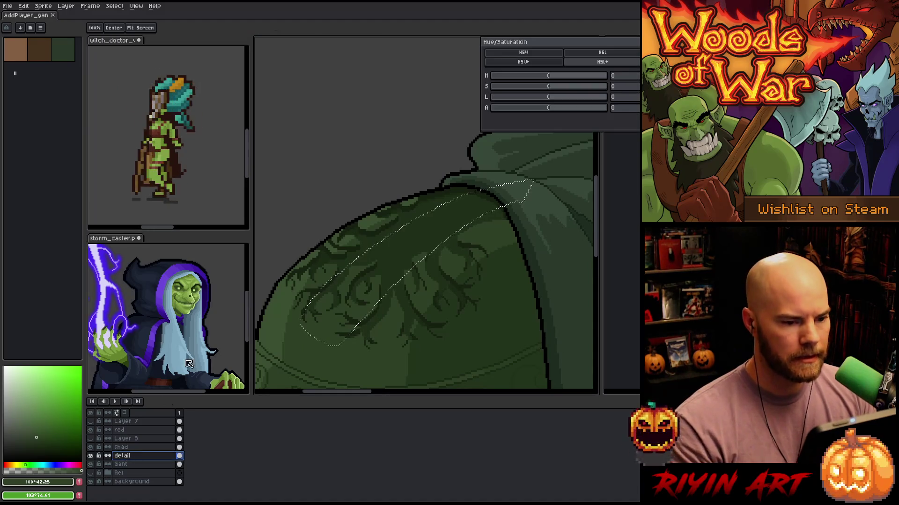
click(631, 98)
text(3)
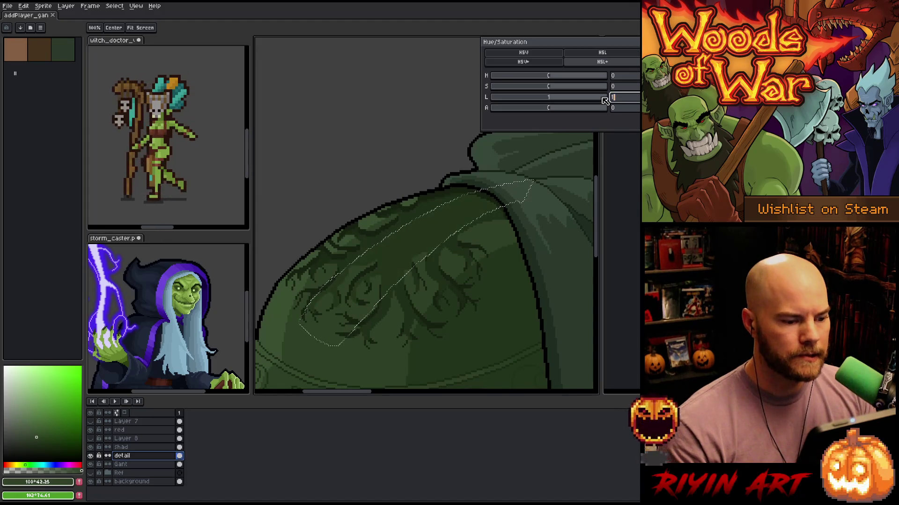
text(2)
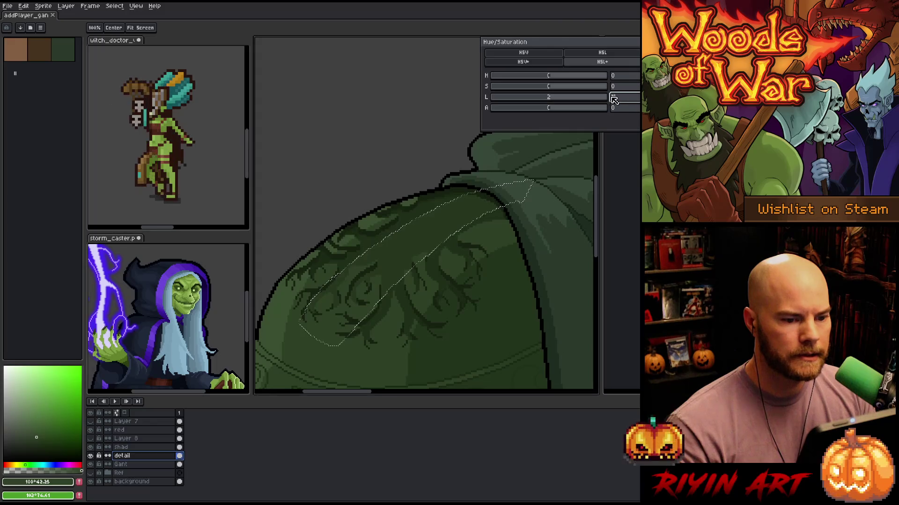
text(1)
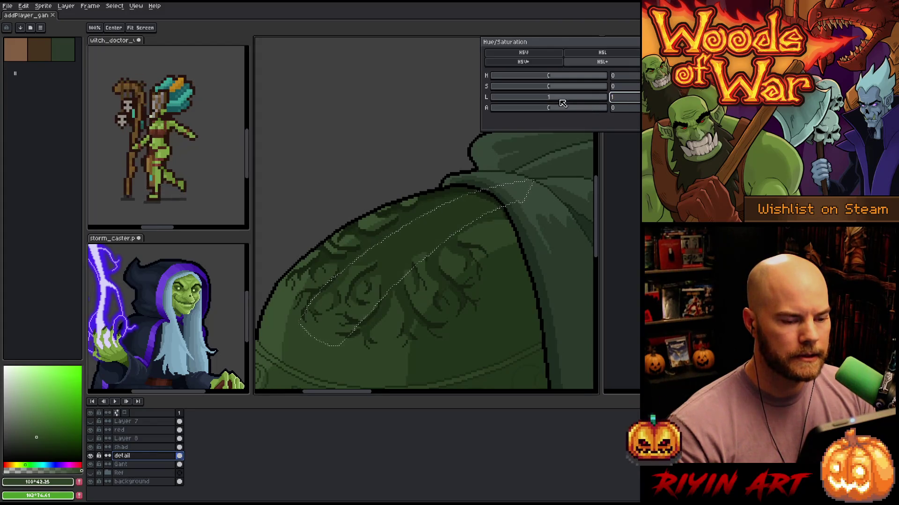
scroll(549, 87, down, 5)
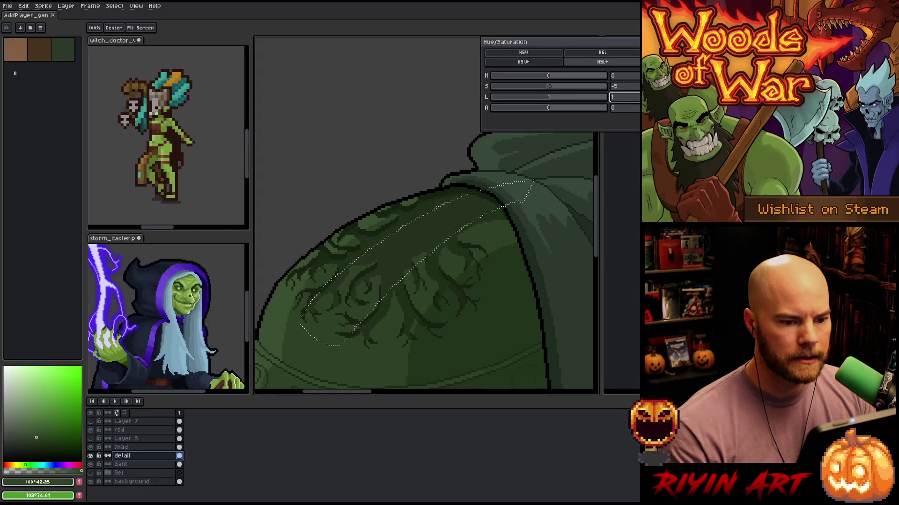
key(Return)
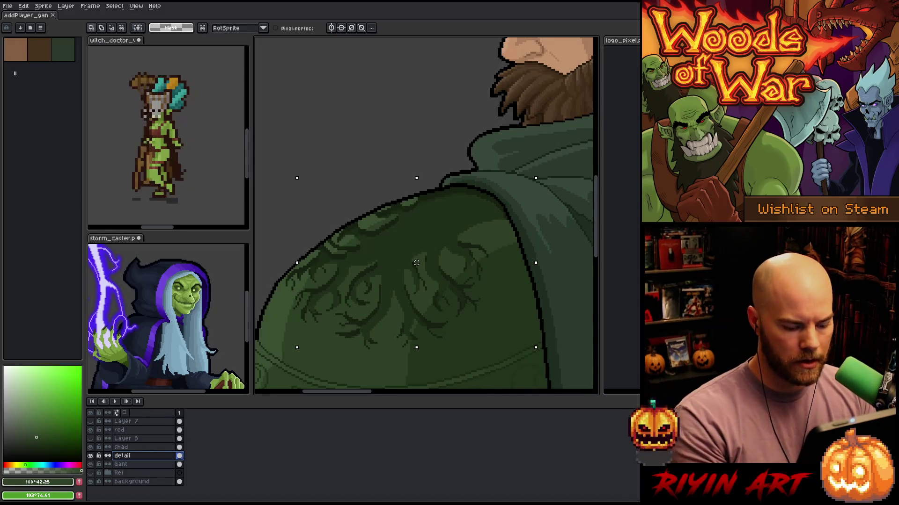
Apply one more small Hue/Saturation lightening to the detail layer's selection
key(ctrl+u)
click(617, 97)
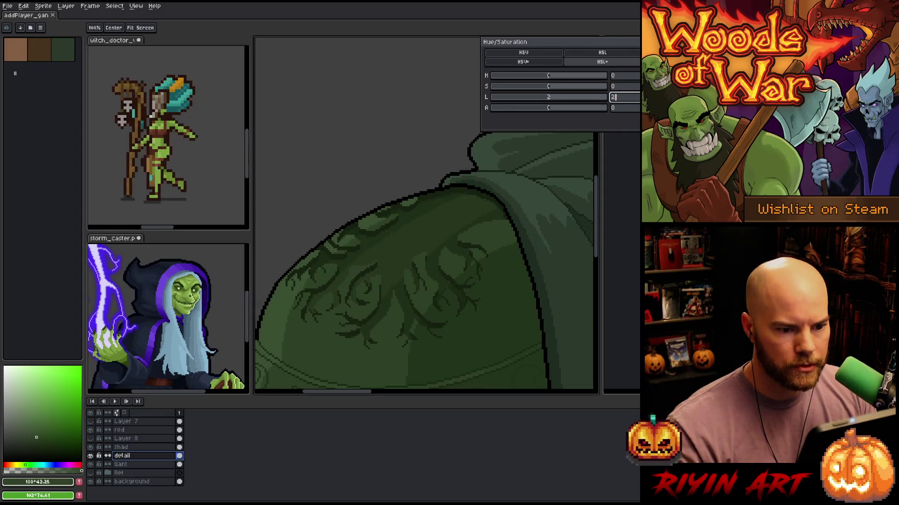
key(Return)
scroll(415, 262, down, 3)
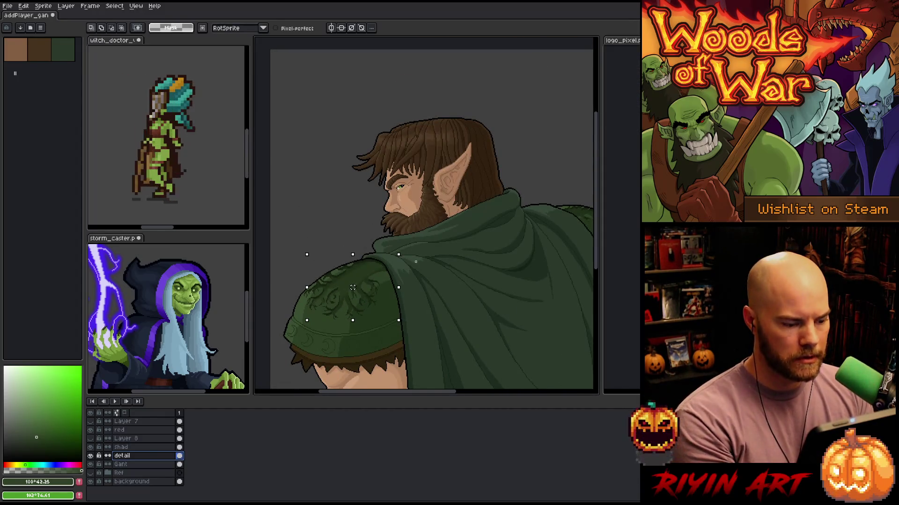
Deselect, recentre on the pauldron, and restore the previous shoulder selection
key(ctrl+d)
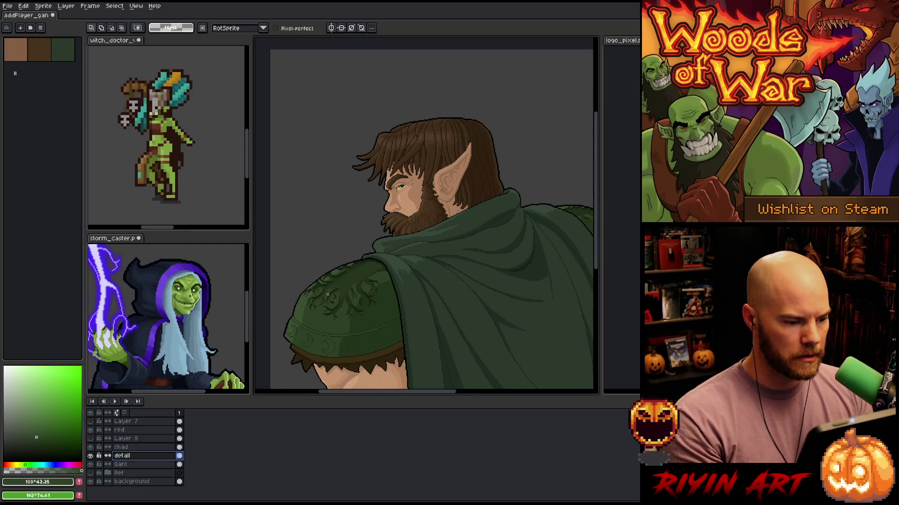
scroll(328, 294, down, 1)
scroll(328, 294, up, 3)
drag(378, 278, 447, 254)
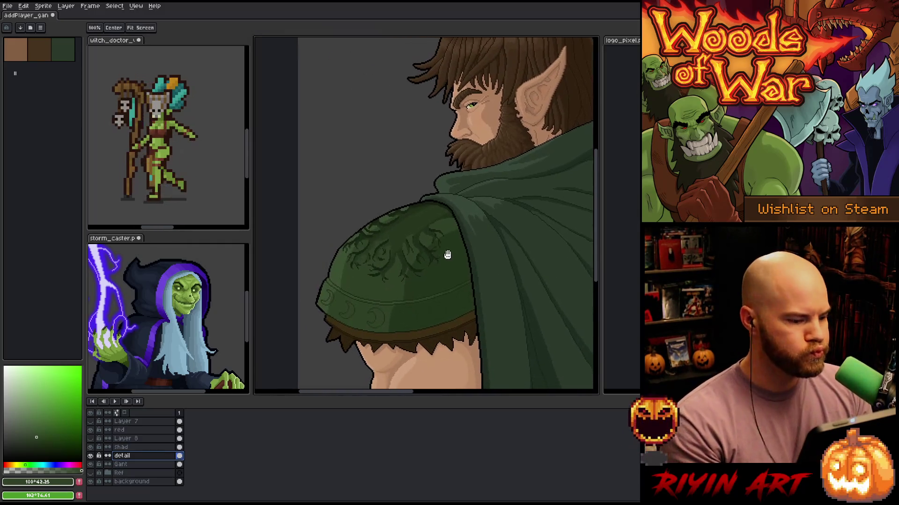
key(m)
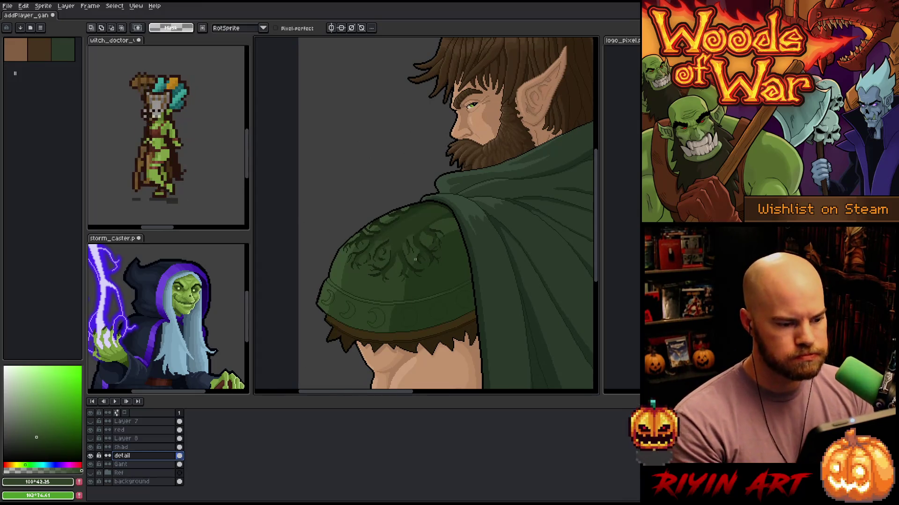
key(ctrl+shift+d)
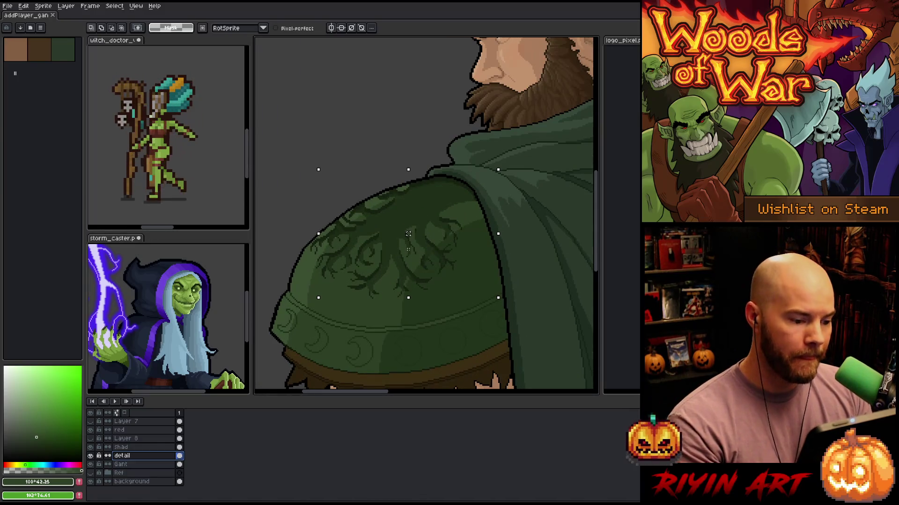
Pick the engraving's dark green and pencil a few extra pixels into its branches
key(i)
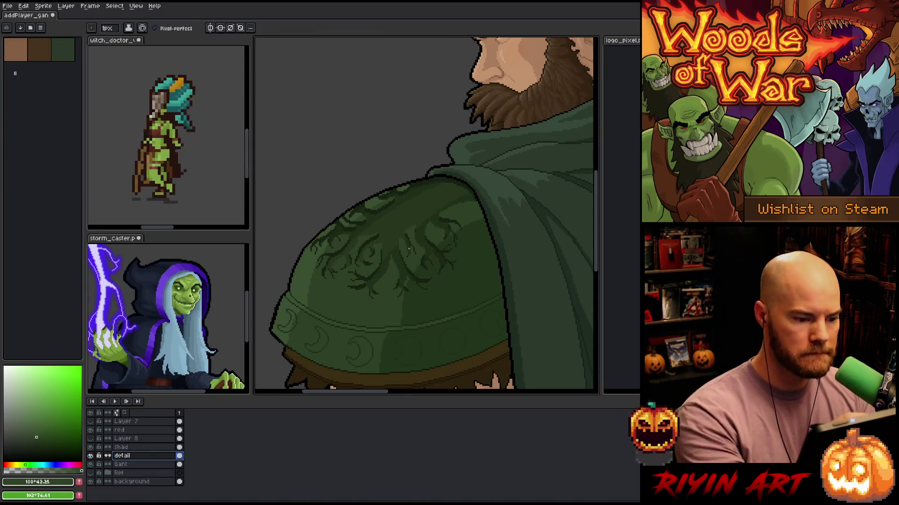
click(404, 215)
key(b)
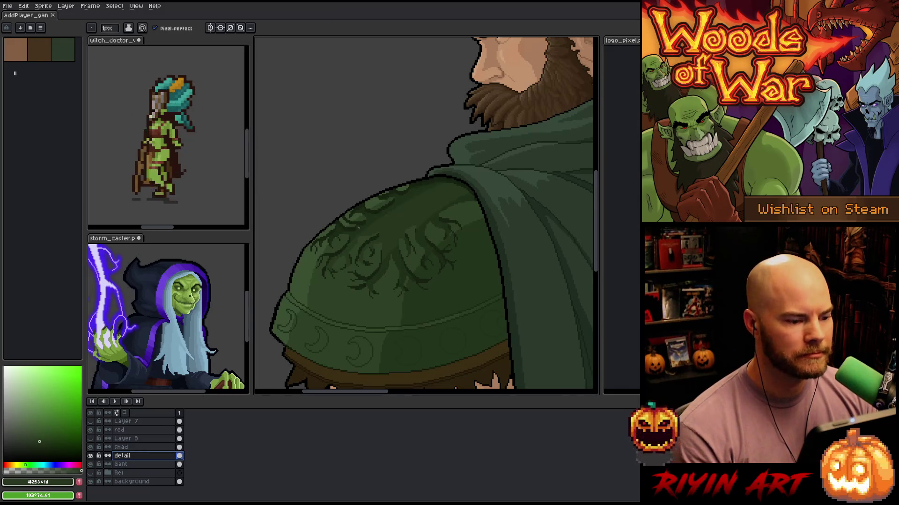
click(378, 261)
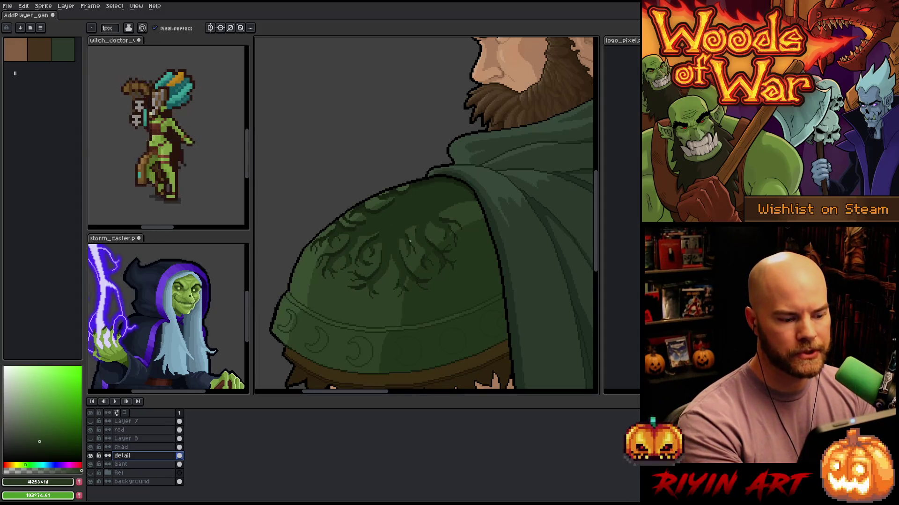
mouse_move(466, 177)
mouse_down()
mouse_move(470, 192)
mouse_move(429, 281)
mouse_move(490, 185)
mouse_move(480, 196)
mouse_up()
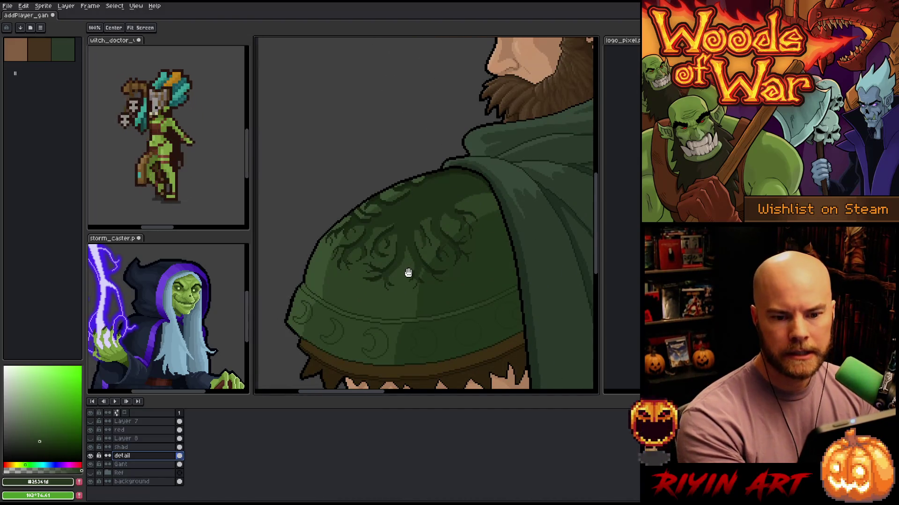
mouse_move(462, 223)
mouse_down()
mouse_move(387, 311)
mouse_move(495, 217)
mouse_up()
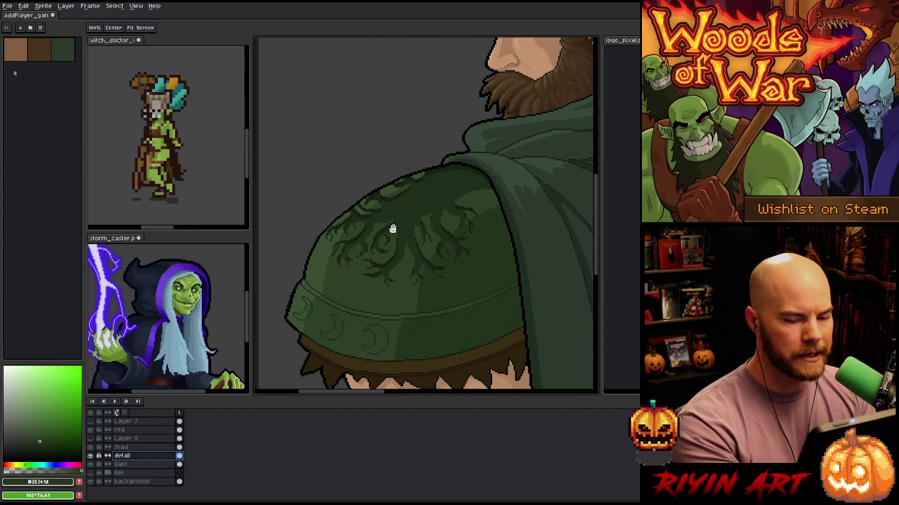
drag(474, 241, 448, 254)
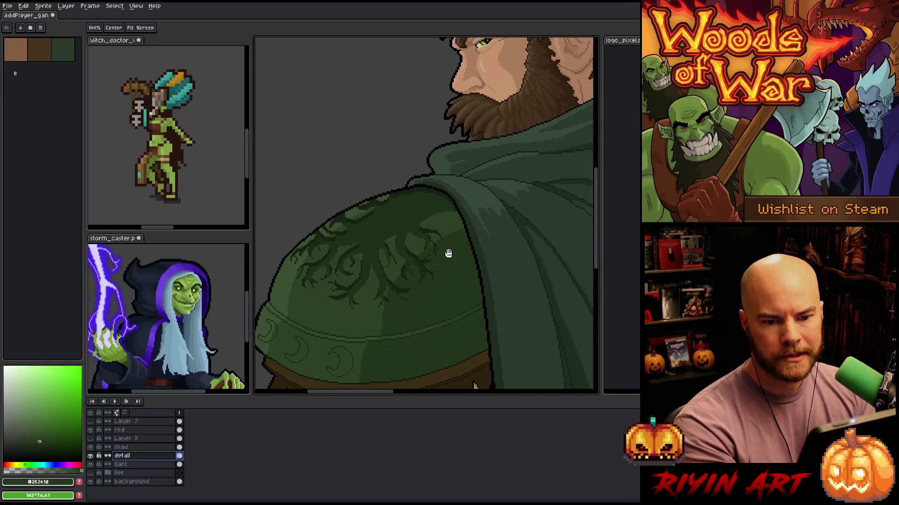
key(b)
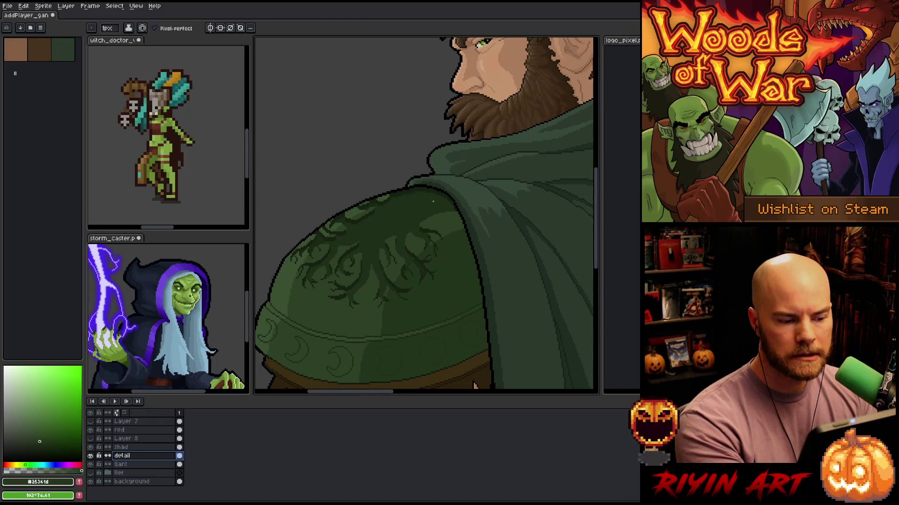
Lasso a freehand selection around the upper branches of the engraving
key(q)
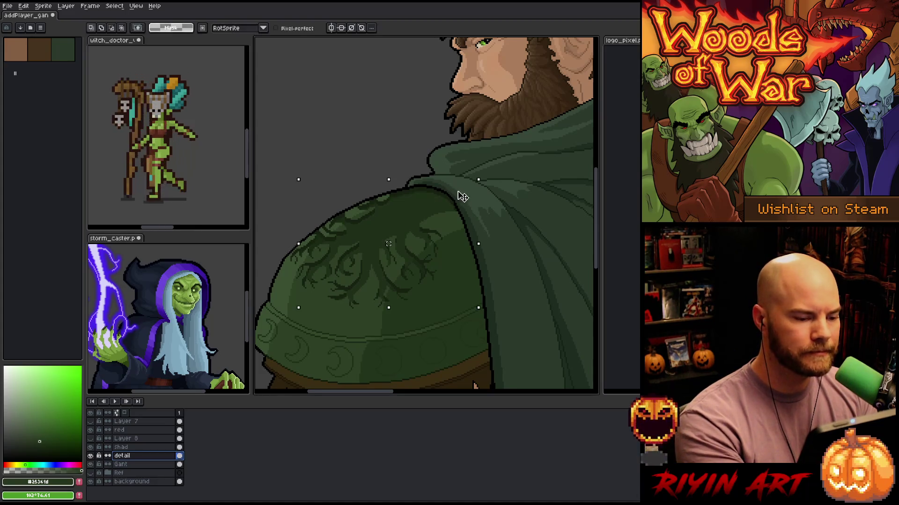
mouse_move(449, 193)
mouse_down()
mouse_move(476, 184)
mouse_move(359, 248)
mouse_move(307, 317)
mouse_move(355, 319)
mouse_move(389, 276)
mouse_move(461, 223)
mouse_up()
drag(507, 179, 507, 174)
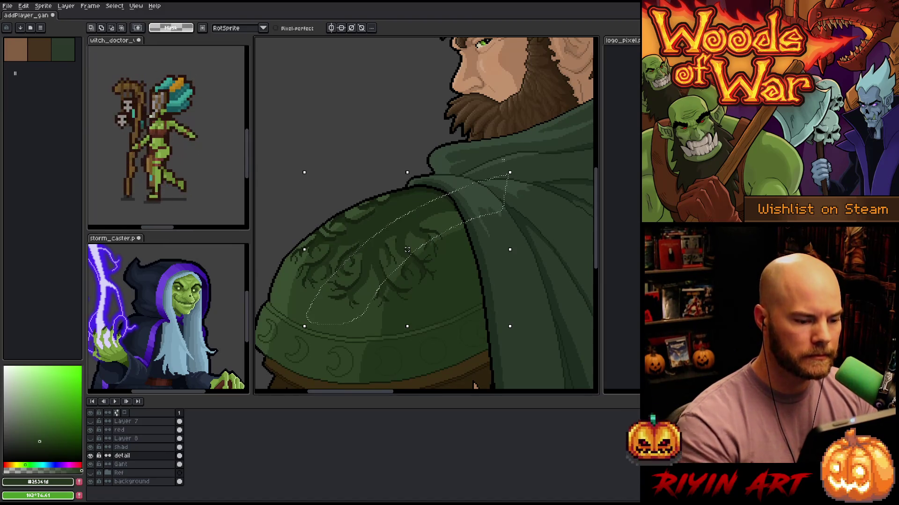
Lighten the upper branches with Hue/Saturation lightness 2, then start Replace Color from their dark green
key(ctrl+u)
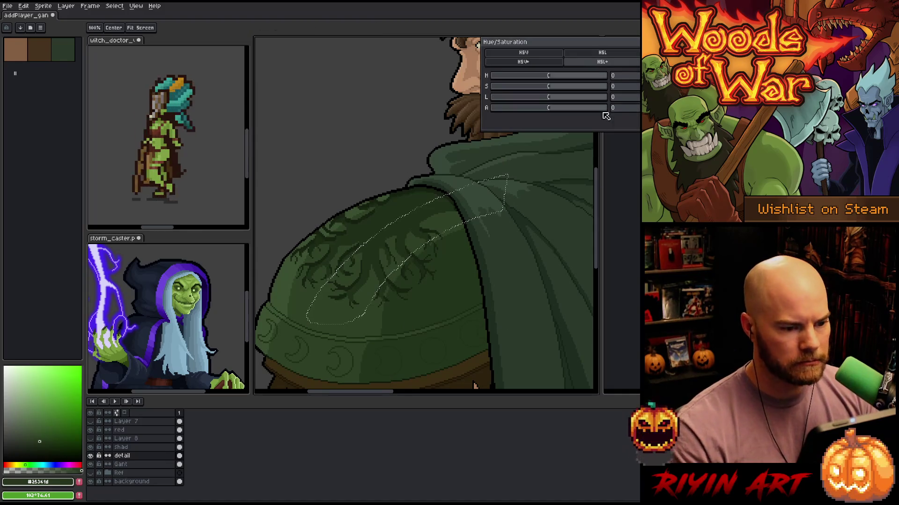
click(614, 100)
text(2)
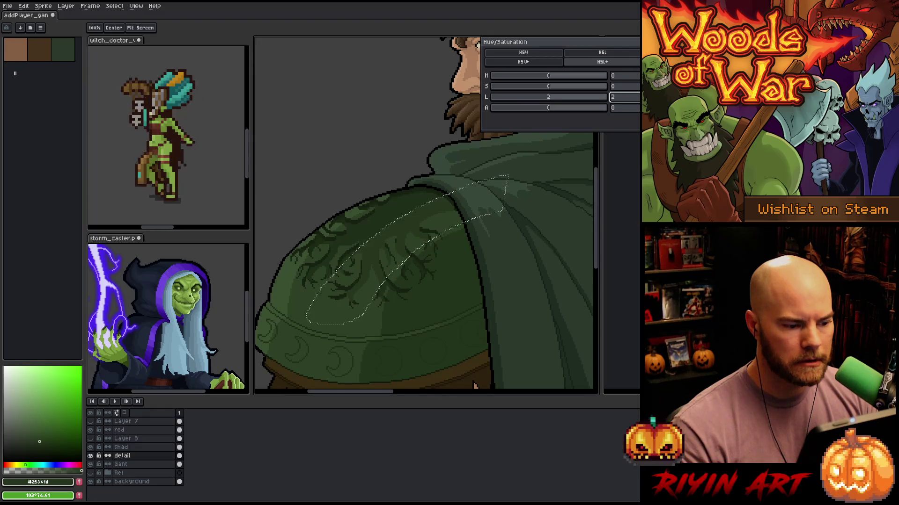
key(Return)
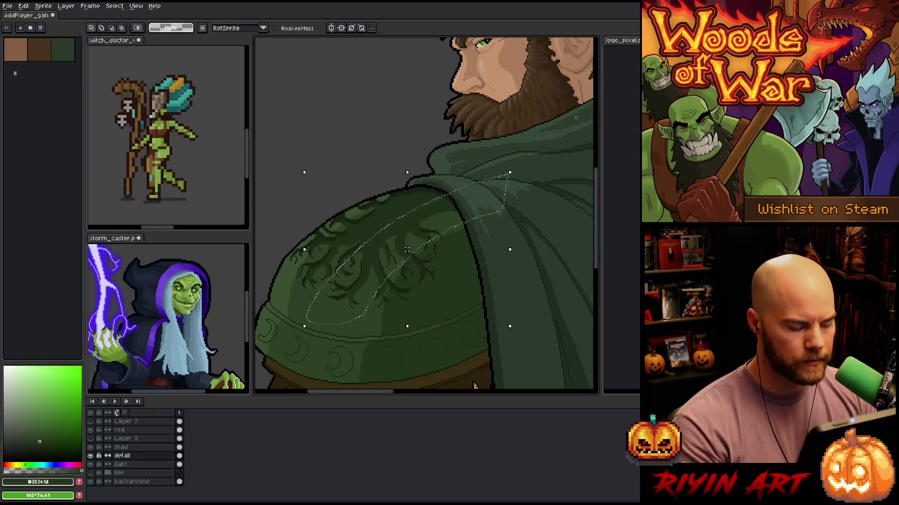
key(shift+r)
click(400, 213)
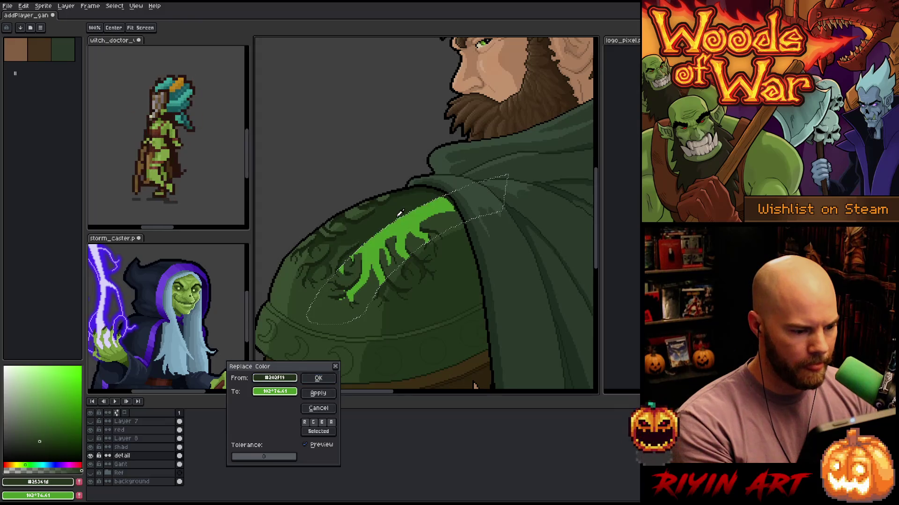
Replace the pattern's #202f19 with the slightly brighter 22331b using HSV value 20
drag(293, 378, 292, 393)
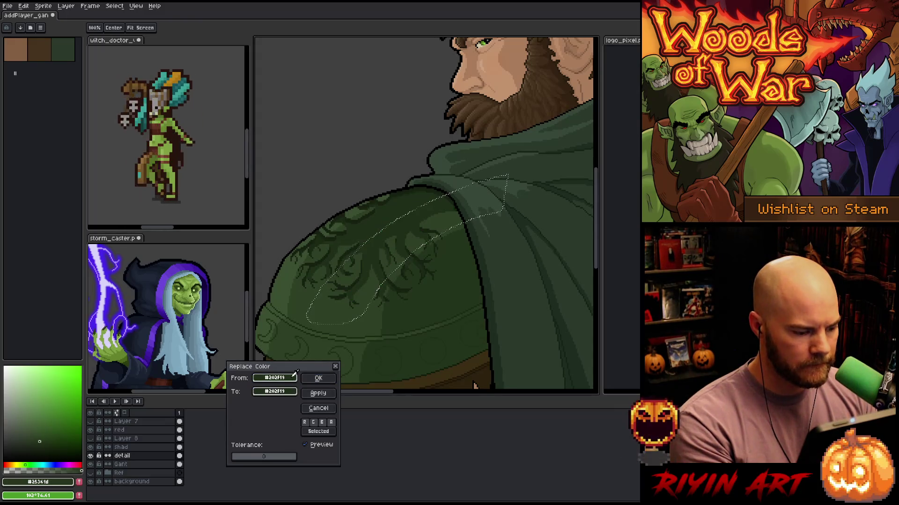
click(293, 392)
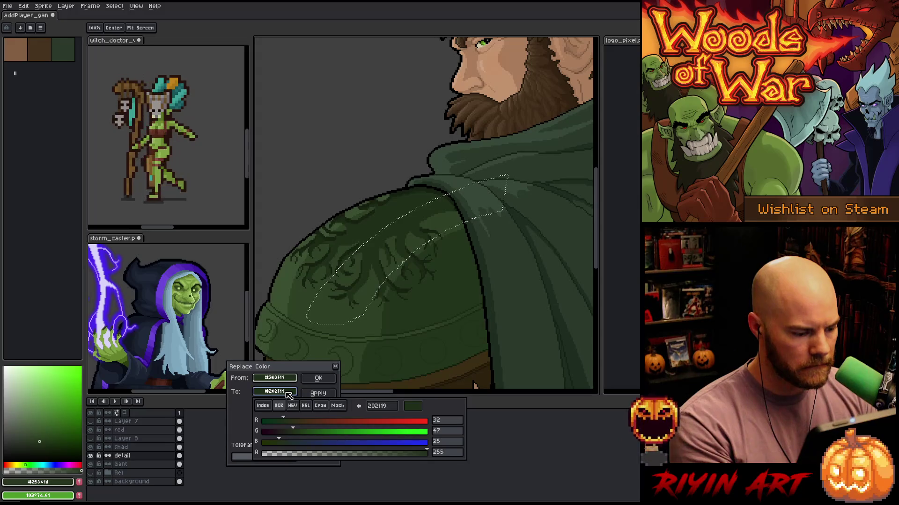
click(292, 407)
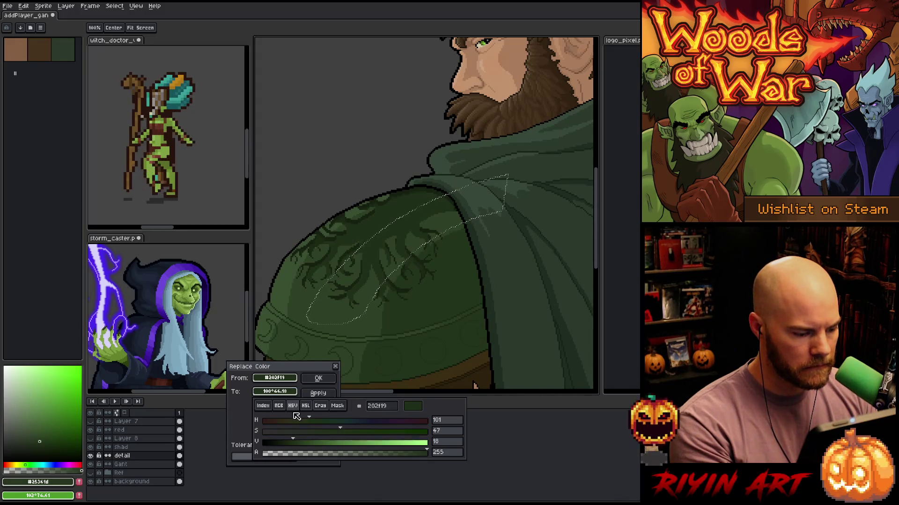
click(296, 442)
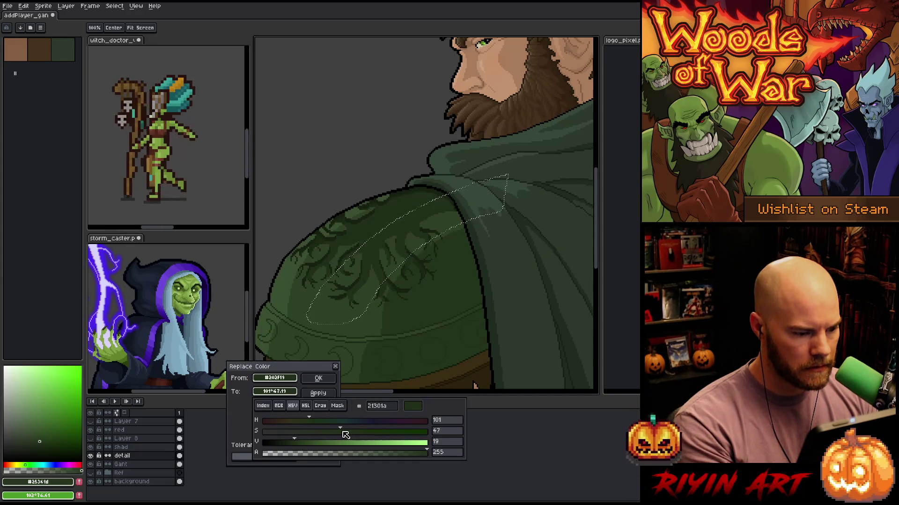
click(299, 444)
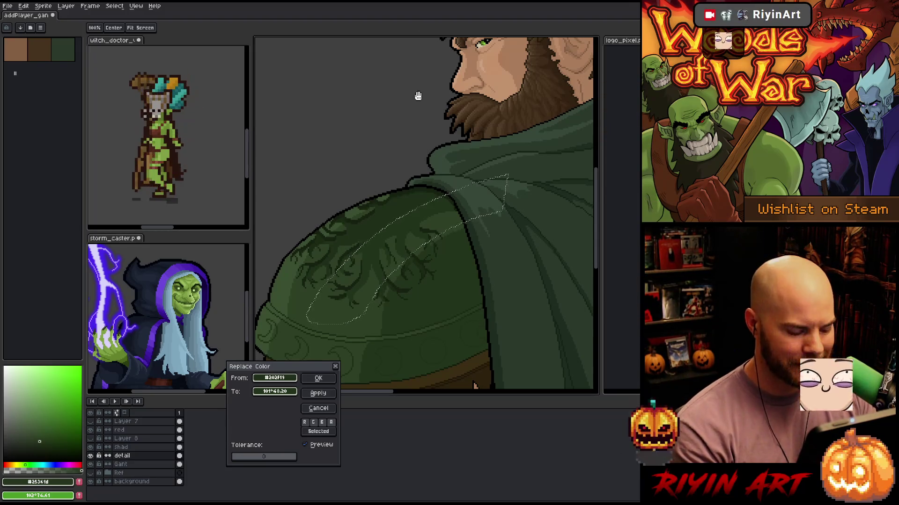
click(327, 378)
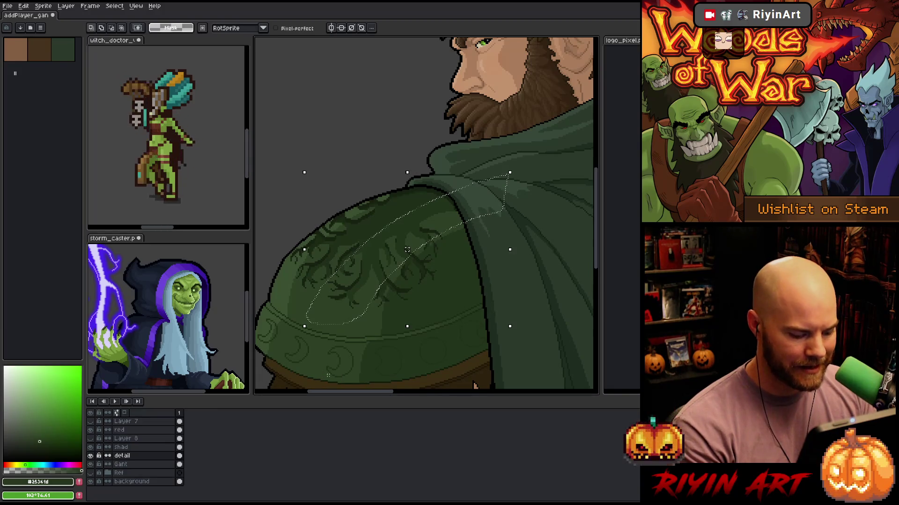
scroll(360, 292, down, 3)
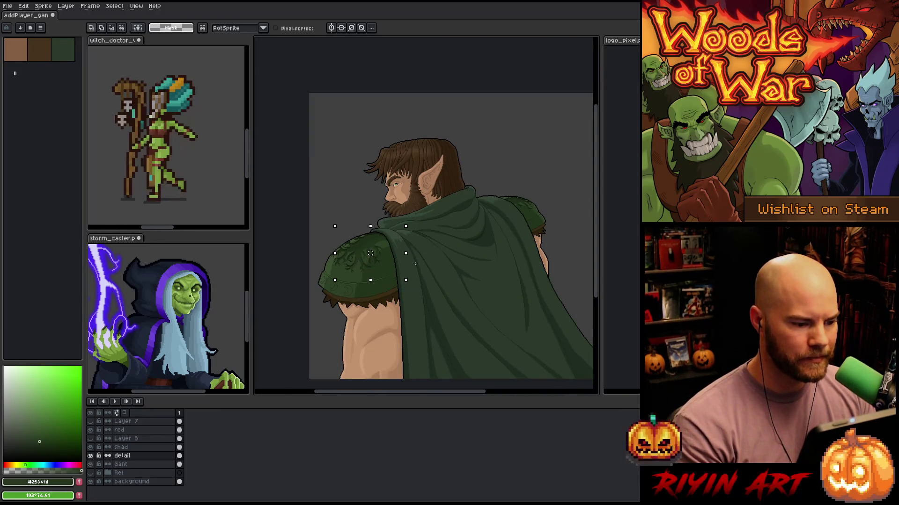
Frame the shoulder, lasso around it, and add Layer 9 above the detail layer
scroll(374, 251, up, 3)
scroll(375, 253, down, 2)
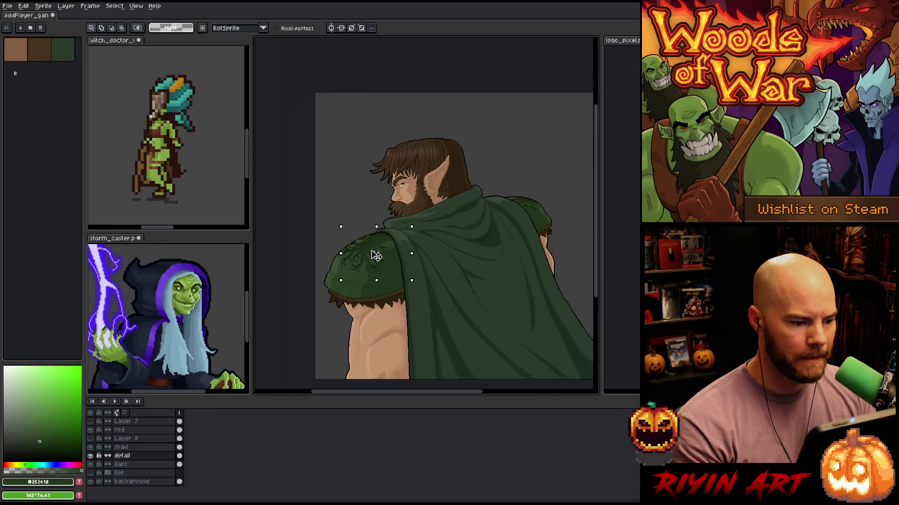
scroll(376, 255, up, 4)
key(space)
drag(369, 251, 438, 215)
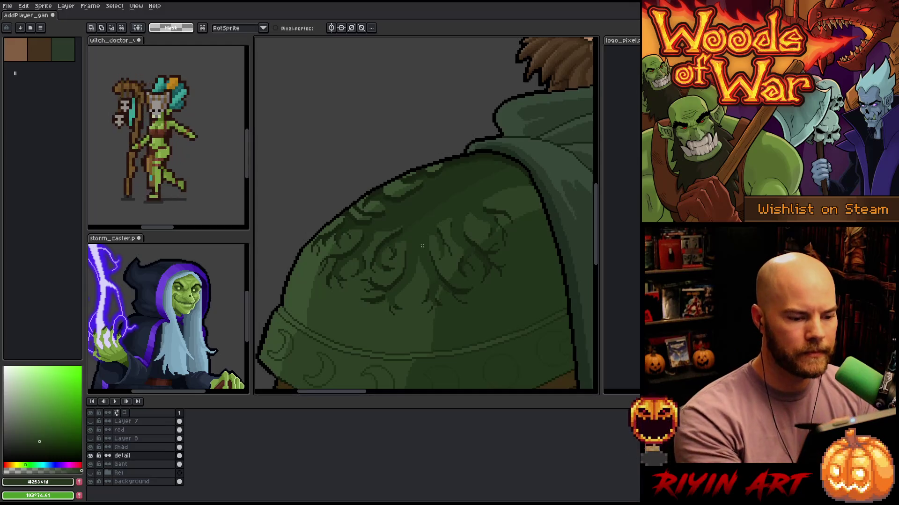
scroll(422, 245, up, 3)
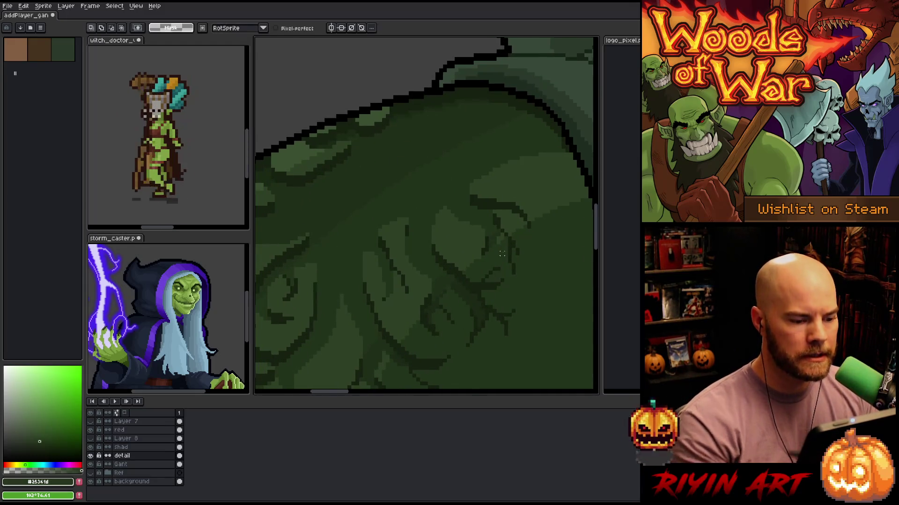
scroll(501, 254, down, 2)
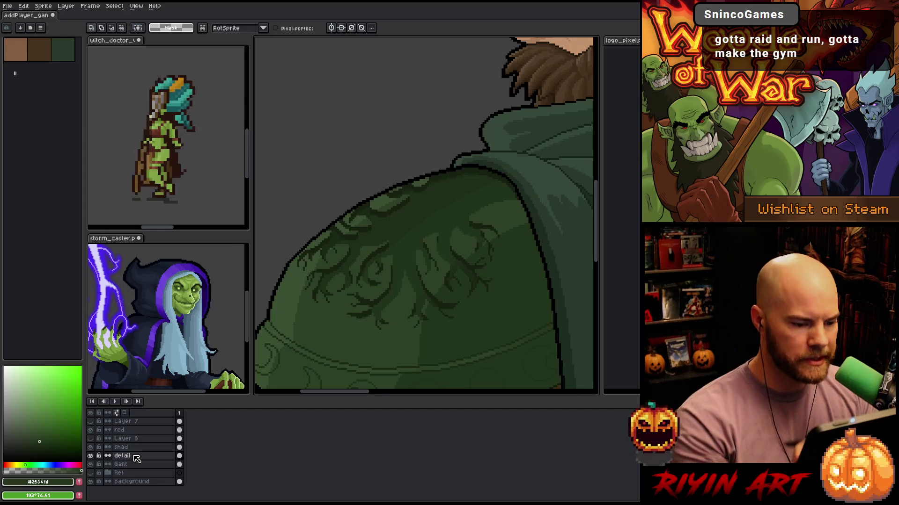
mouse_move(551, 201)
mouse_down()
mouse_move(416, 342)
mouse_move(265, 237)
mouse_move(555, 196)
mouse_up()
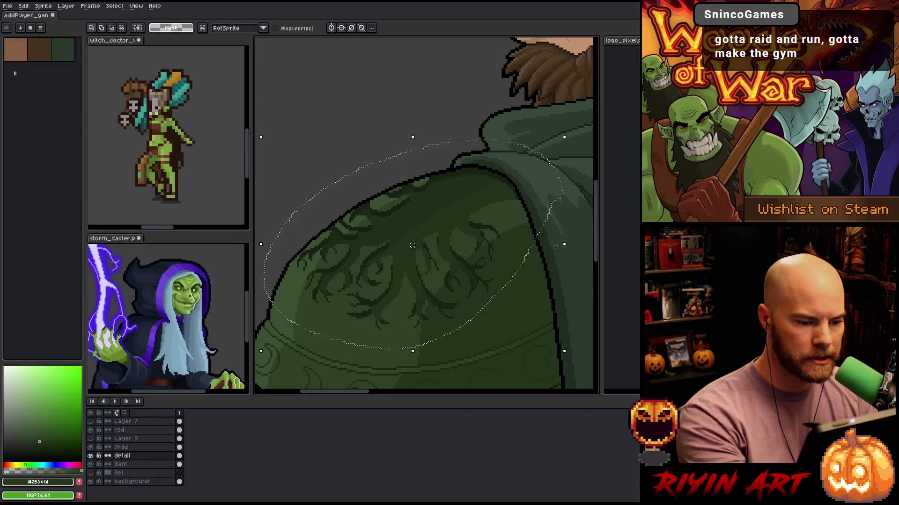
key(shift+n)
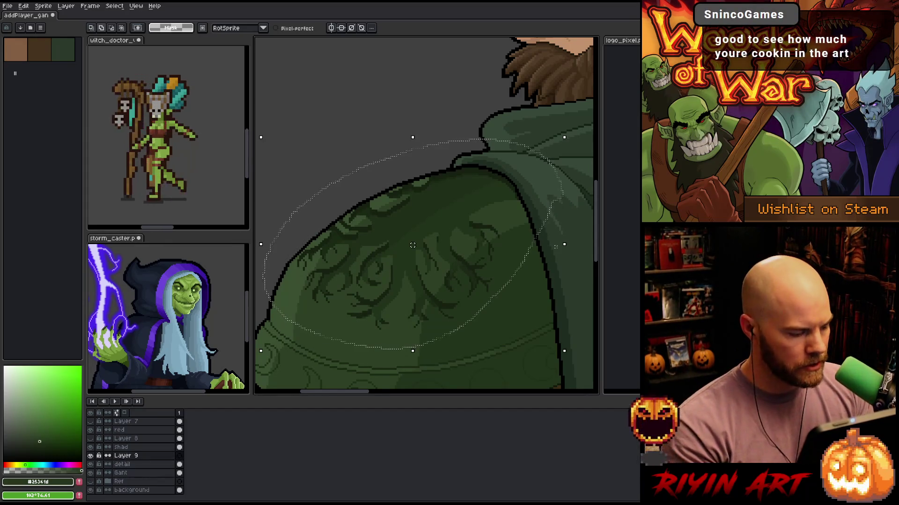
Move Layer 9 above the shad layer and drop the shoulder selection
key(ctrl+t)
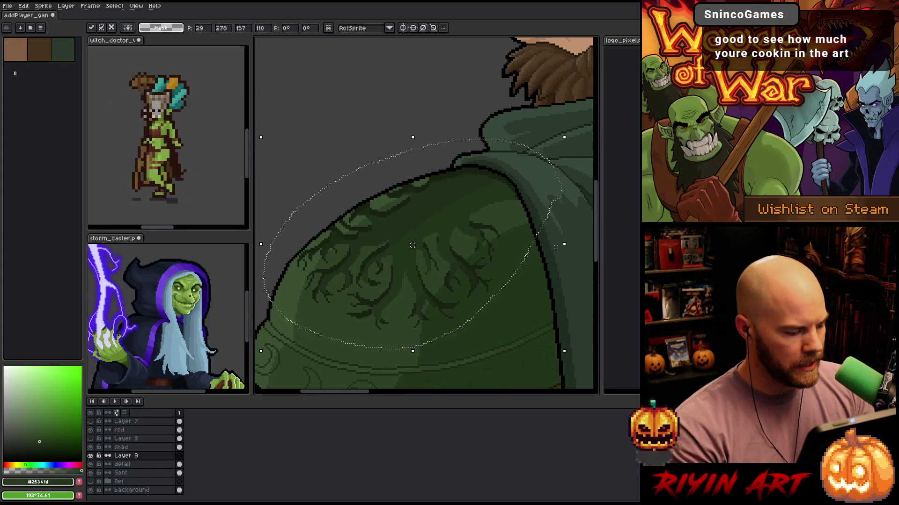
drag(123, 455, 122, 447)
key(ctrl+d)
scroll(487, 134, up, 2)
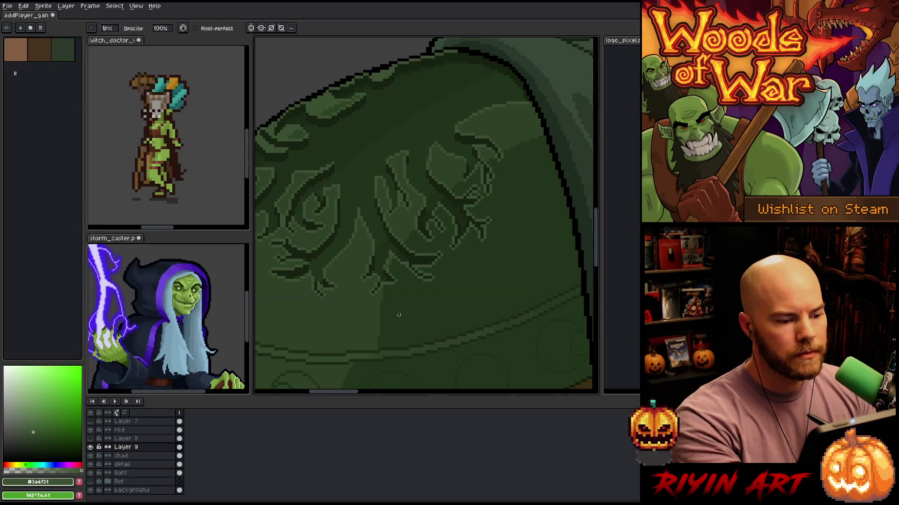
Centre the engraving in view and open Select Color for the mid-green #3a4f31
key(space)
drag(389, 287, 452, 285)
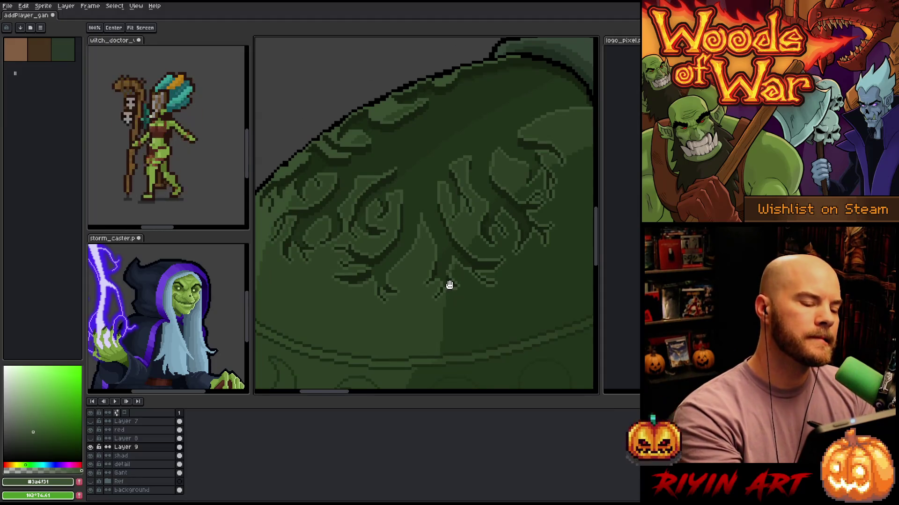
mouse_move(453, 285)
mouse_down()
mouse_move(482, 283)
mouse_move(482, 273)
mouse_move(458, 287)
mouse_up()
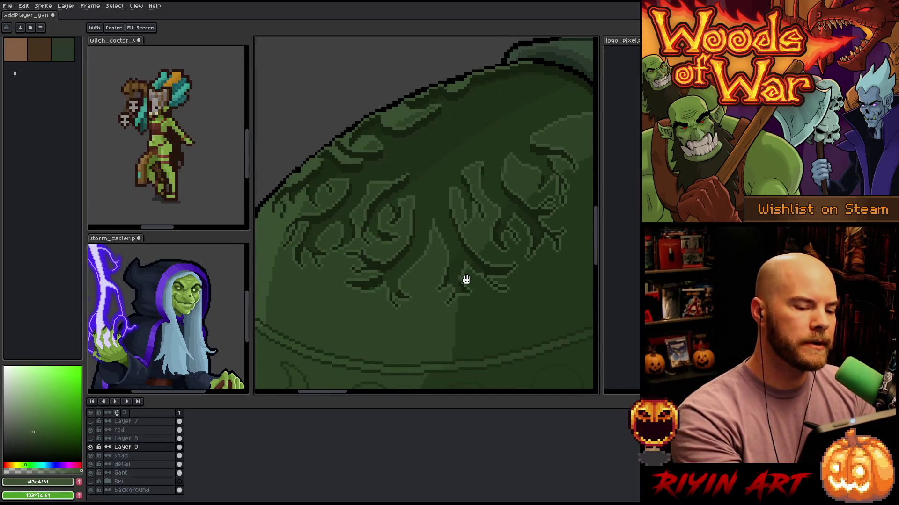
key(shift+c)
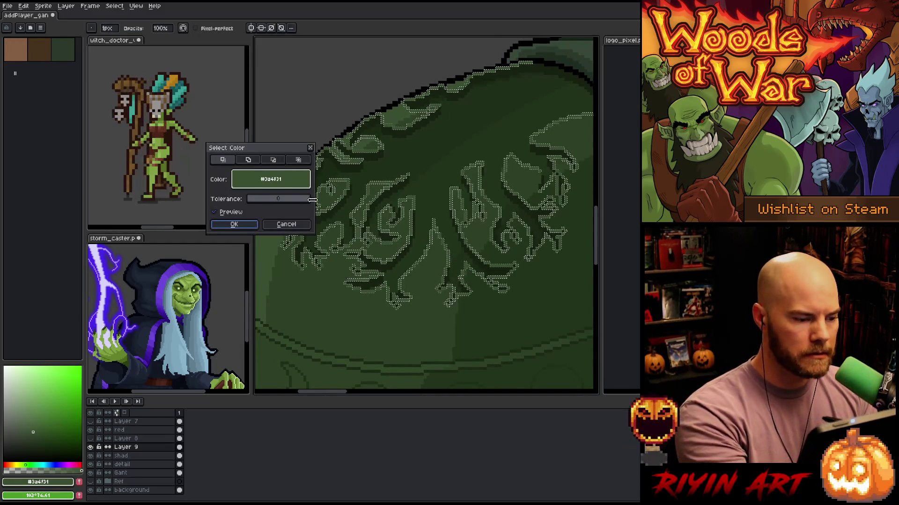
Select all #3a4f31 pixels and pencil shading into the engraving with #23341c and #162111
click(236, 225)
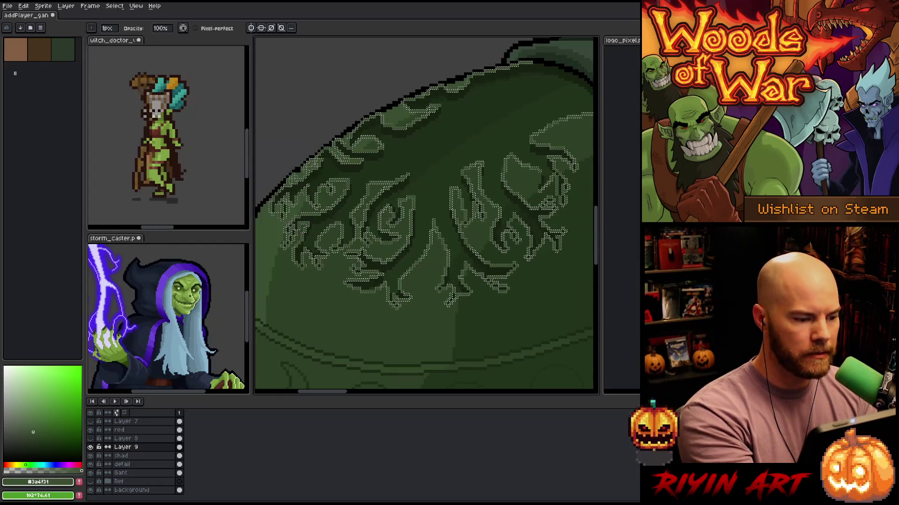
key(v)
key(b)
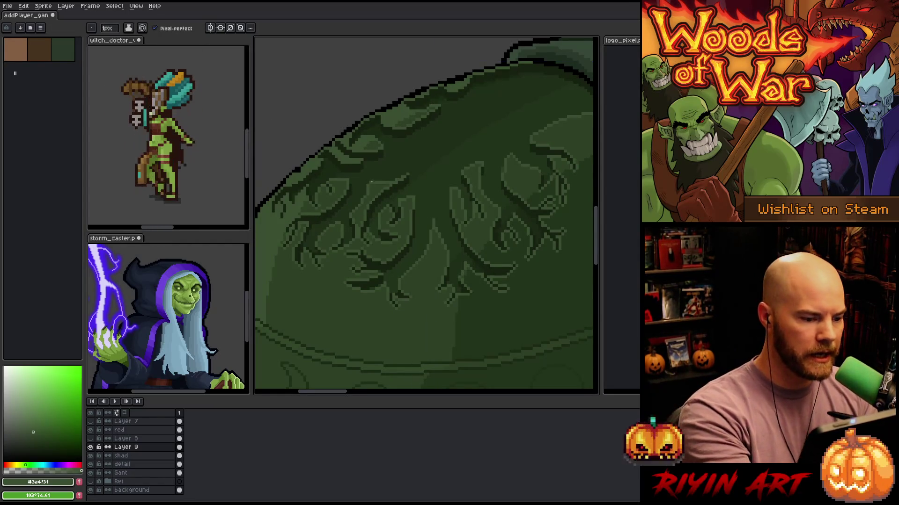
alt+click(470, 305)
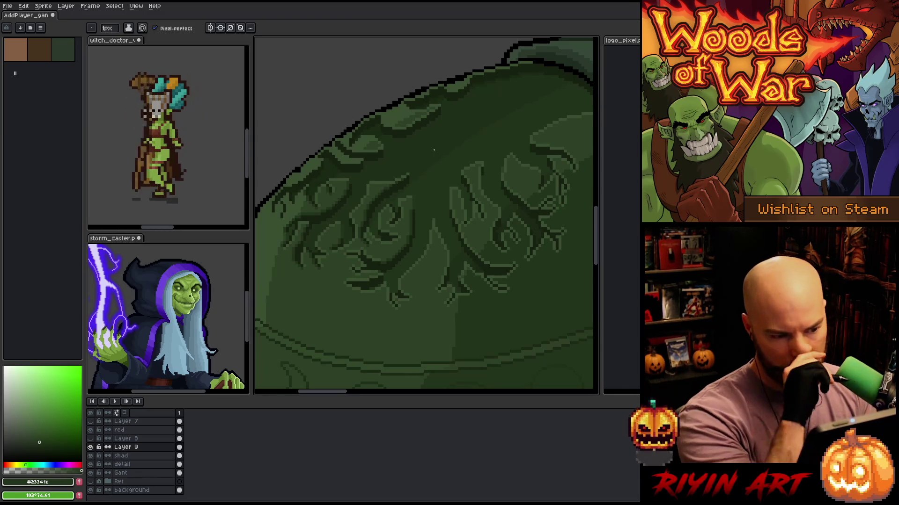
alt+click(414, 214)
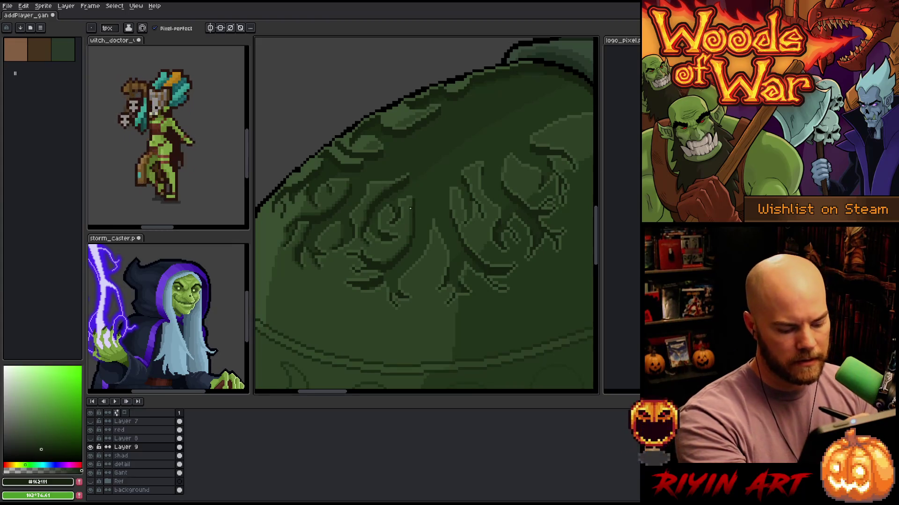
key(ctrl+a)
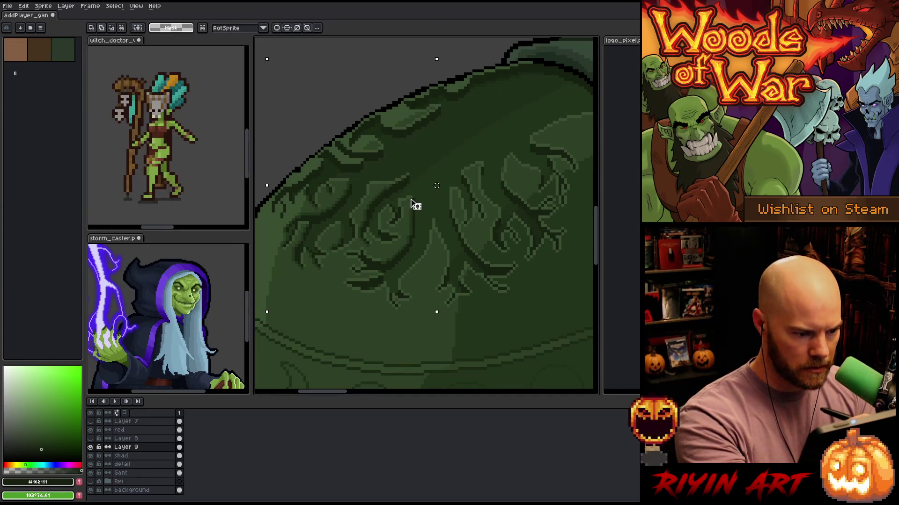
Touch up the engraving's shading on Layer 9 with the #23341c and #3a4f31 greens
click(414, 208)
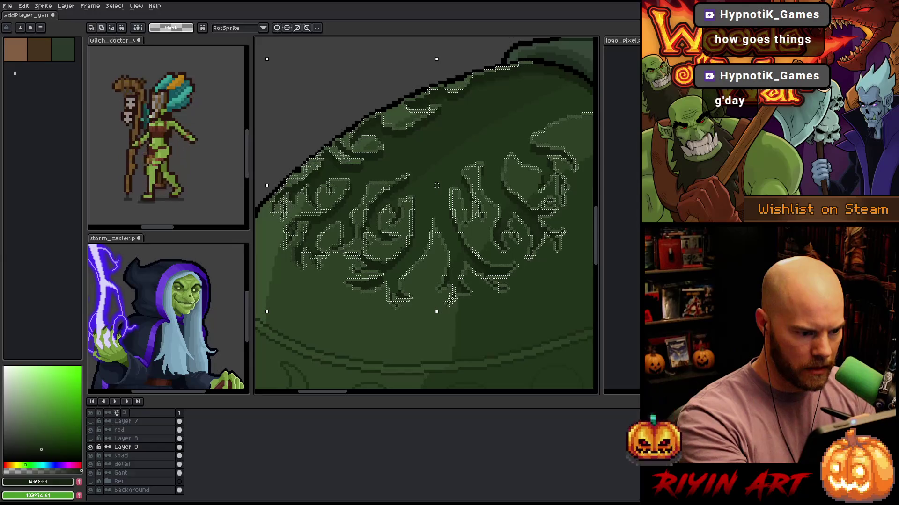
key(ctrl+d)
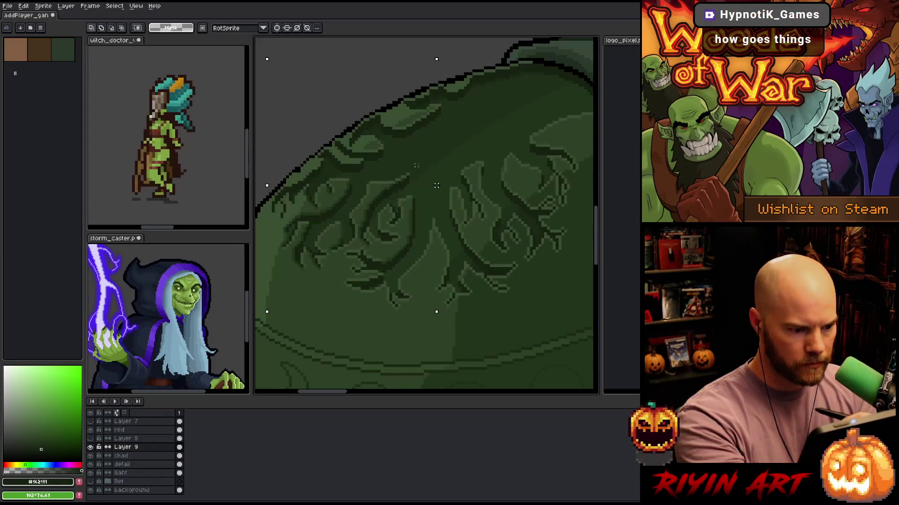
key(b)
alt+click(411, 203)
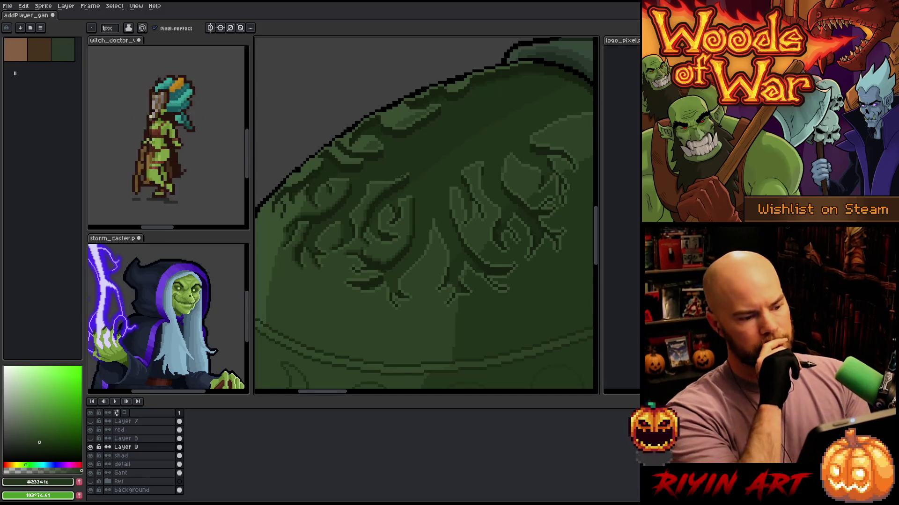
alt+click(364, 240)
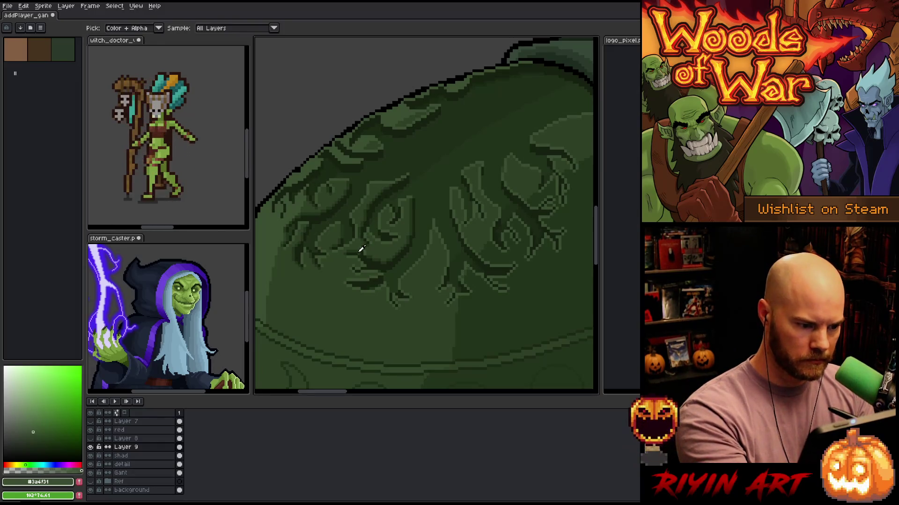
alt+click(358, 244)
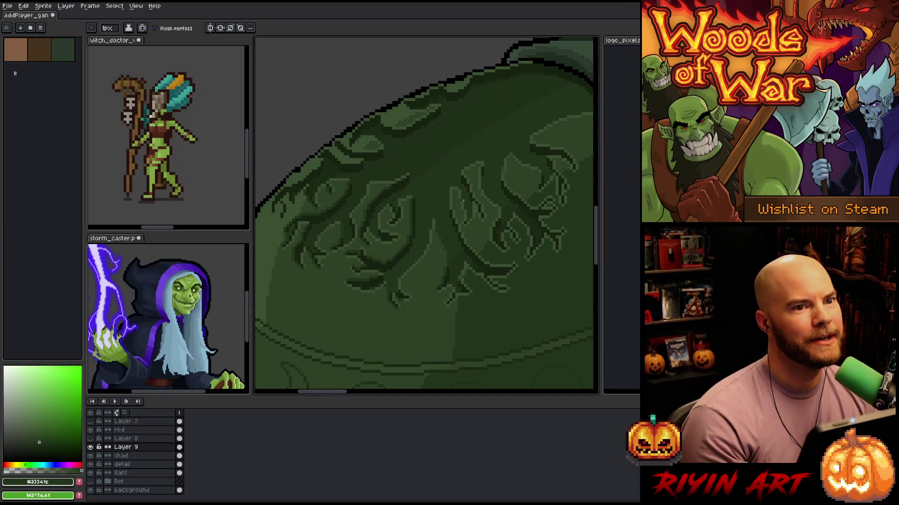
drag(463, 199, 426, 195)
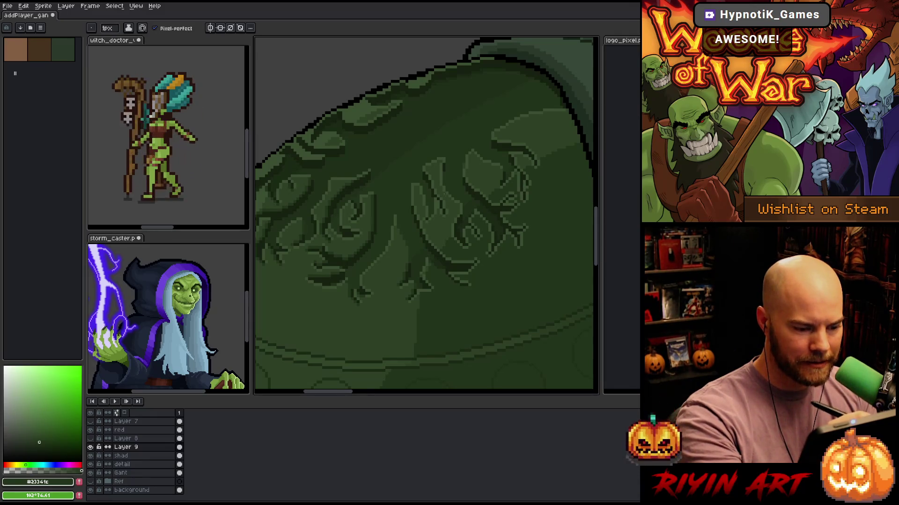
Sample several engraving and pauldron greens, ending on the mid-green #3a4f31
alt+click(442, 270)
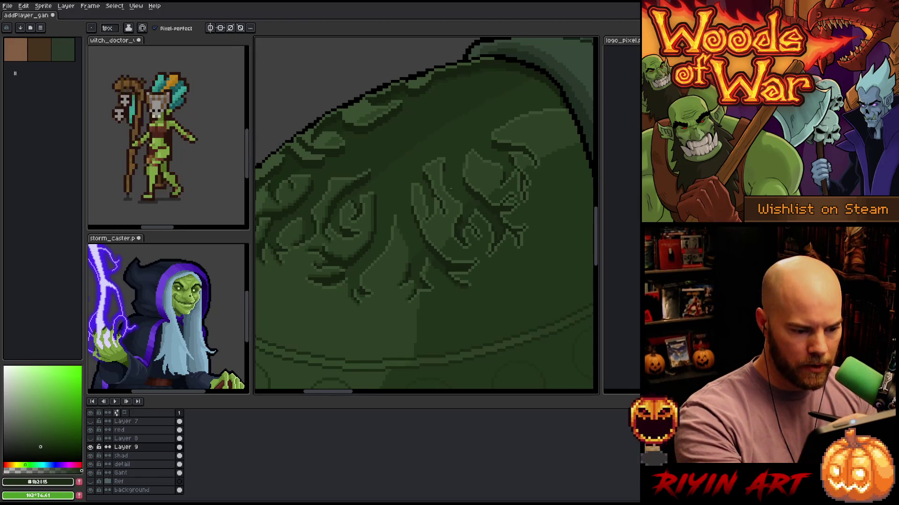
alt+click(445, 267)
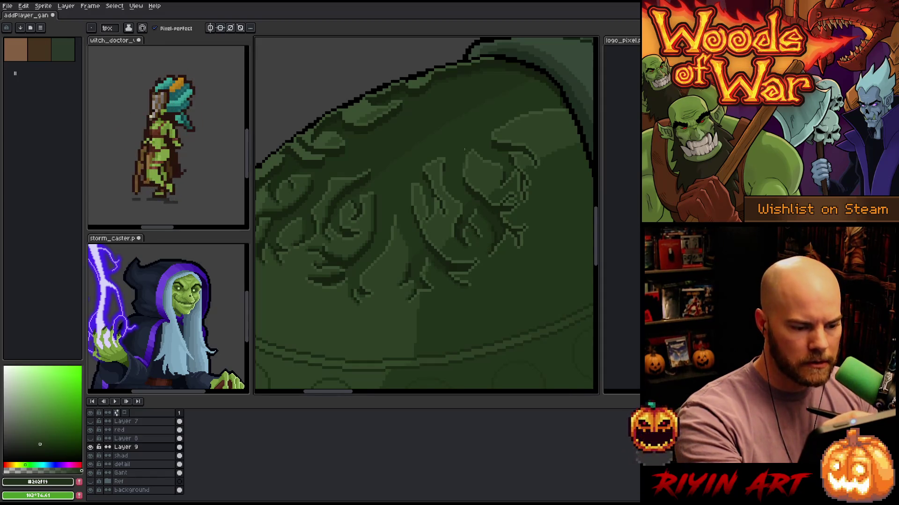
alt+click(339, 257)
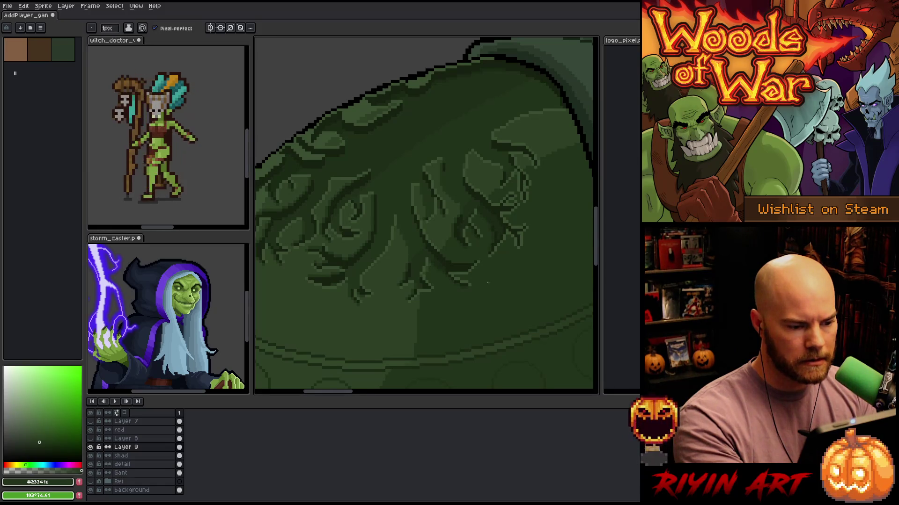
alt+click(464, 286)
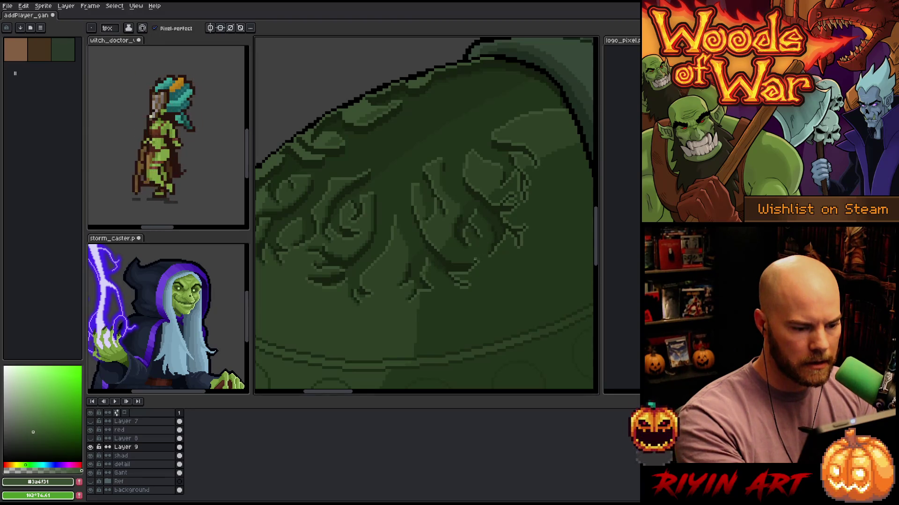
alt+click(456, 253)
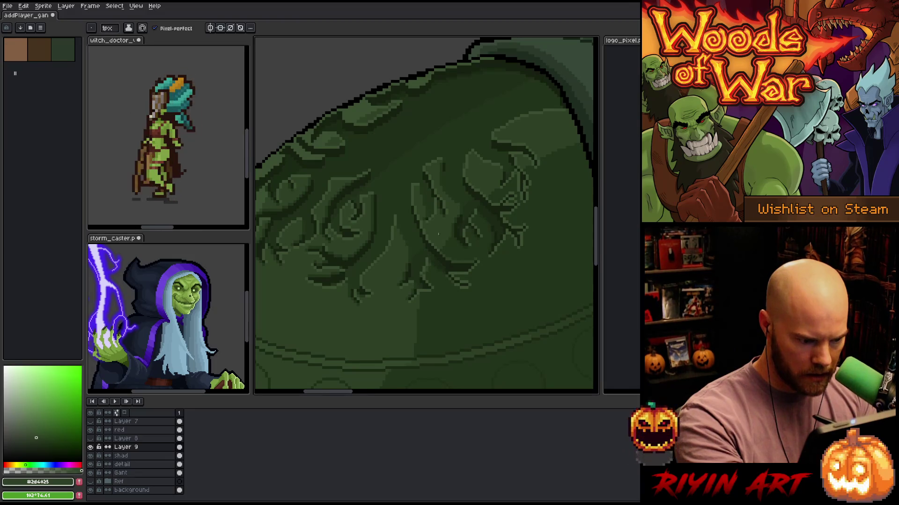
alt+click(425, 276)
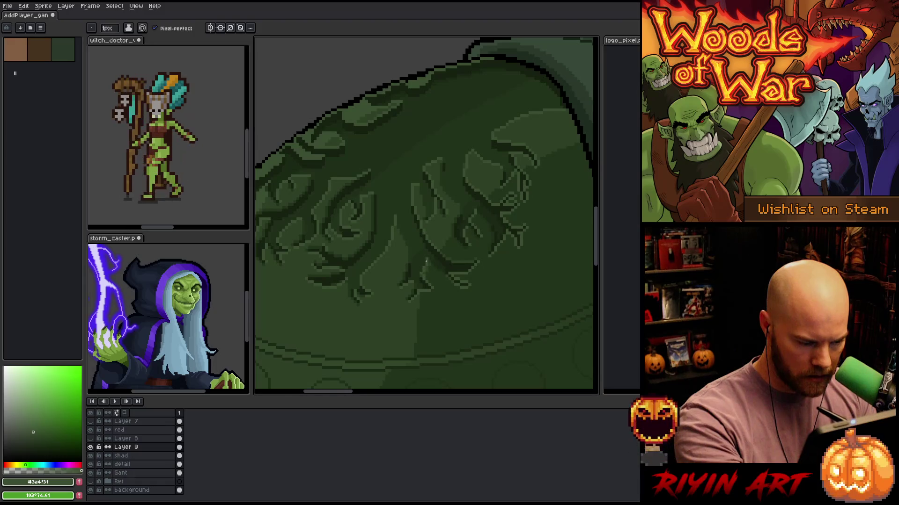
Magic-wand a same-coloured patch inside the tree engraving
key(w)
click(425, 267)
scroll(415, 300, up, 3)
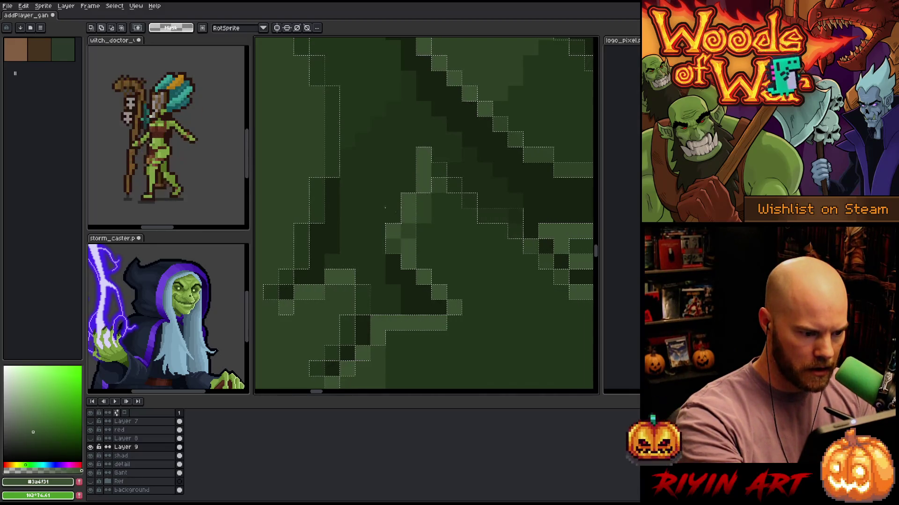
Clear the engraving selection and paint a darker green pixel in the pauldron's tree pattern
key(ctrl+d)
key(b)
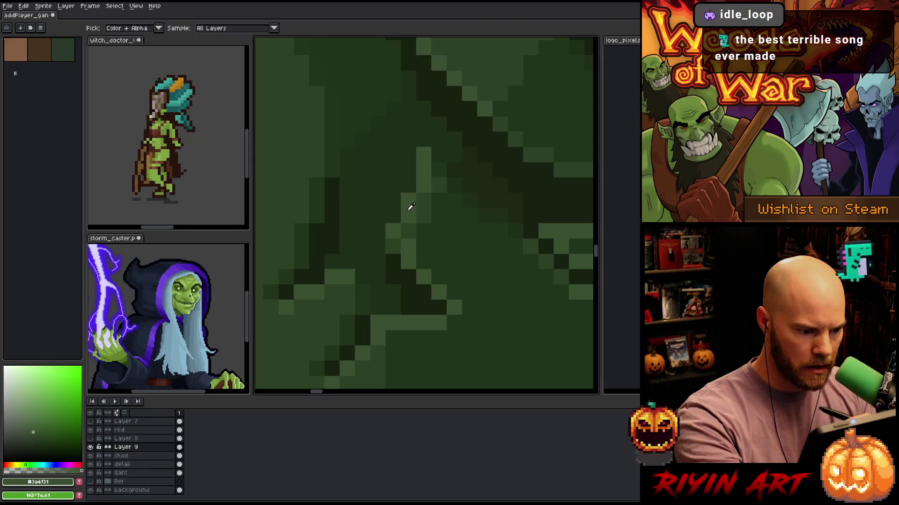
alt+click(412, 235)
click(485, 109)
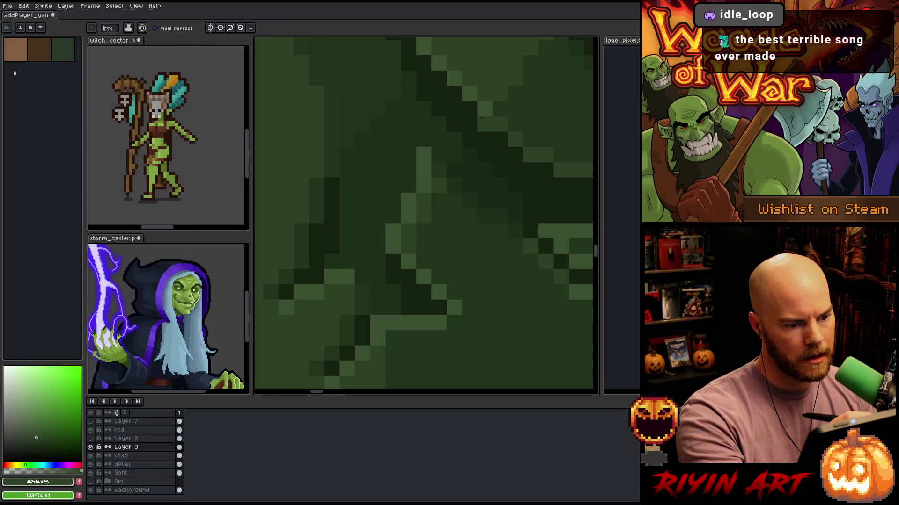
Bring more of the pauldron into view and sample a darker green from the engraving
scroll(505, 338, down, 5)
drag(505, 338, 454, 268)
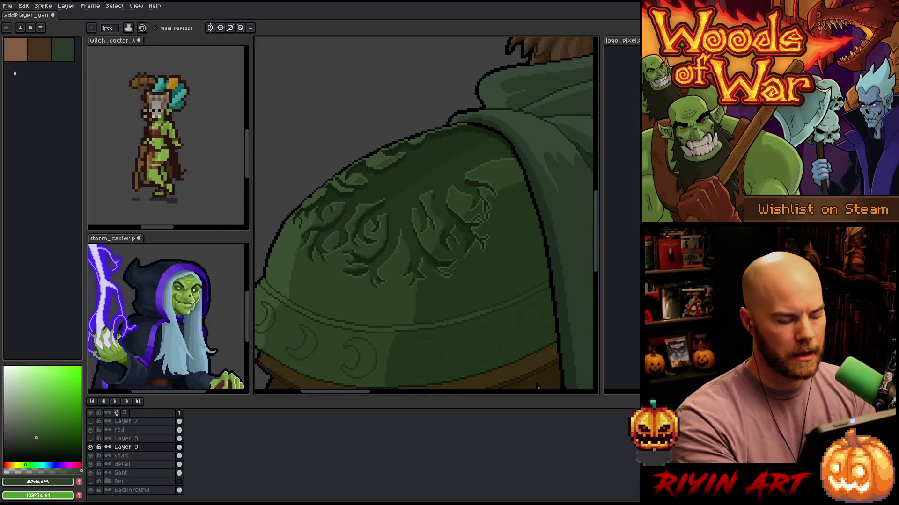
scroll(482, 269, up, 1)
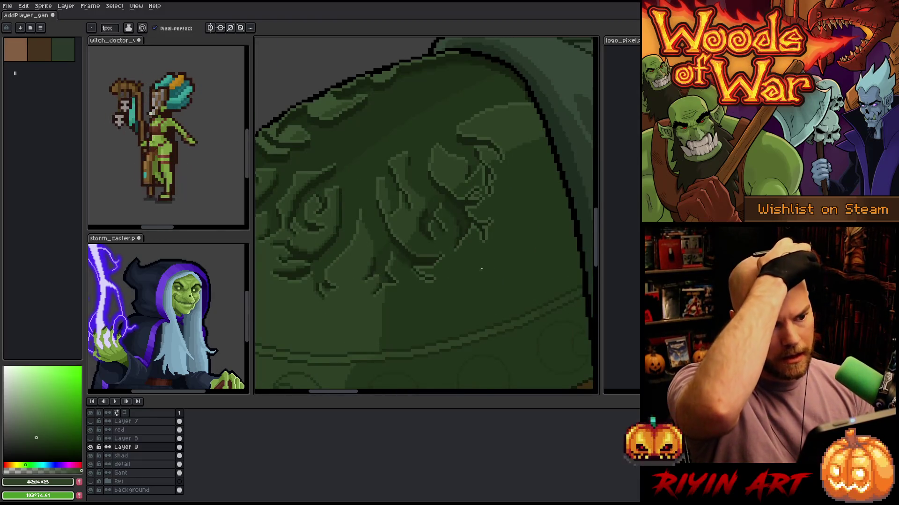
alt+click(409, 162)
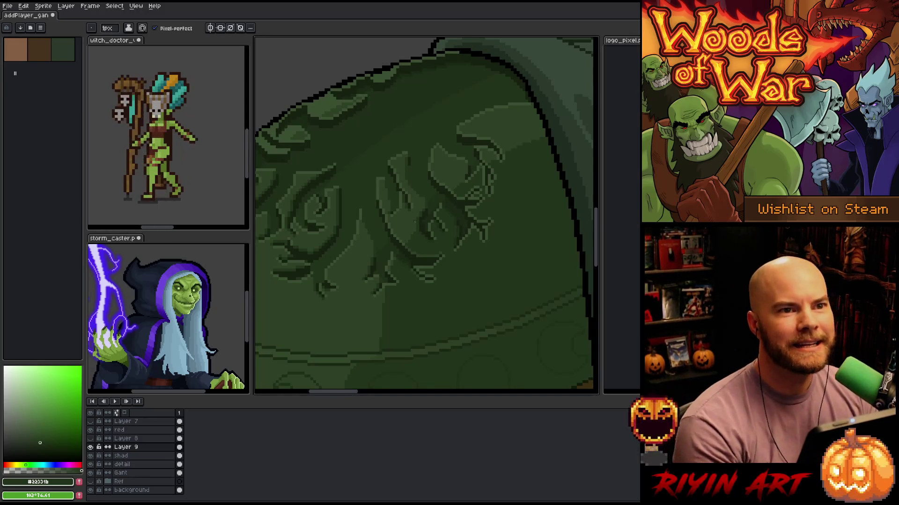
Centre the view on the elf's head
scroll(410, 225, down, 3)
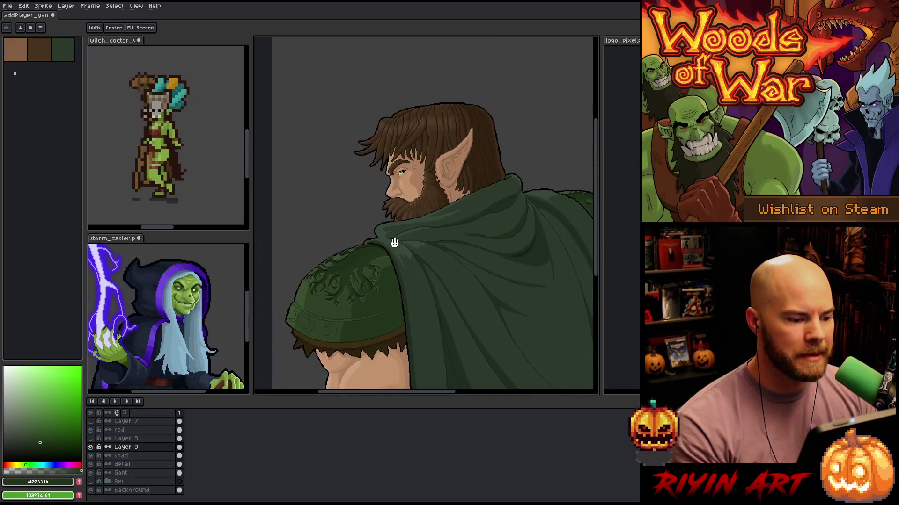
mouse_move(401, 245)
mouse_down()
mouse_move(393, 209)
mouse_move(391, 224)
mouse_up()
scroll(393, 216, down, 2)
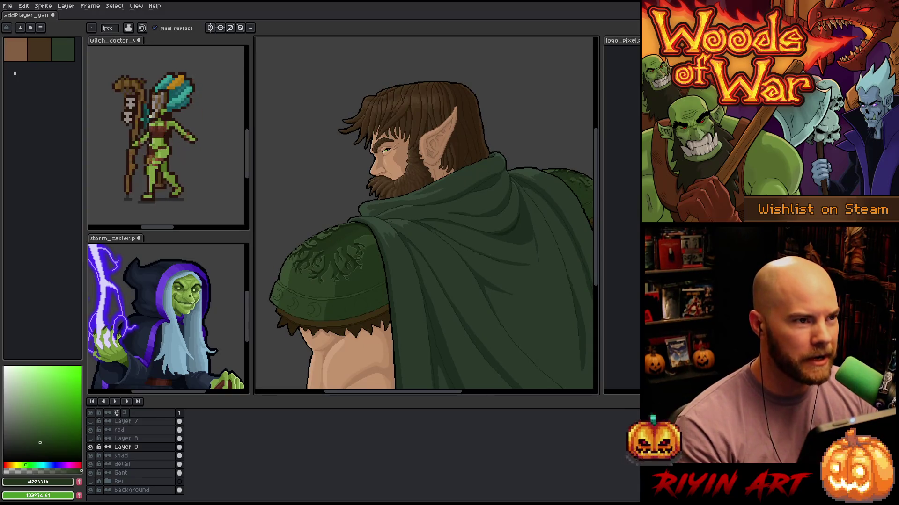
scroll(391, 222, up, 1)
scroll(382, 206, up, 1)
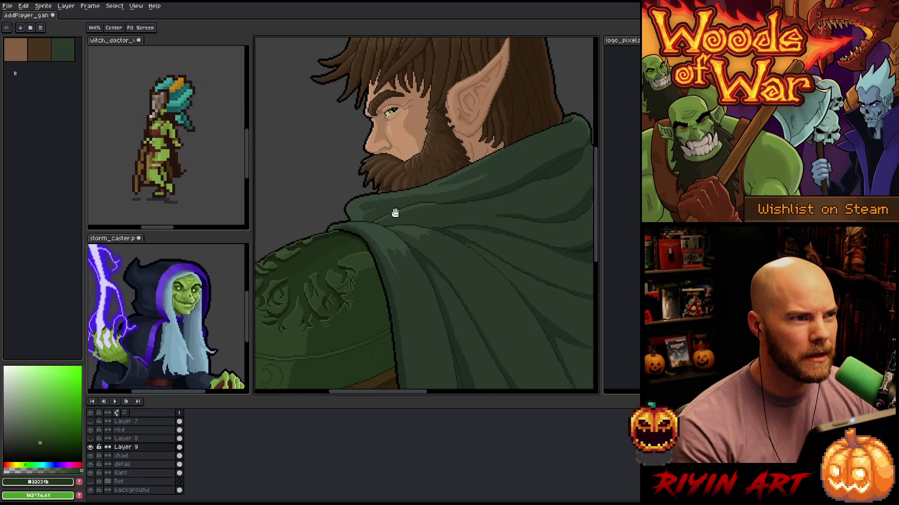
drag(395, 210, 482, 257)
Hide the timeline to inspect the canvas, then bring the layers and timeline back
key(Tab)
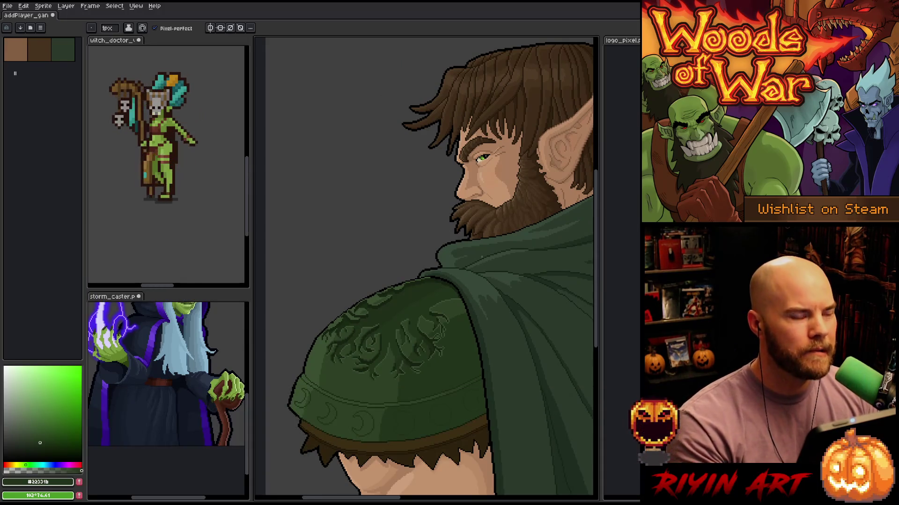
scroll(482, 257, up, 1)
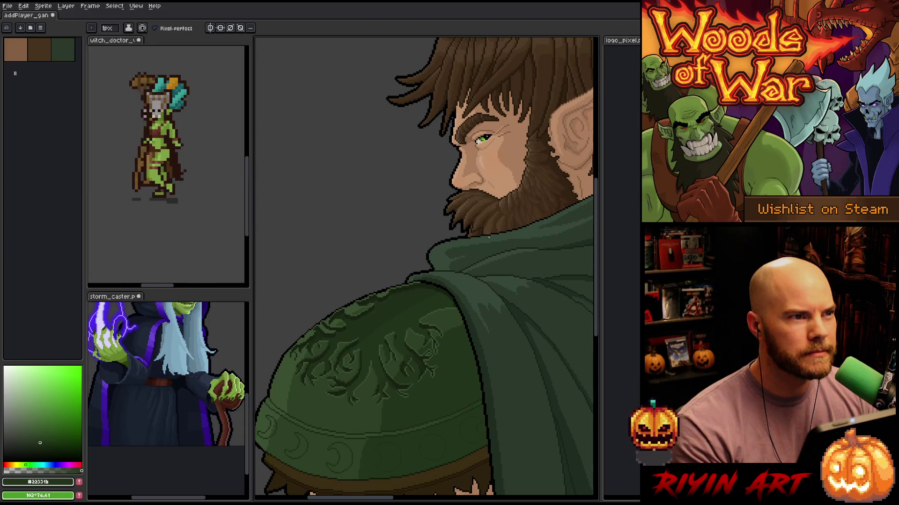
scroll(488, 237, down, 2)
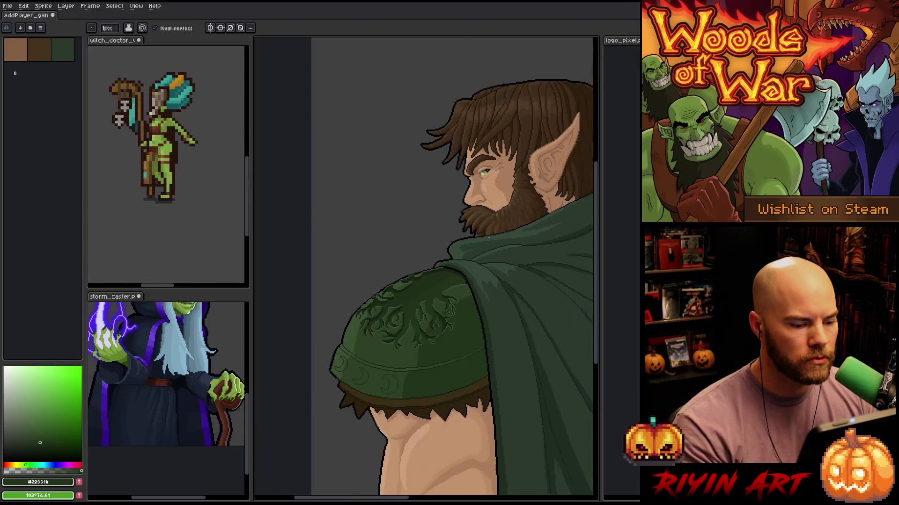
scroll(481, 293, down, 1)
scroll(360, 299, down, 1)
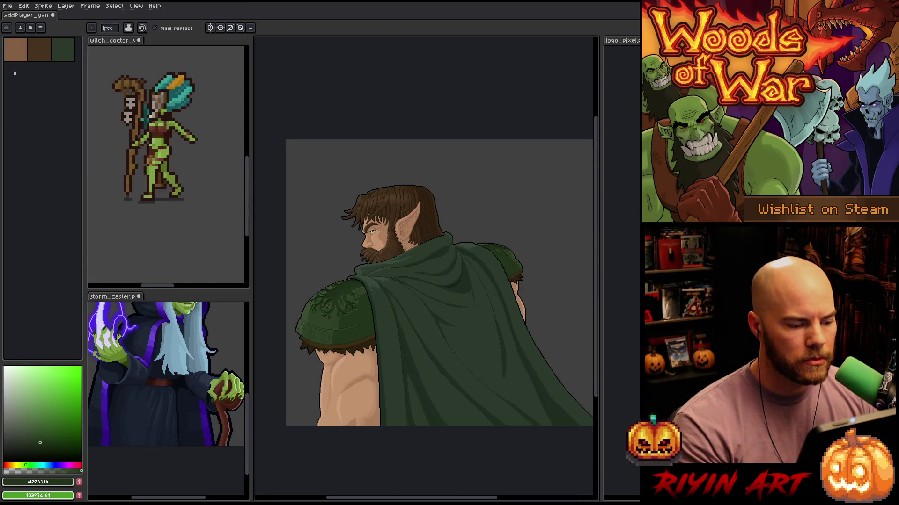
scroll(370, 284, up, 1)
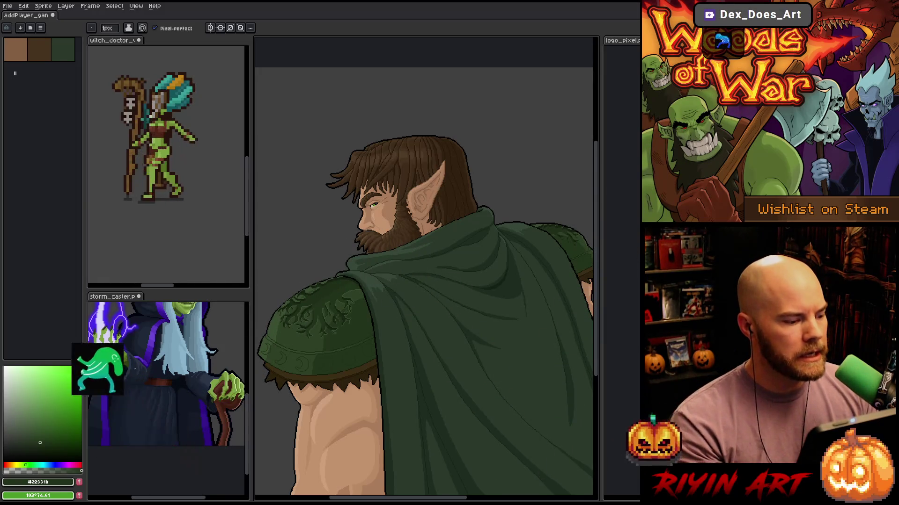
key(Tab)
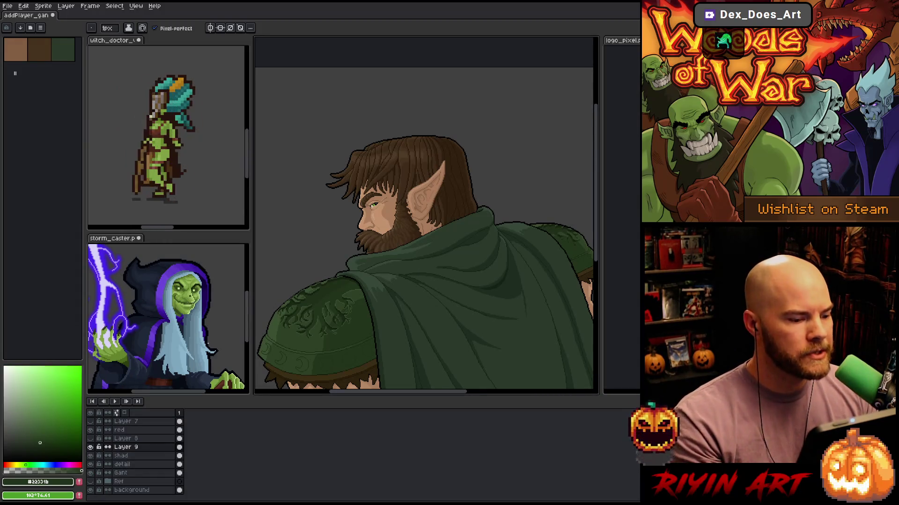
Shrink the timeline, enlarge the storm_caster reference preview, and shift the elf's head up-right
drag(352, 397, 346, 423)
drag(213, 247, 211, 227)
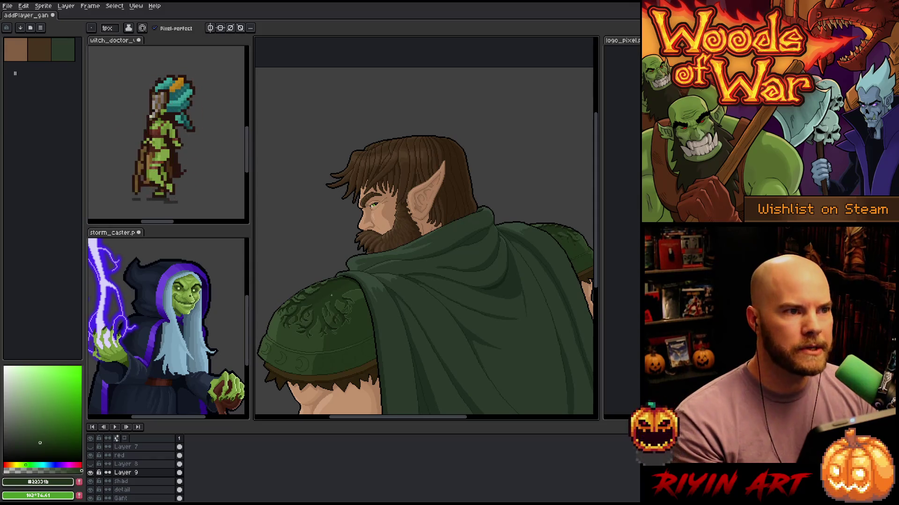
scroll(317, 309, up, 2)
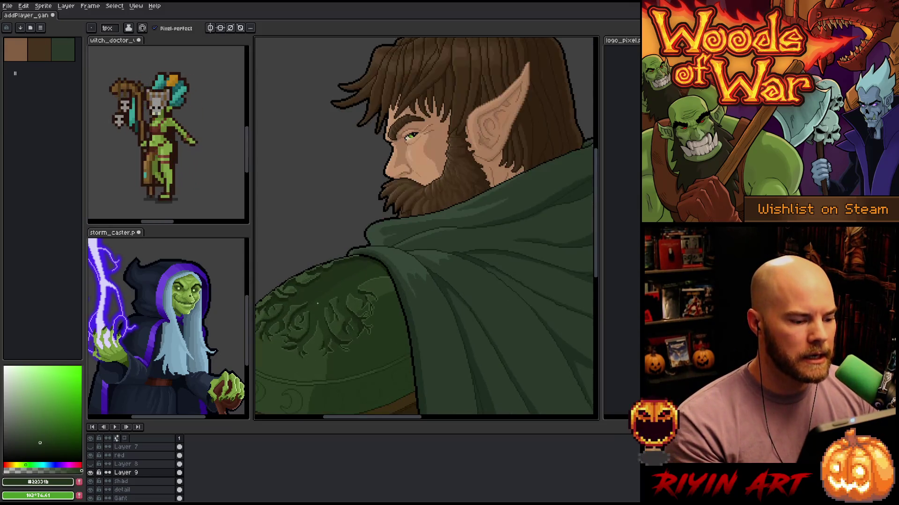
mouse_move(343, 267)
mouse_down()
mouse_move(371, 227)
mouse_move(388, 252)
mouse_up()
key(b)
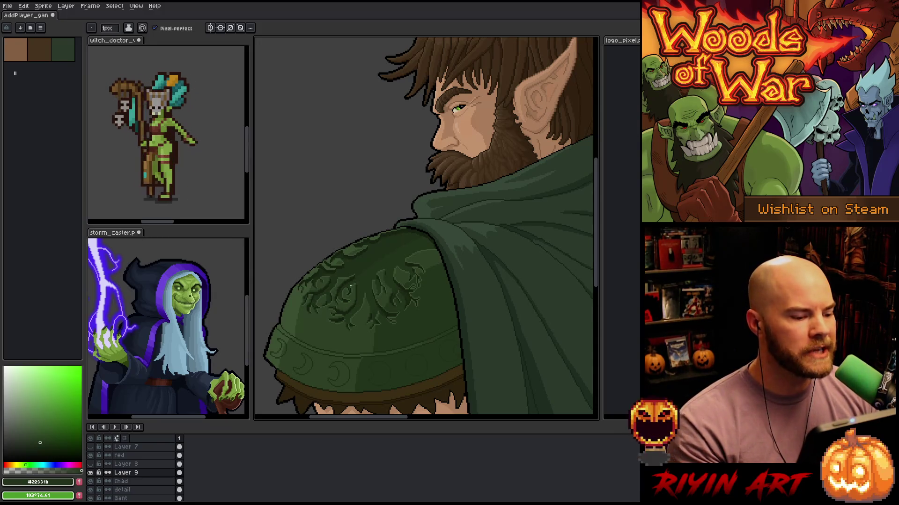
scroll(350, 286, up, 1)
scroll(350, 286, up, 1)
scroll(351, 286, down, 1)
key(h)
drag(432, 309, 391, 293)
key(b)
scroll(431, 286, up, 1)
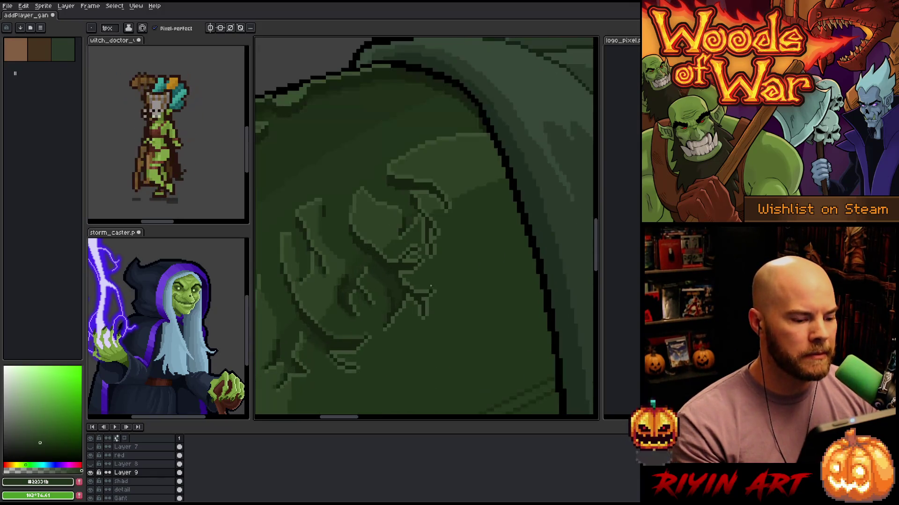
scroll(427, 294, down, 1)
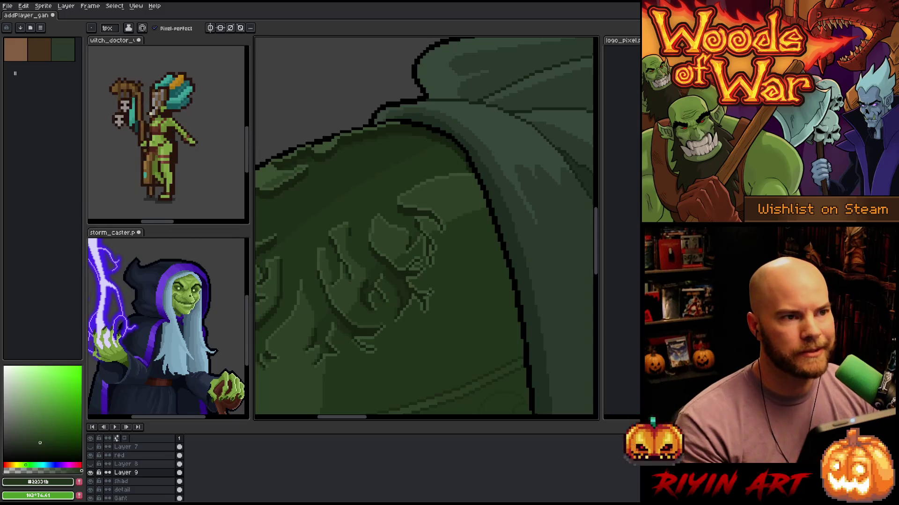
scroll(428, 293, down, 1)
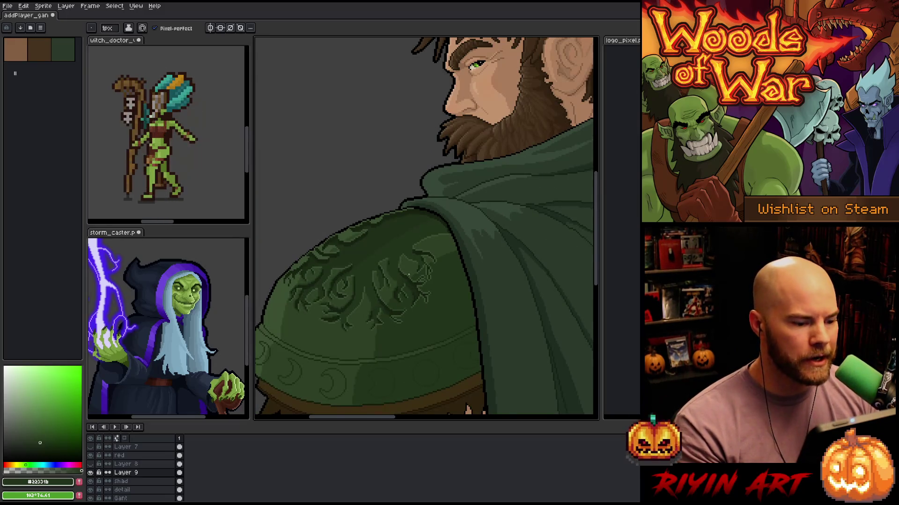
scroll(408, 274, up, 1)
scroll(410, 272, up, 1)
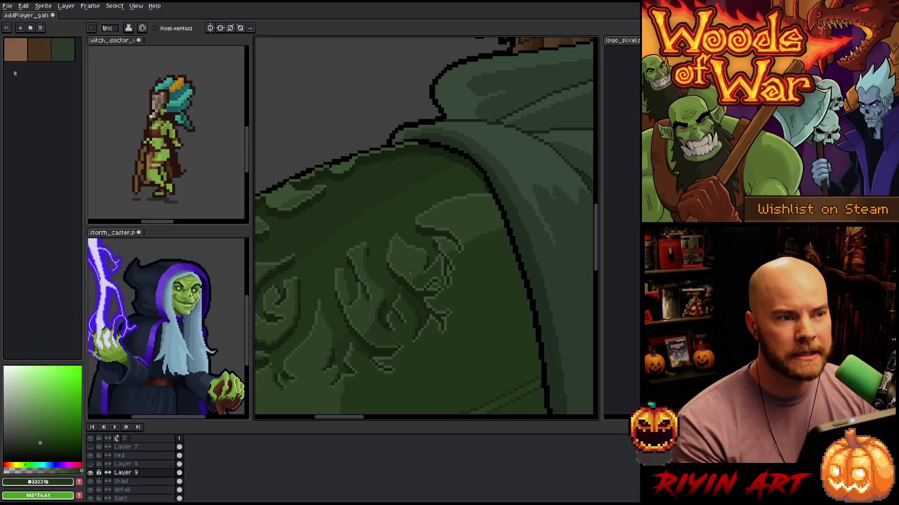
scroll(410, 273, down, 1)
scroll(453, 259, up, 1)
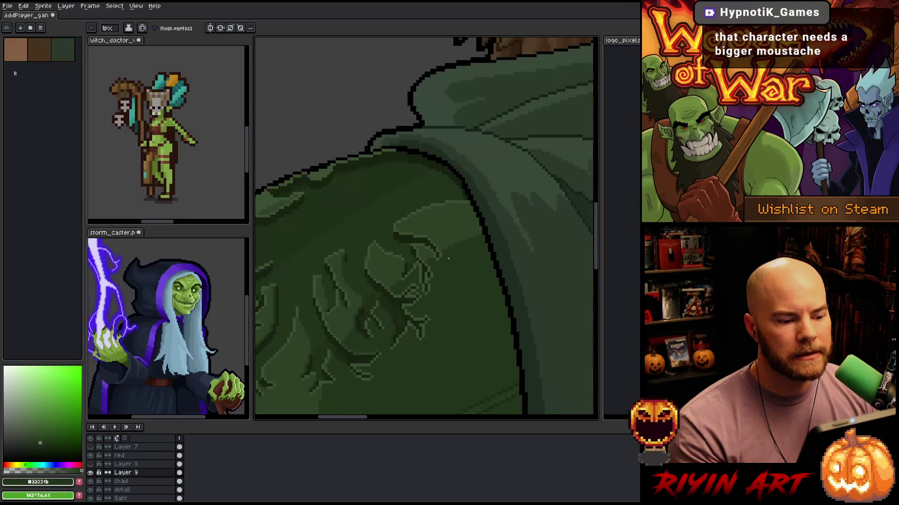
scroll(428, 253, up, 1)
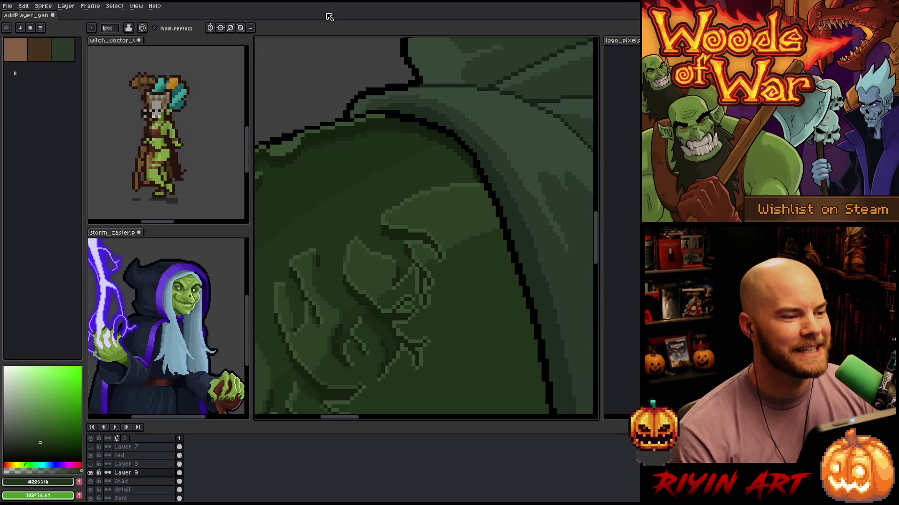
mouse_move(357, 248)
mouse_down()
mouse_move(351, 287)
mouse_move(348, 246)
mouse_up()
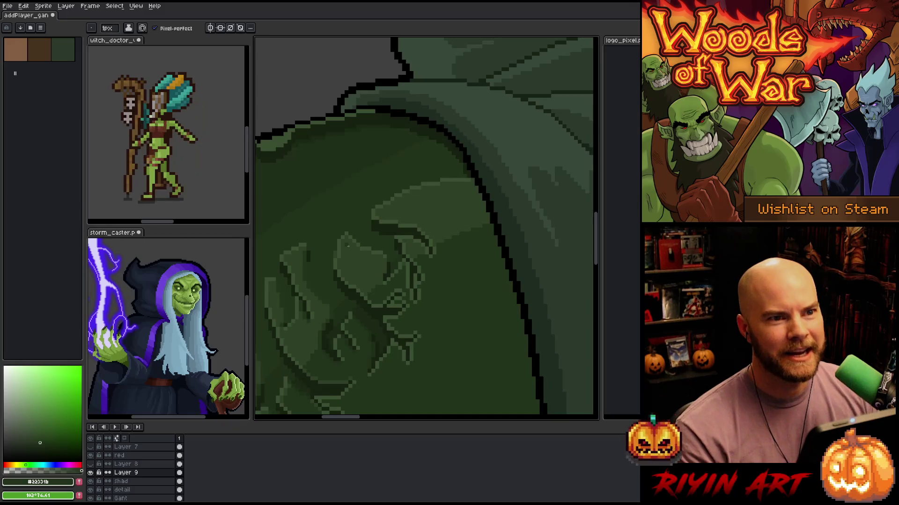
scroll(348, 245, down, 4)
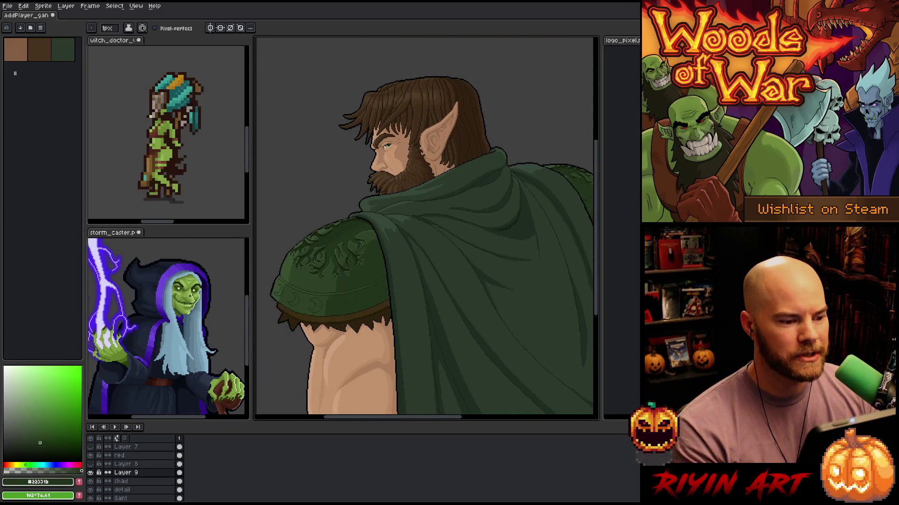
scroll(396, 153, up, 4)
scroll(365, 239, down, 2)
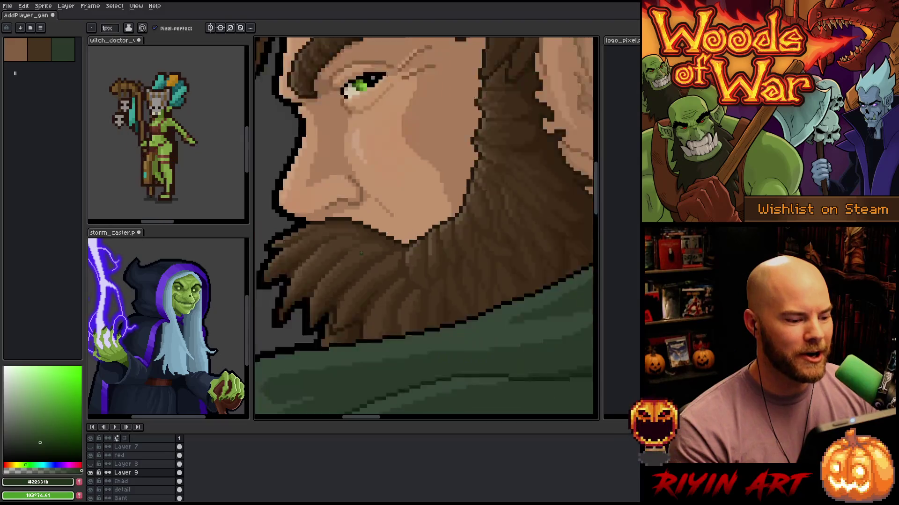
scroll(361, 253, up, 2)
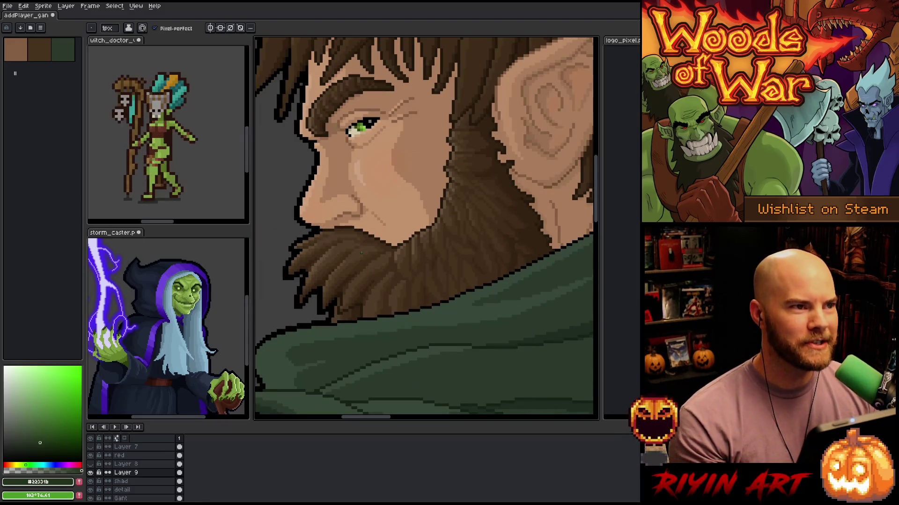
scroll(362, 253, down, 2)
scroll(360, 255, up, 1)
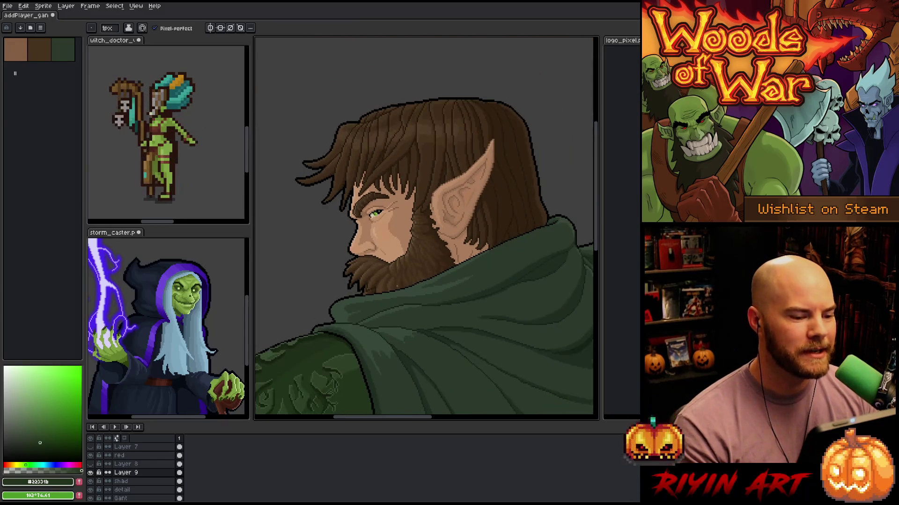
scroll(399, 293, up, 1)
scroll(396, 283, down, 2)
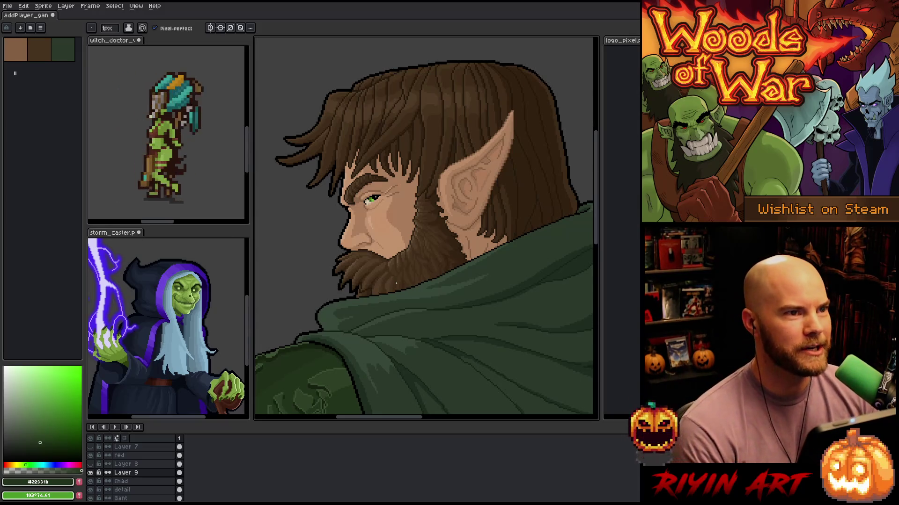
scroll(398, 278, up, 3)
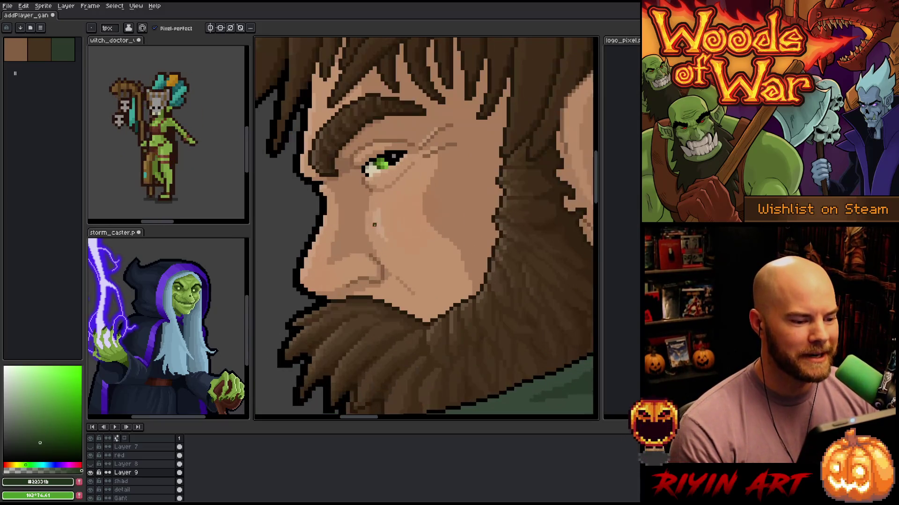
scroll(289, 266, down, 1)
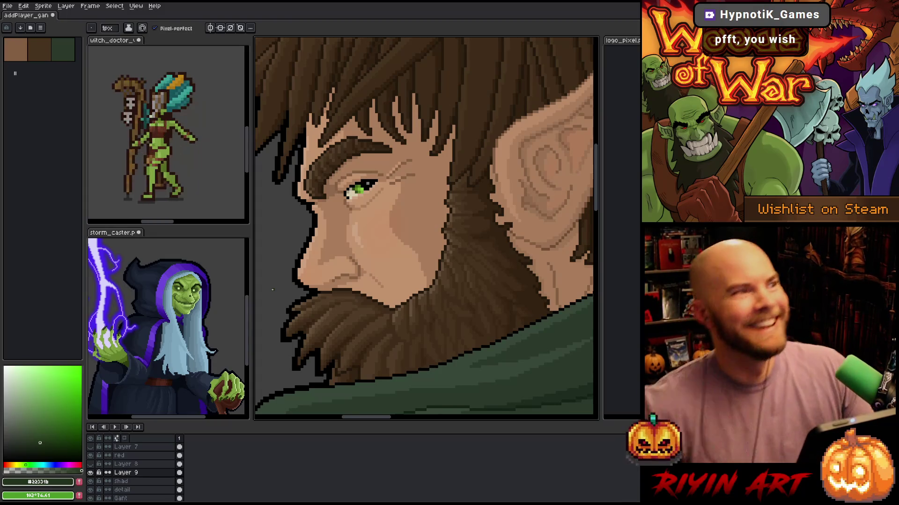
scroll(273, 289, down, 2)
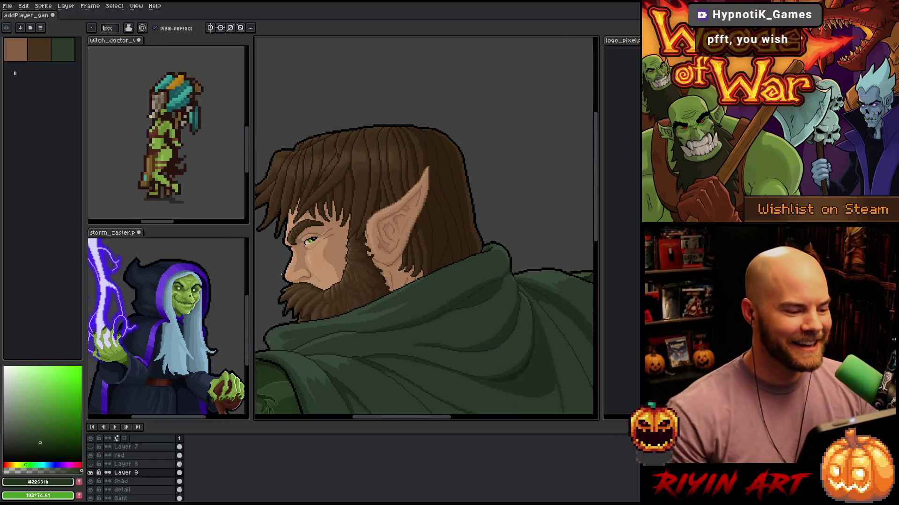
mouse_move(298, 298)
mouse_down()
mouse_move(387, 264)
mouse_move(372, 194)
mouse_up()
scroll(387, 264, down, 1)
scroll(371, 195, up, 2)
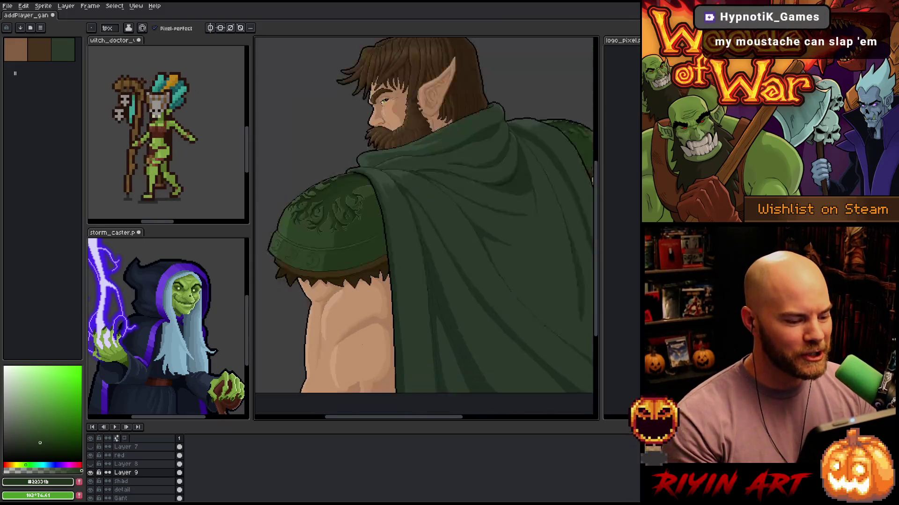
drag(361, 402, 353, 286)
scroll(353, 285, up, 1)
key(b)
scroll(368, 298, up, 2)
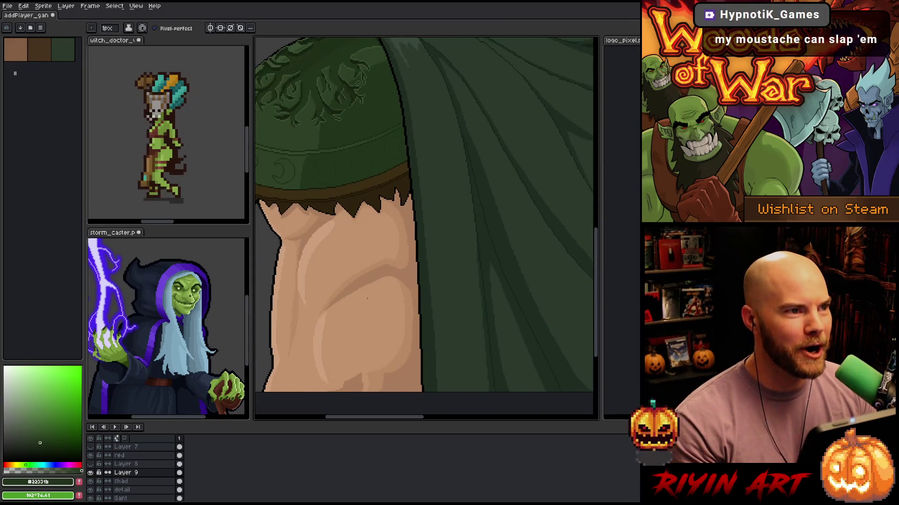
scroll(367, 298, down, 1)
drag(372, 287, 410, 260)
scroll(411, 259, down, 1)
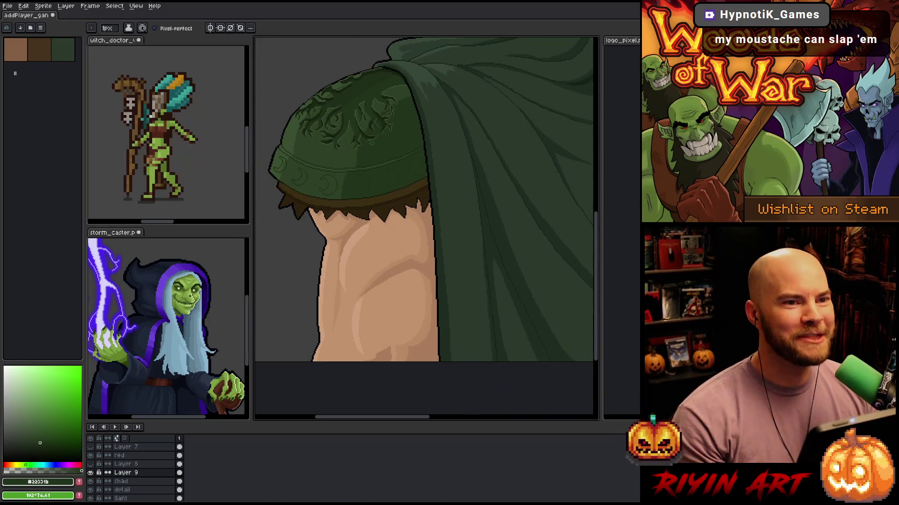
scroll(411, 259, down, 3)
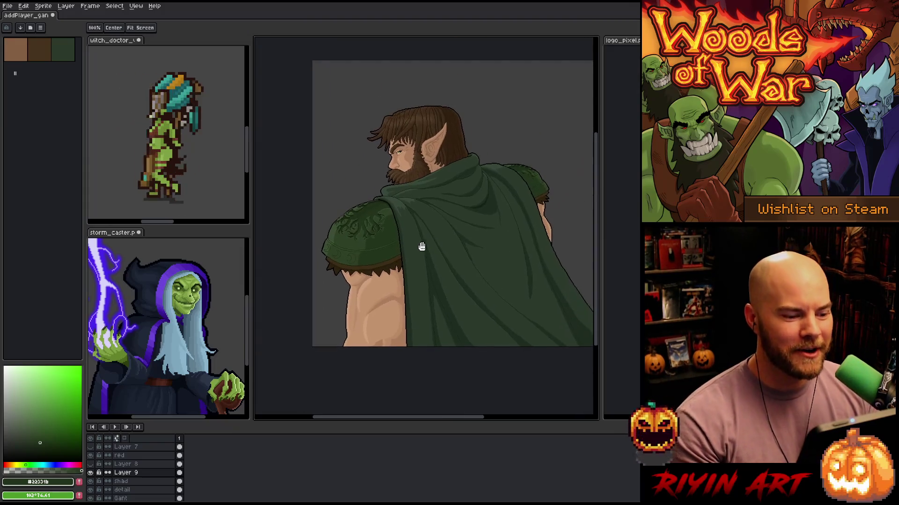
scroll(422, 247, up, 1)
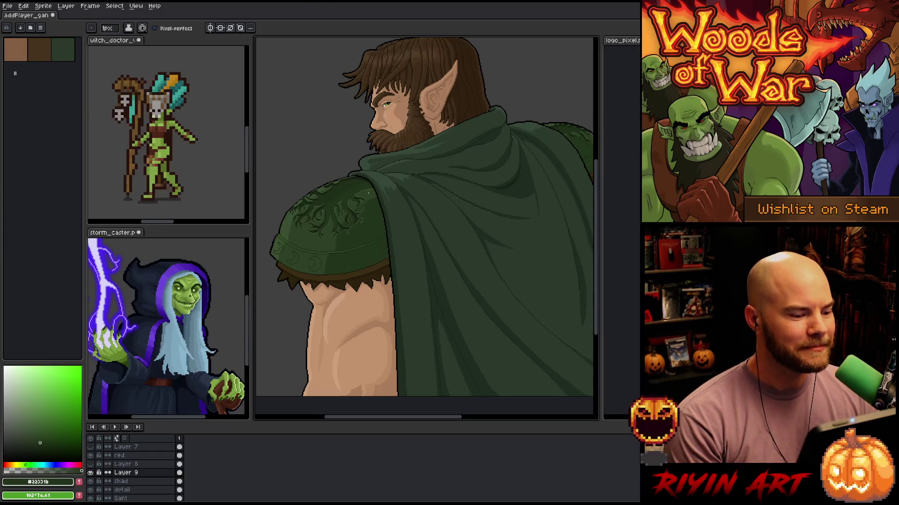
Save the elf portrait file with Ctrl+S
scroll(368, 193, down, 5)
scroll(379, 173, up, 4)
scroll(372, 229, up, 1)
scroll(420, 277, up, 1)
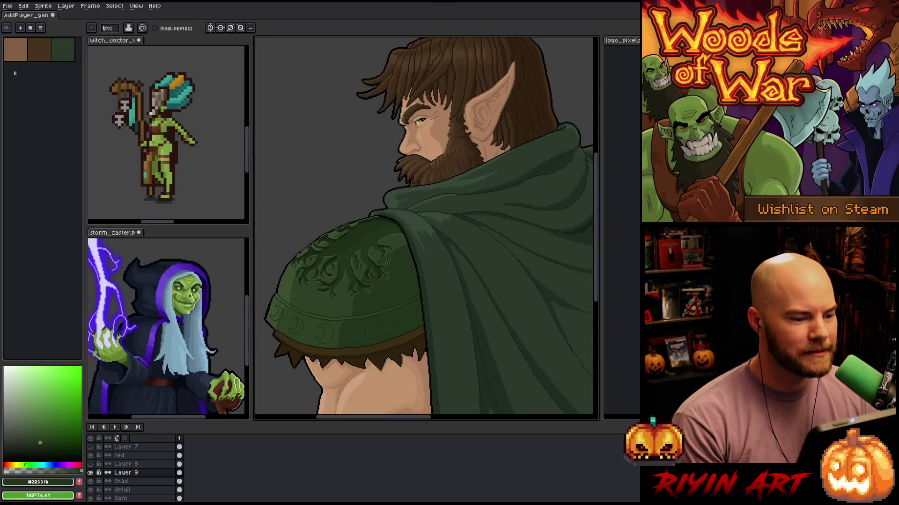
scroll(338, 226, down, 2)
scroll(338, 226, up, 1)
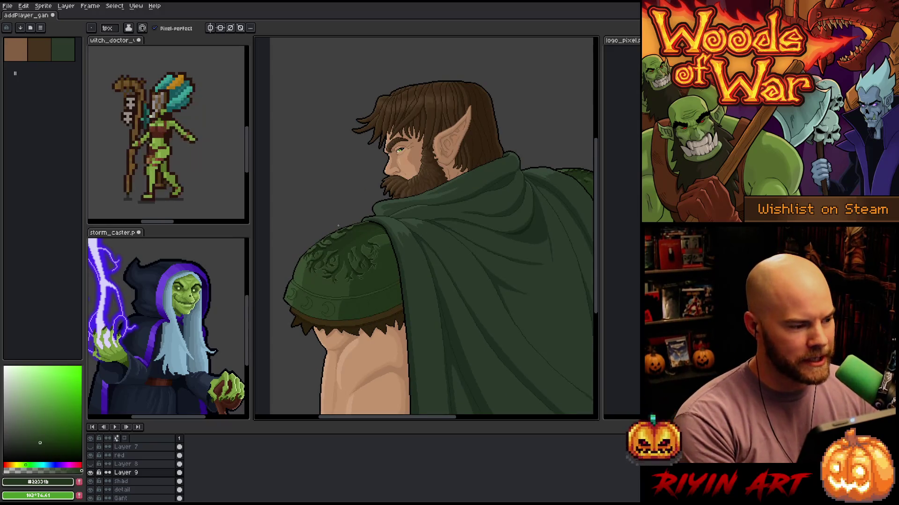
key(ctrl+s)
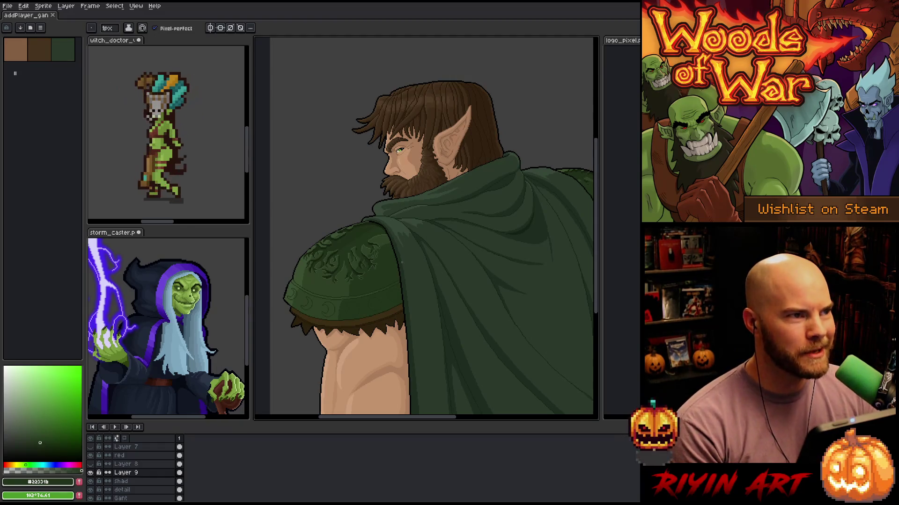
Zoom in on the pauldron engraving and eyedrop its lighter, shadow and mid-dark greens
scroll(448, 238, down, 3)
scroll(404, 207, up, 4)
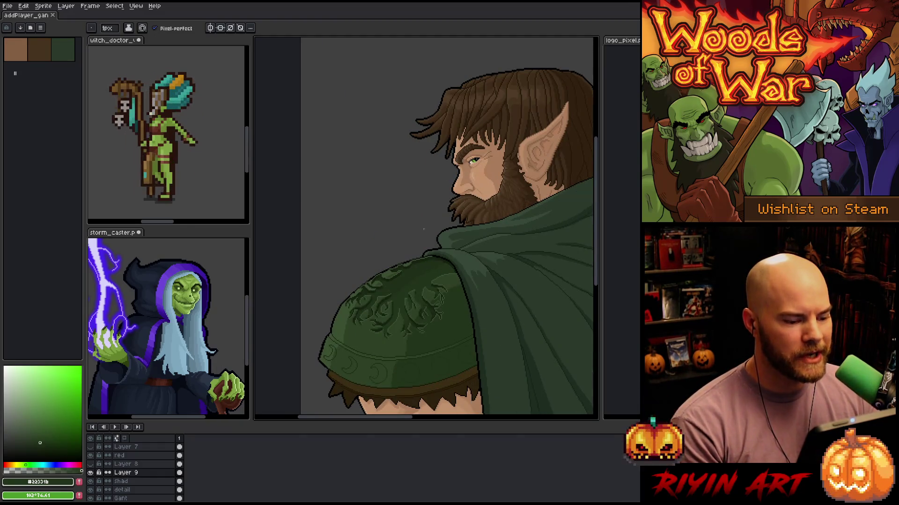
scroll(423, 230, down, 2)
scroll(425, 271, up, 4)
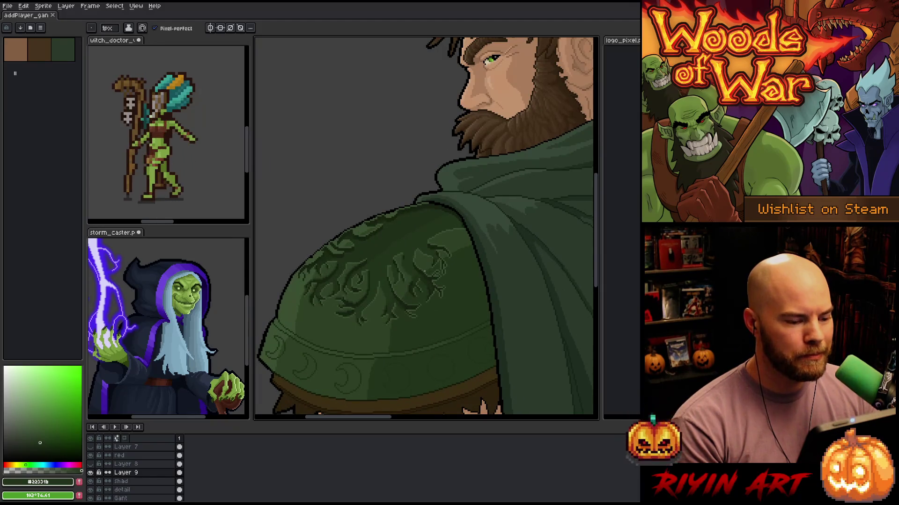
scroll(424, 271, up, 2)
scroll(420, 276, down, 2)
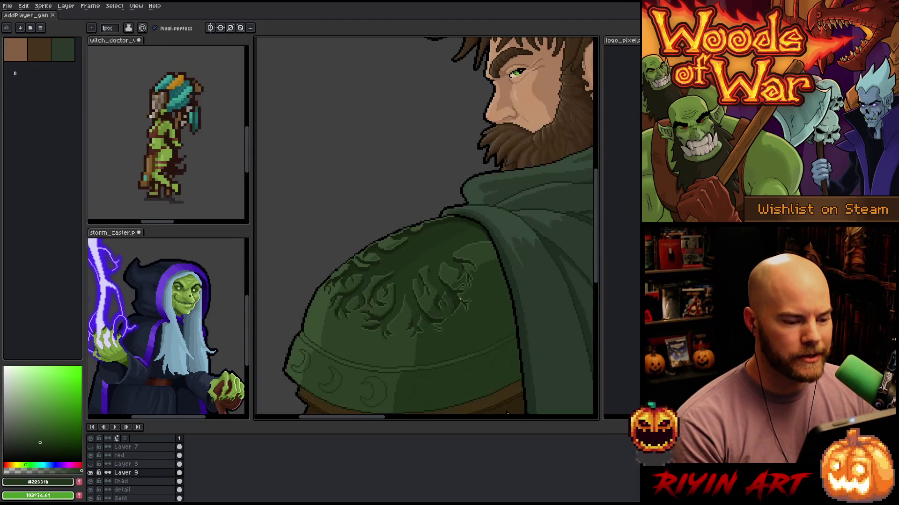
scroll(401, 291, up, 3)
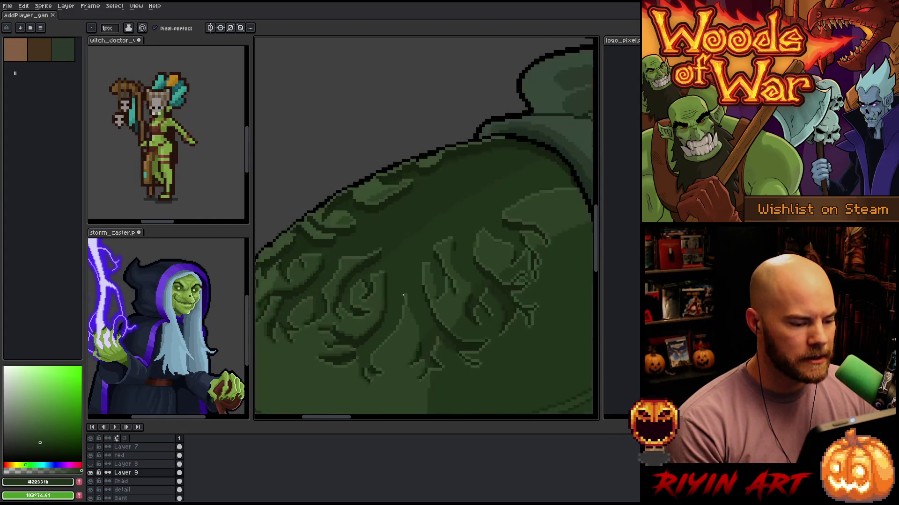
scroll(401, 291, down, 3)
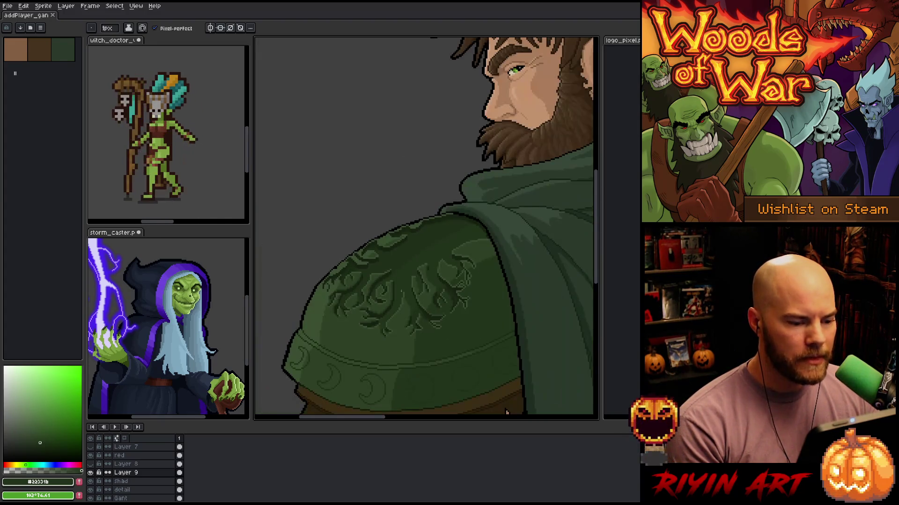
scroll(404, 287, up, 1)
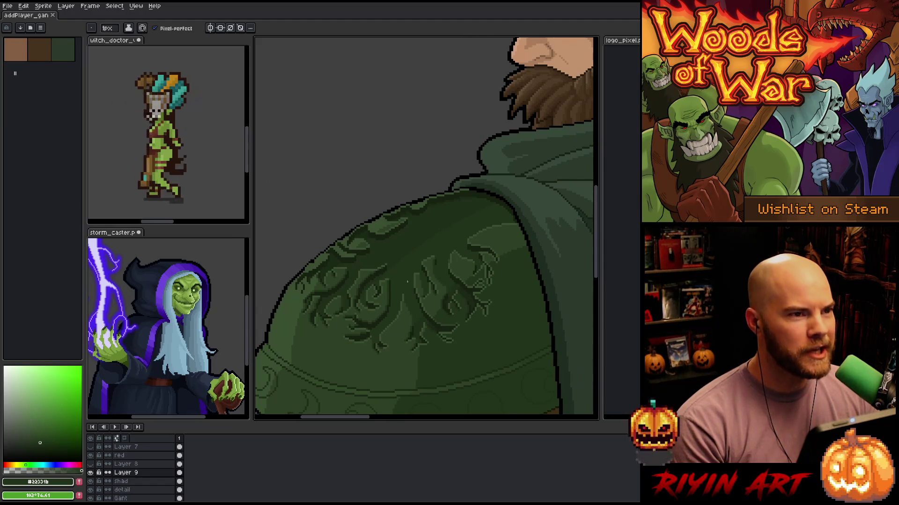
scroll(407, 282, down, 1)
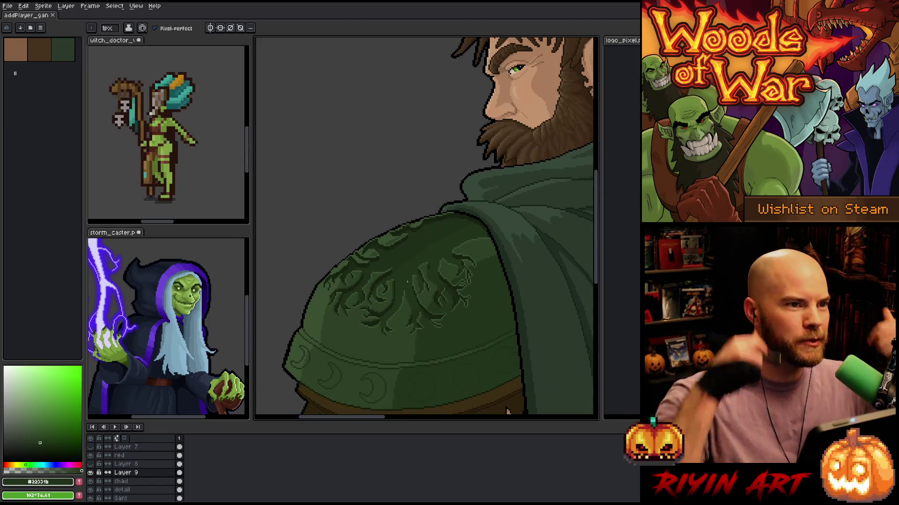
scroll(401, 280, up, 3)
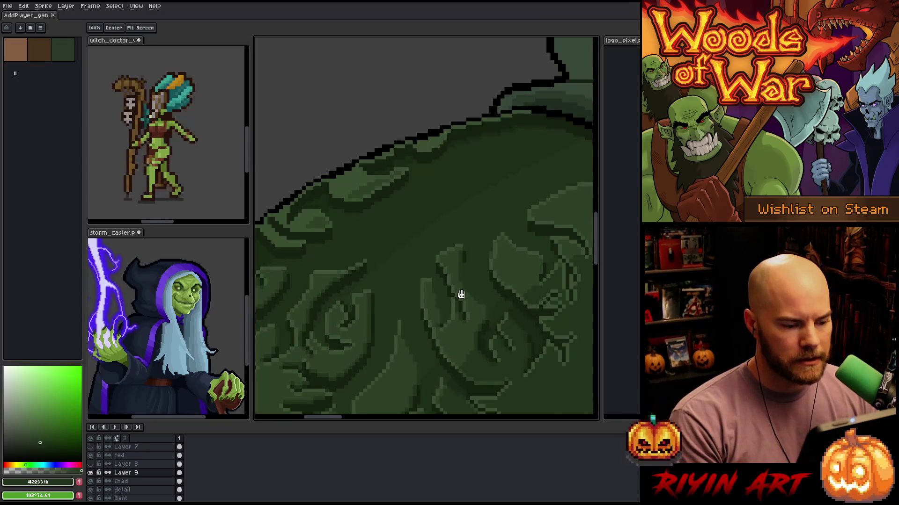
scroll(459, 295, down, 1)
scroll(404, 259, down, 1)
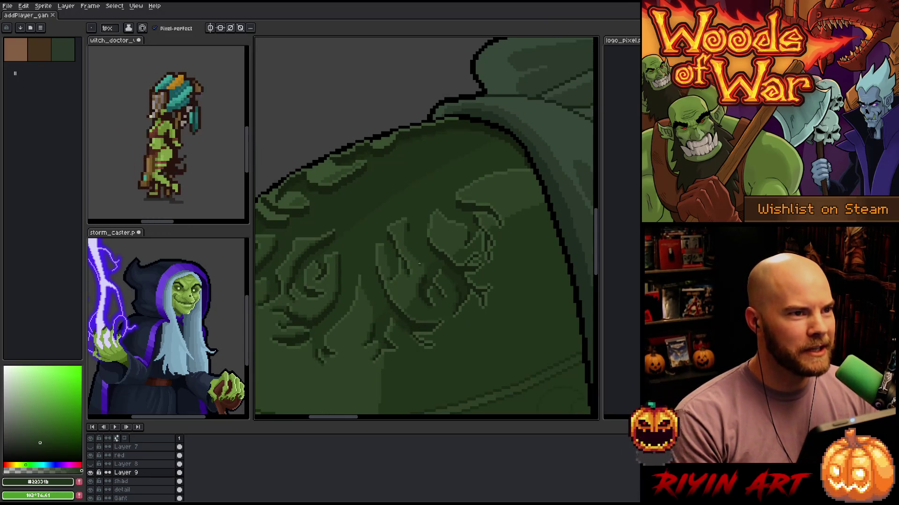
scroll(427, 257, up, 2)
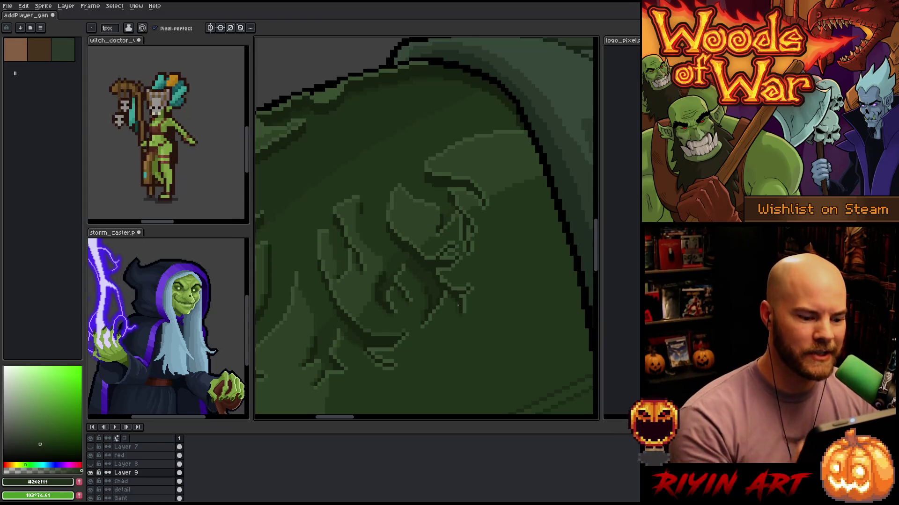
alt+click(465, 343)
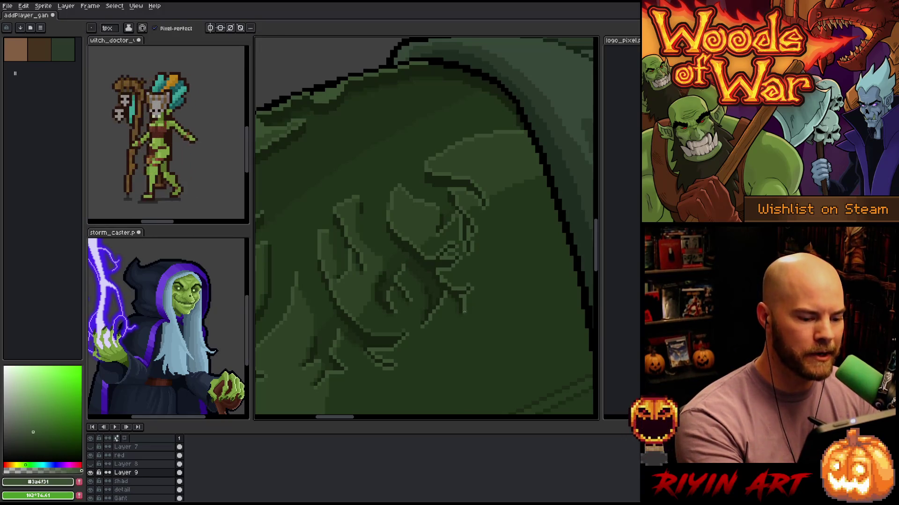
alt+click(452, 220)
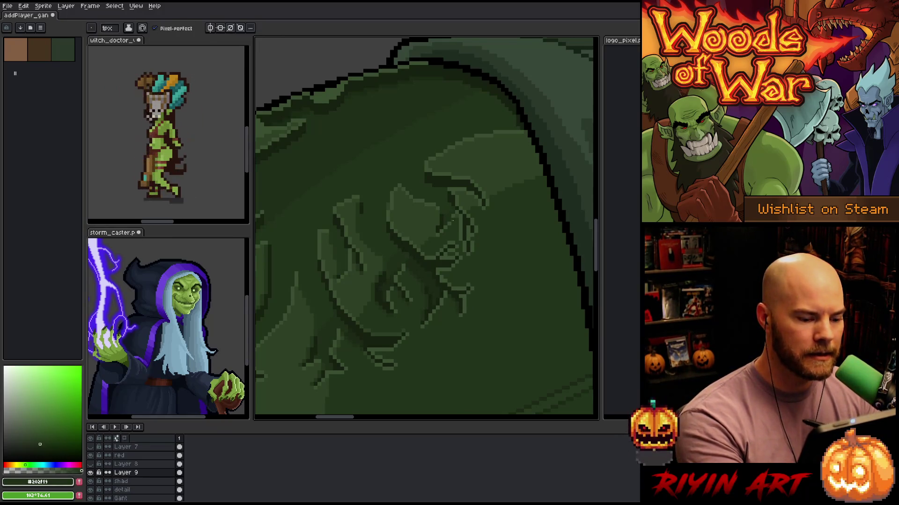
alt+click(386, 332)
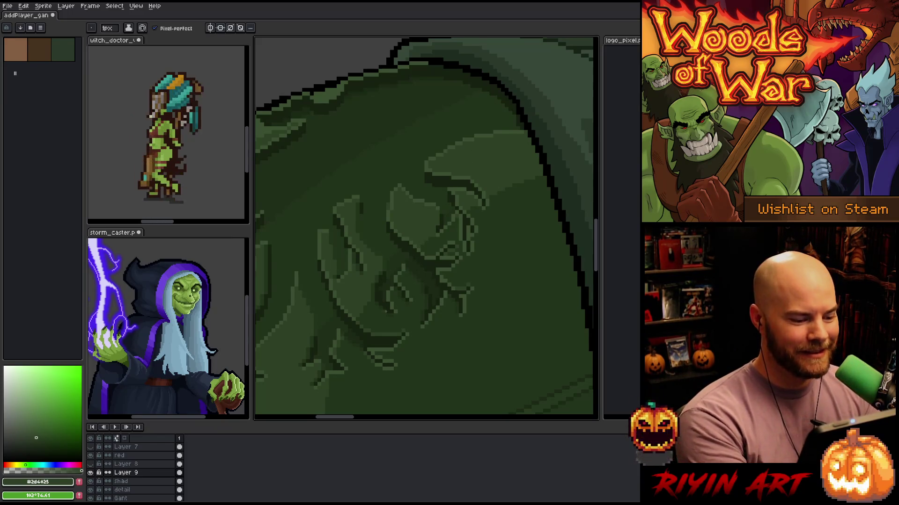
scroll(353, 352, up, 2)
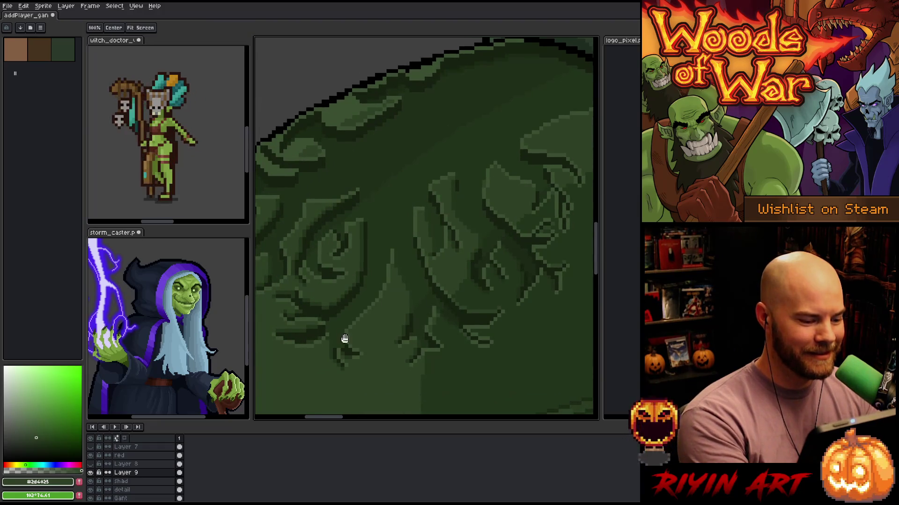
alt+click(335, 349)
drag(526, 307, 442, 331)
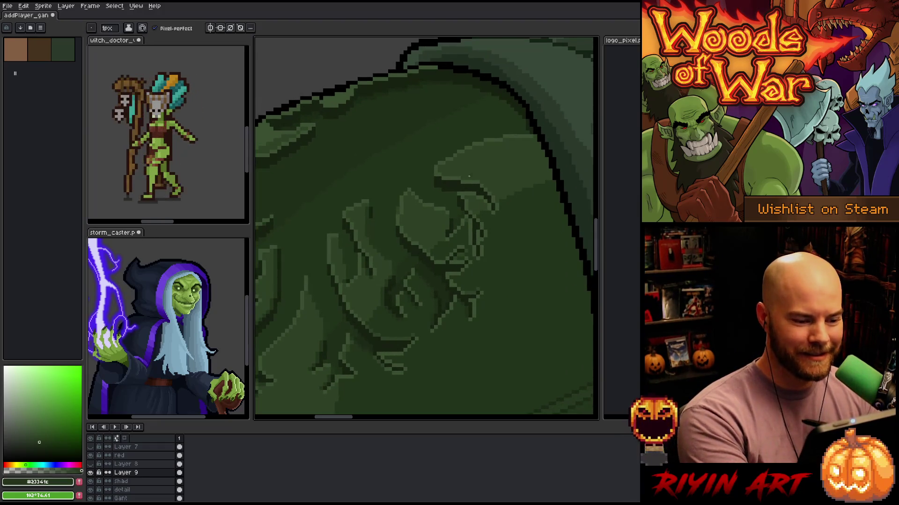
mouse_move(441, 168)
mouse_down()
mouse_move(445, 178)
mouse_move(492, 194)
mouse_up()
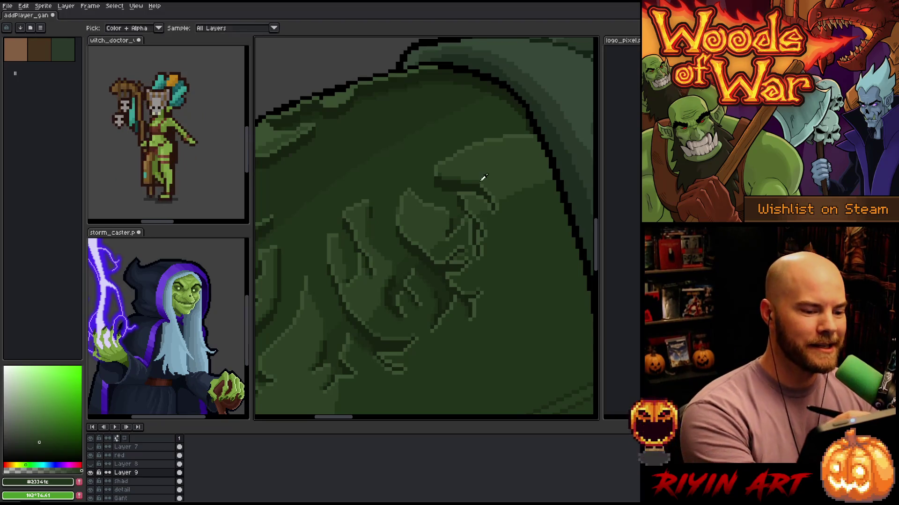
alt+click(484, 174)
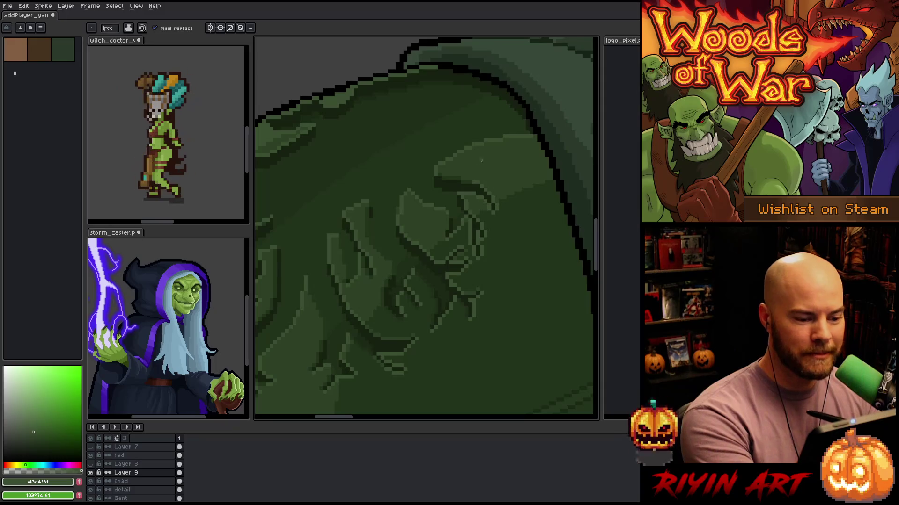
alt+click(442, 174)
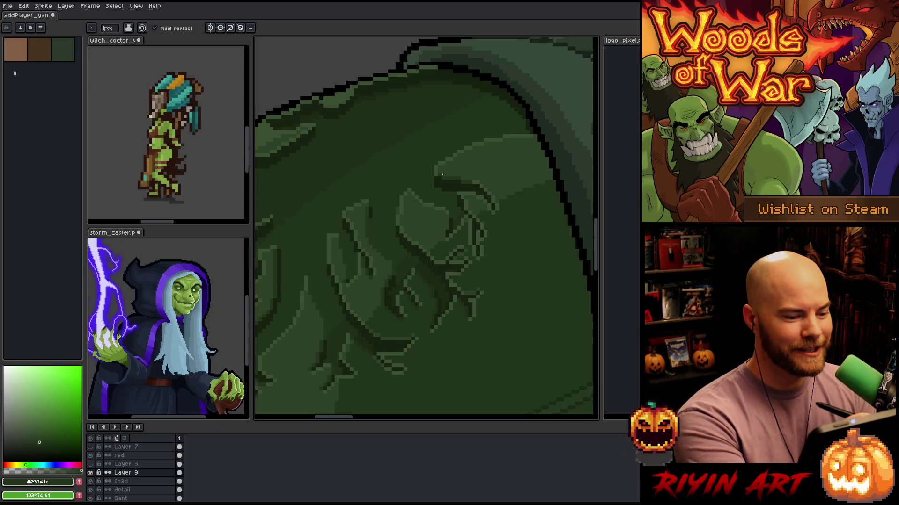
alt+click(457, 170)
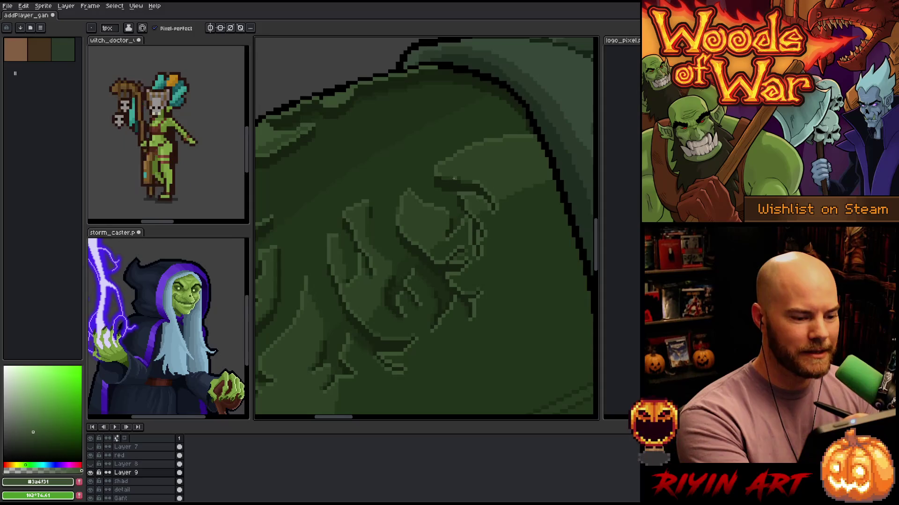
alt+click(452, 177)
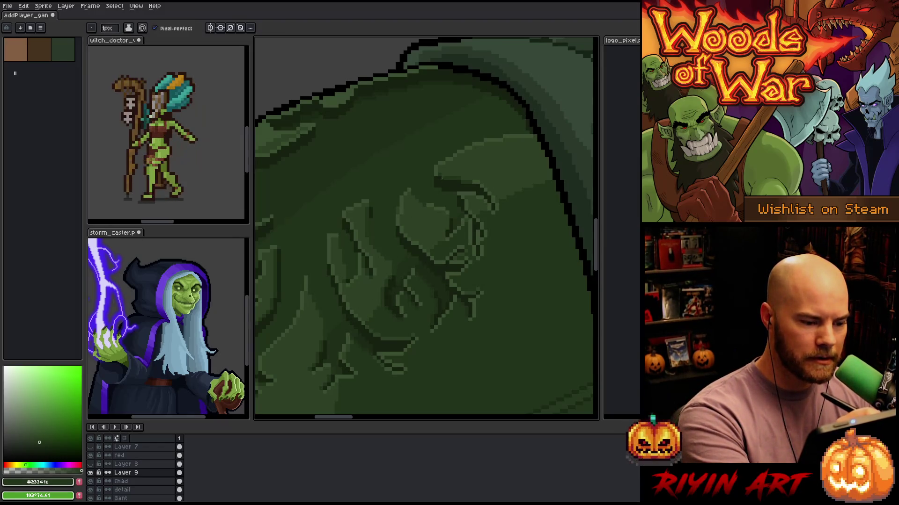
key(space)
drag(473, 201, 536, 205)
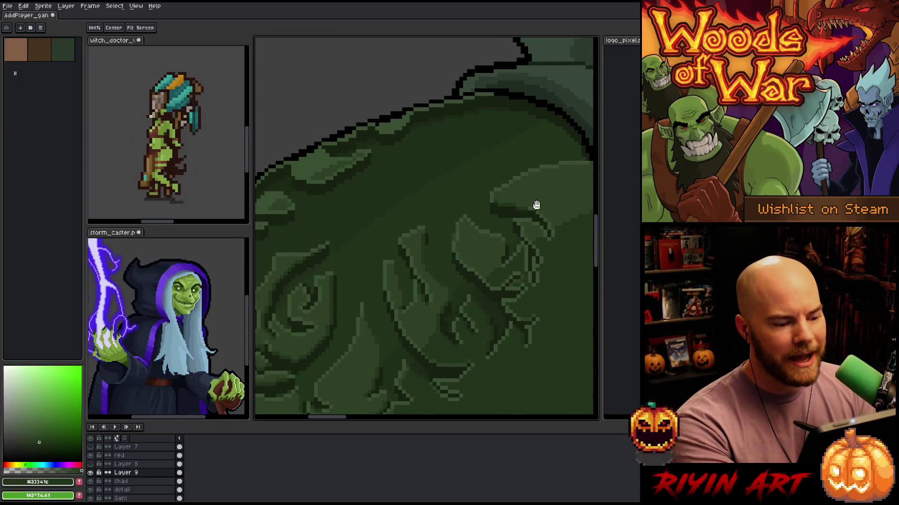
key(space)
mouse_move(484, 233)
mouse_down()
mouse_move(477, 285)
mouse_move(375, 166)
mouse_up()
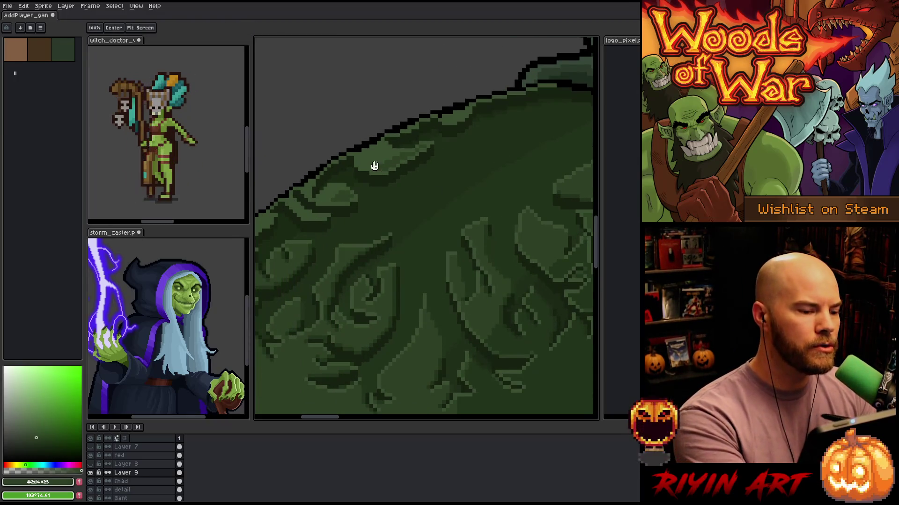
alt+click(374, 165)
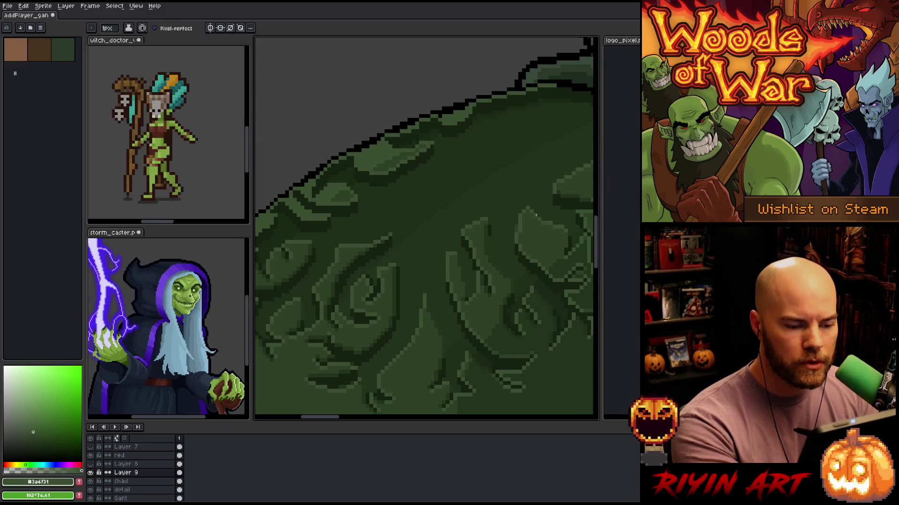
key(space)
drag(532, 281, 490, 230)
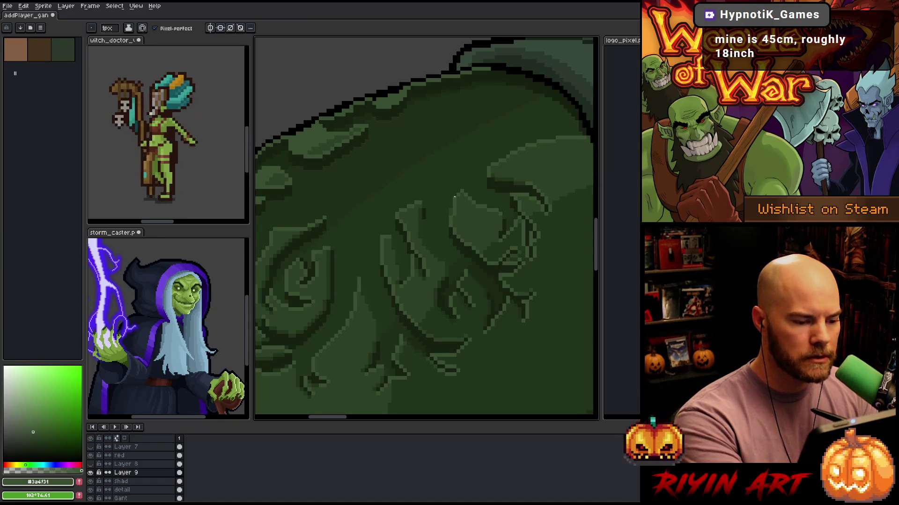
key(space)
drag(468, 301, 374, 315)
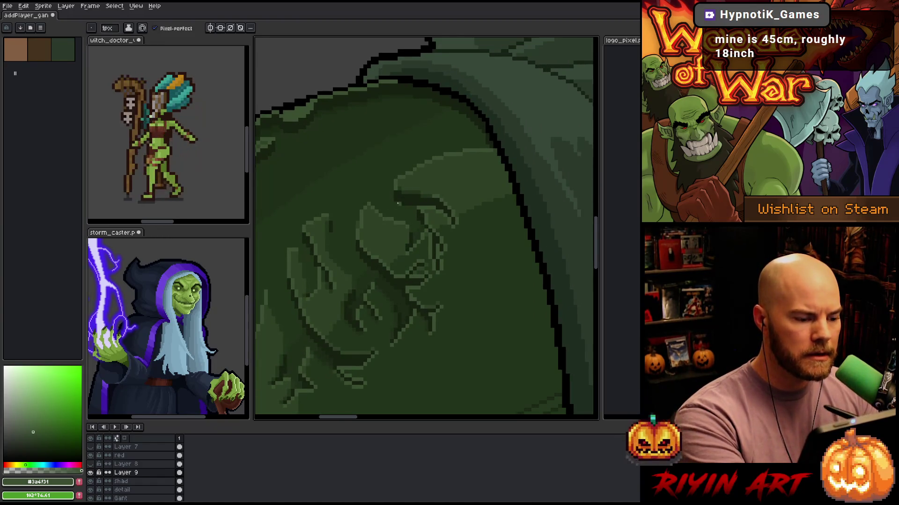
alt+click(414, 191)
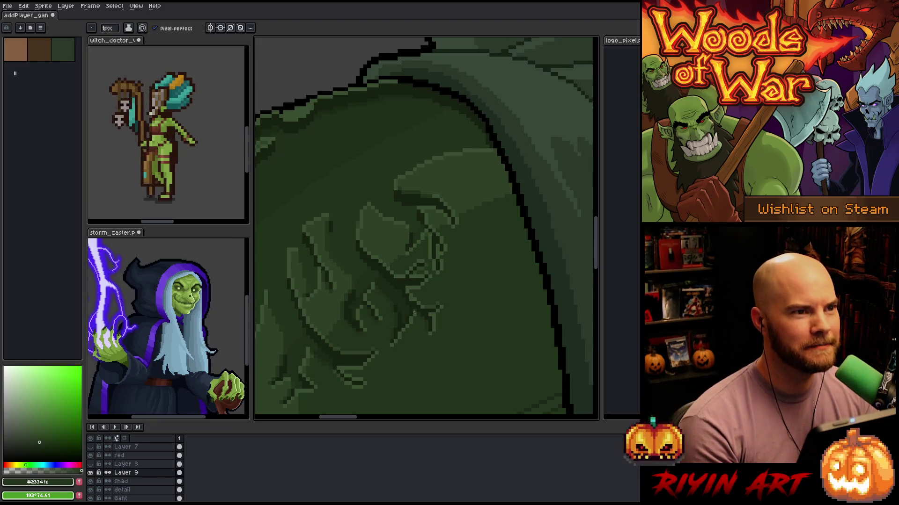
scroll(383, 300, right, 2)
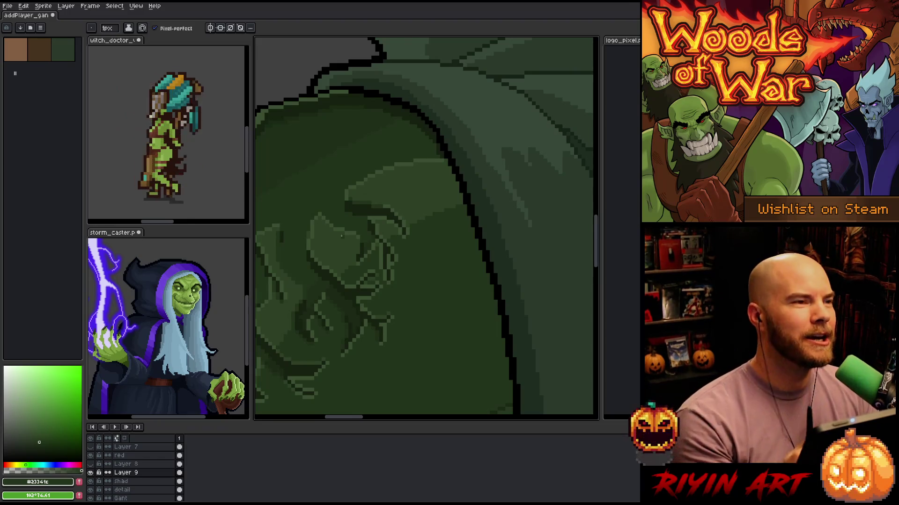
Zoom in and dab a few dark green pixels into the engraving shading
scroll(341, 236, up, 2)
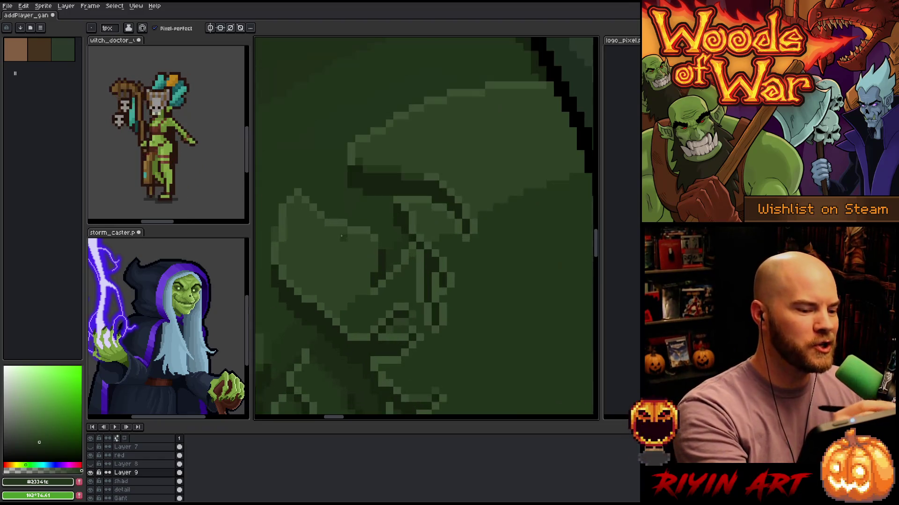
scroll(399, 254, up, 1)
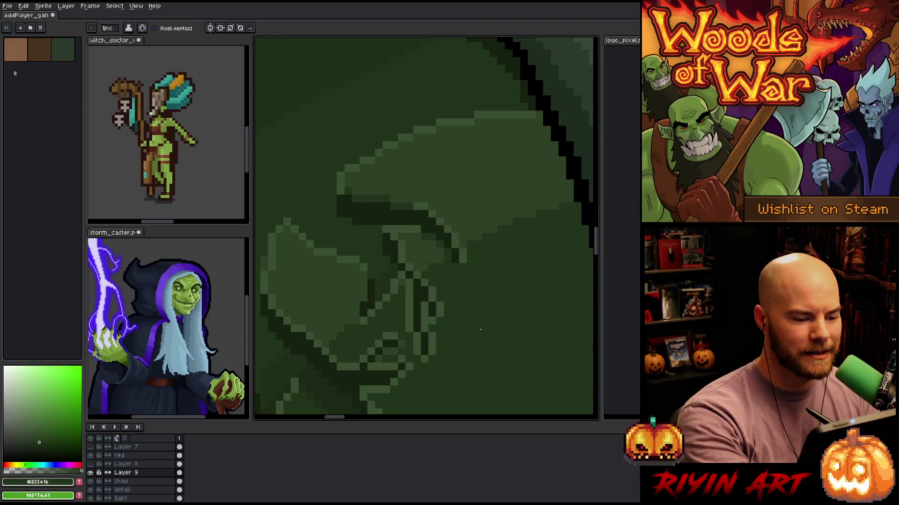
click(417, 229)
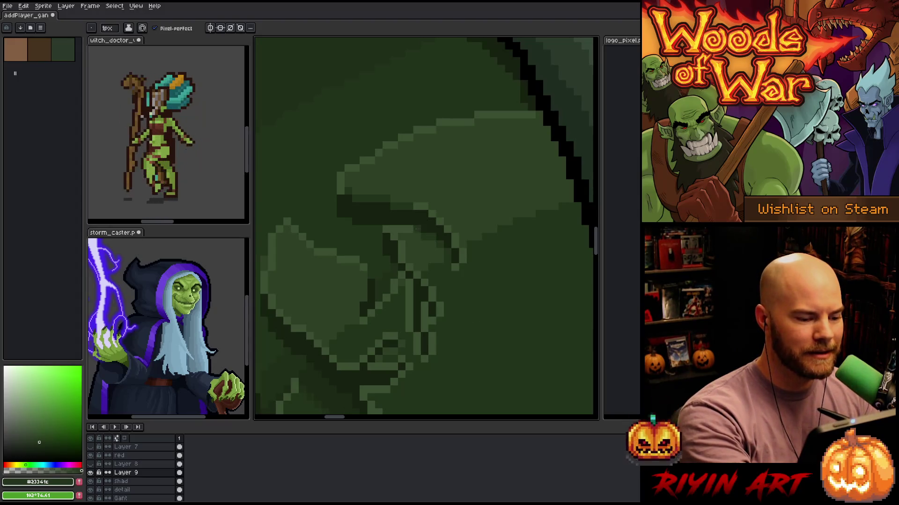
drag(410, 229, 401, 229)
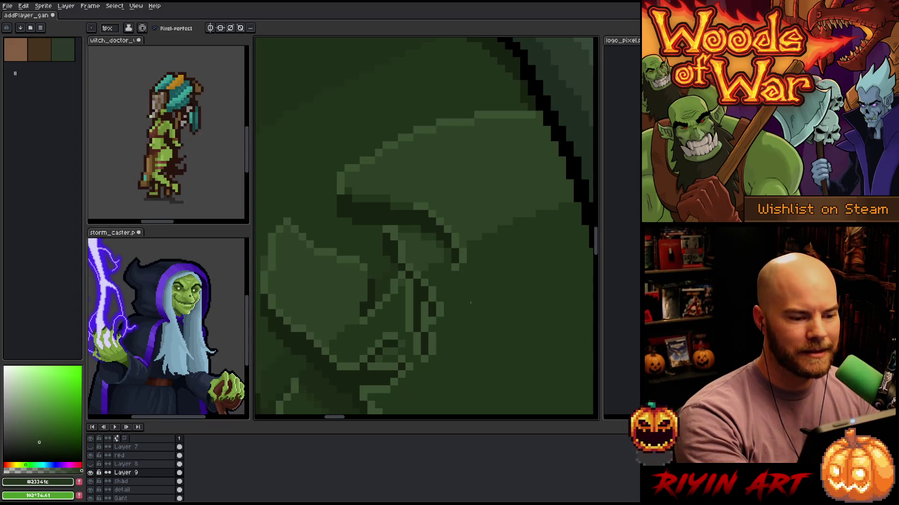
Pick a dark green from the engraving and draw a short dark vertical stroke in it
mouse_move(443, 307)
mouse_down()
mouse_move(503, 266)
mouse_move(528, 213)
mouse_up()
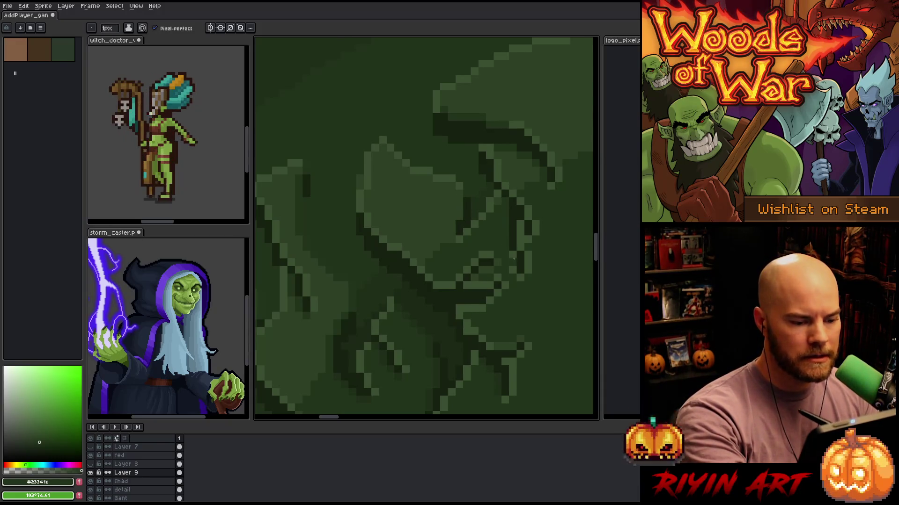
alt+click(505, 211)
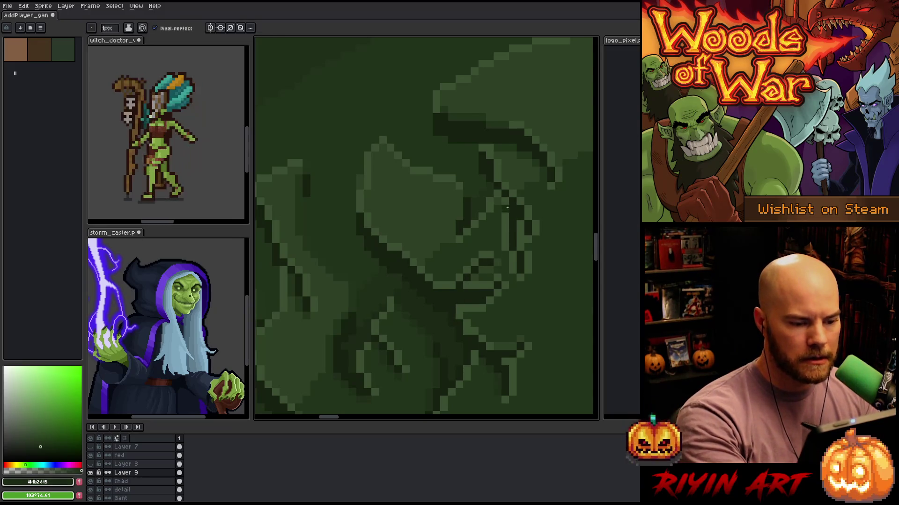
key(alt)
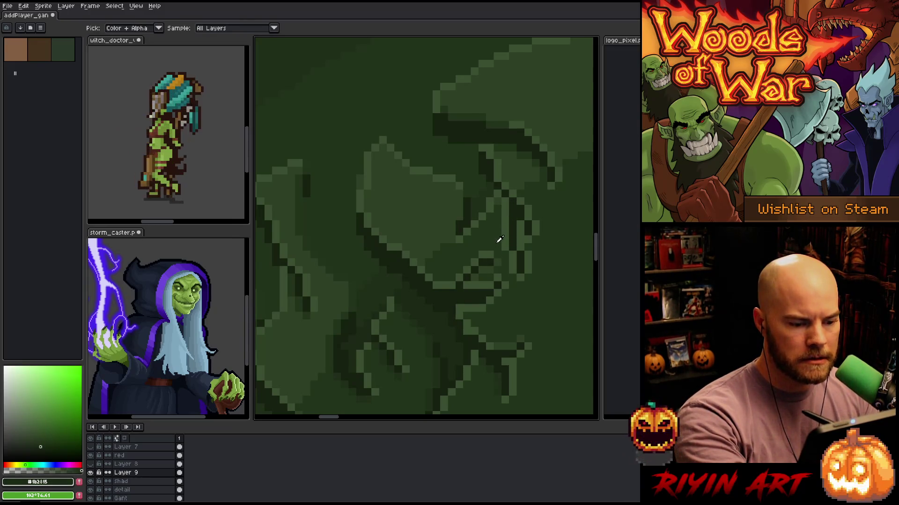
alt+click(440, 254)
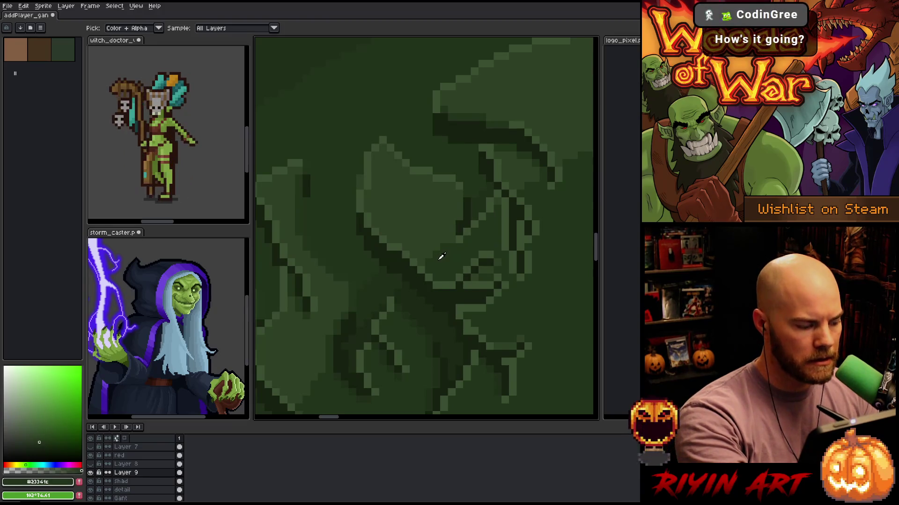
alt+click(435, 240)
drag(38, 435, 39, 440)
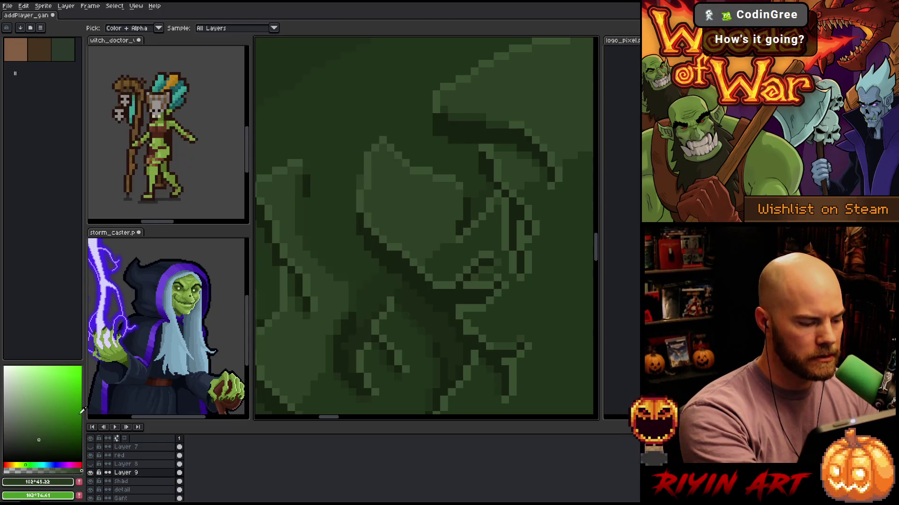
drag(506, 210, 513, 270)
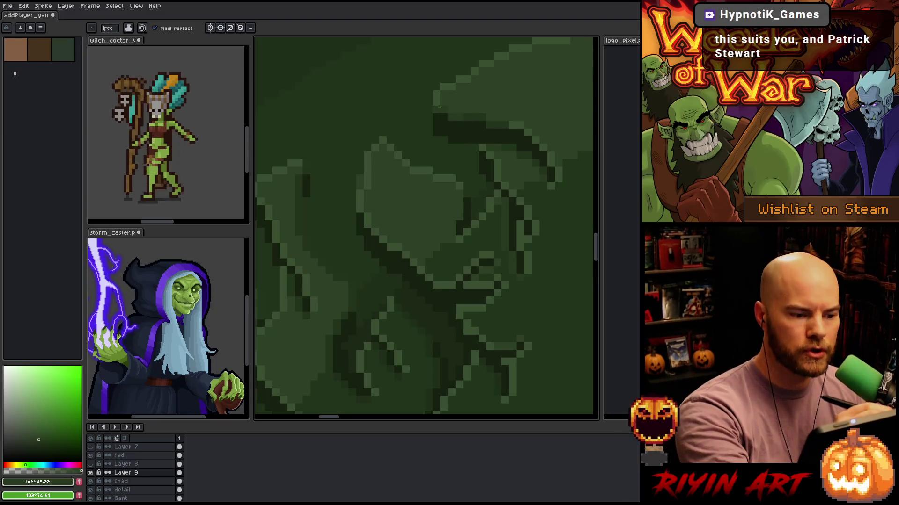
drag(478, 320, 486, 227)
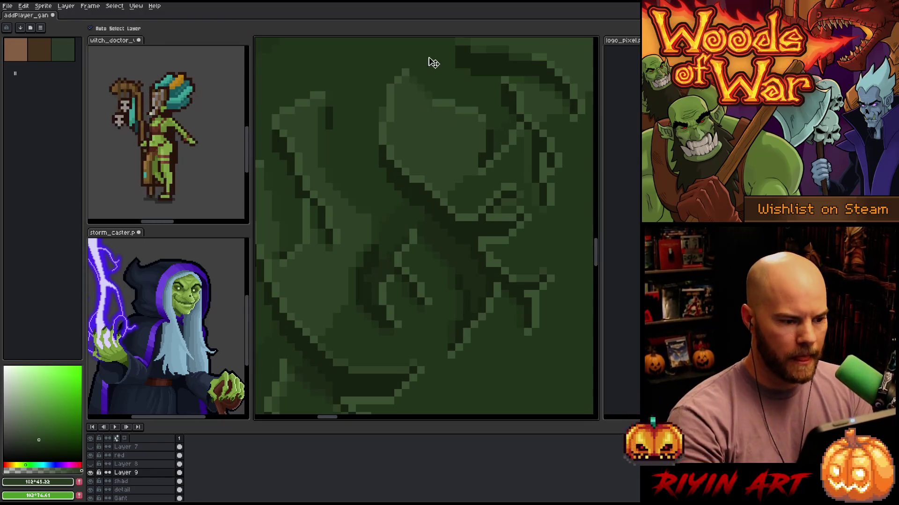
alt+click(381, 108)
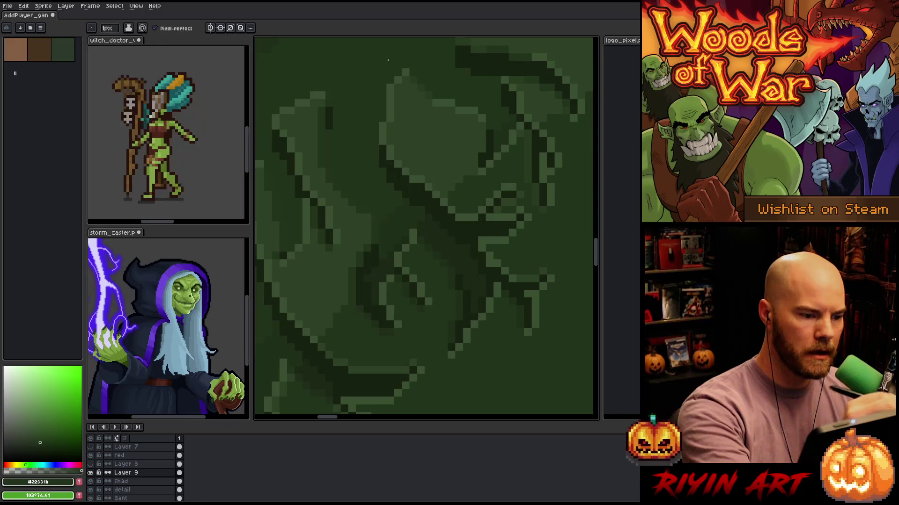
alt+click(382, 123)
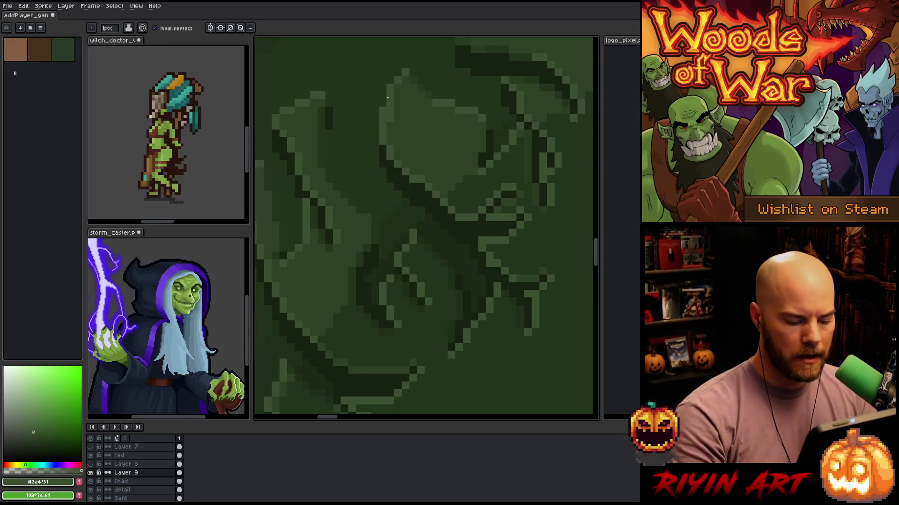
alt+click(395, 115)
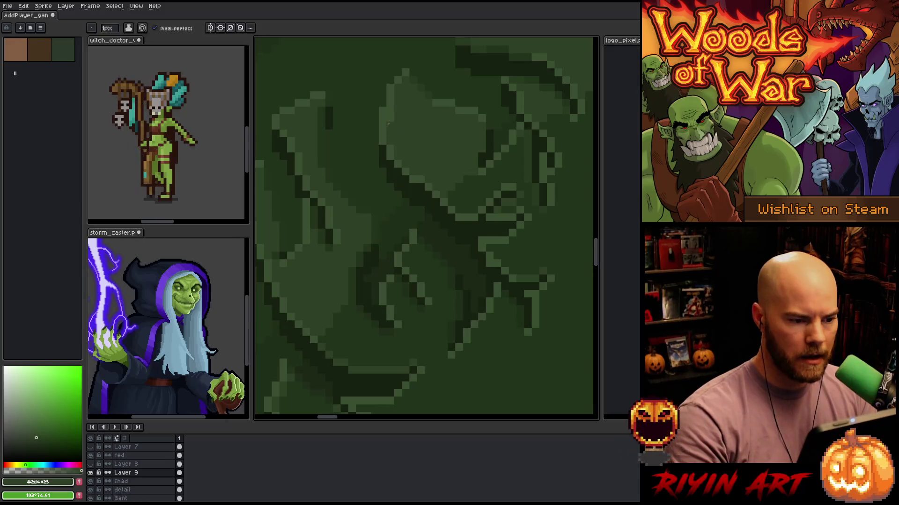
alt+click(424, 81)
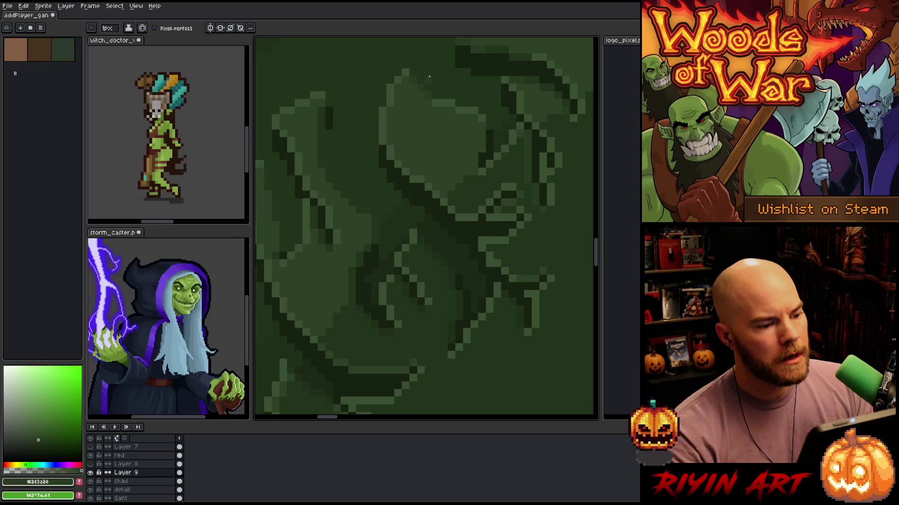
key(space)
drag(463, 255, 445, 317)
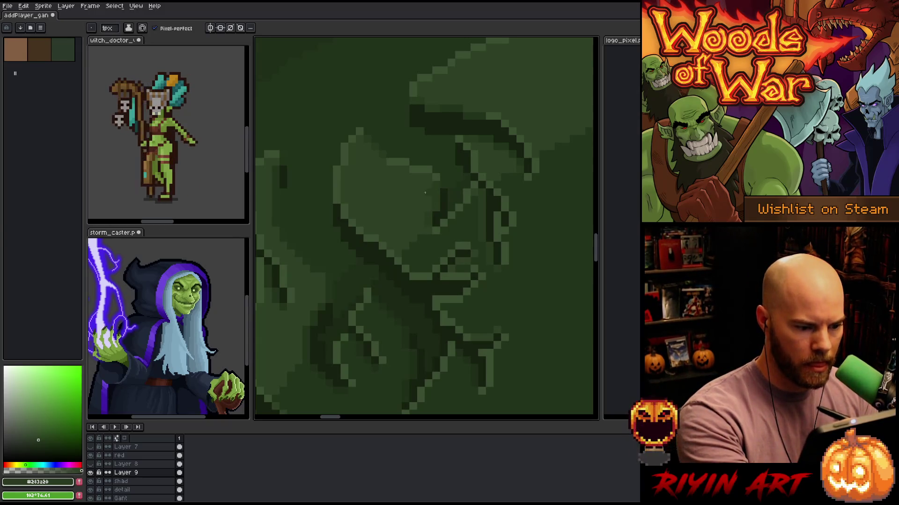
scroll(440, 192, down, 2)
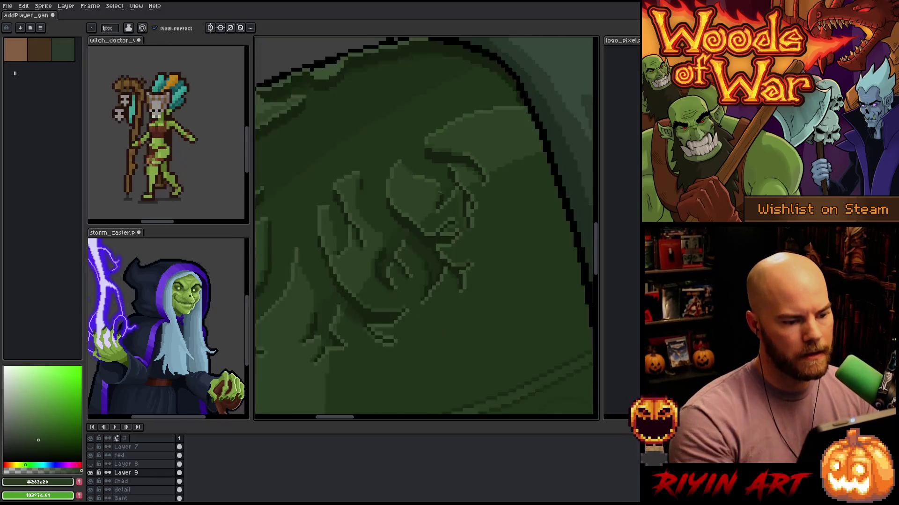
scroll(440, 192, down, 1)
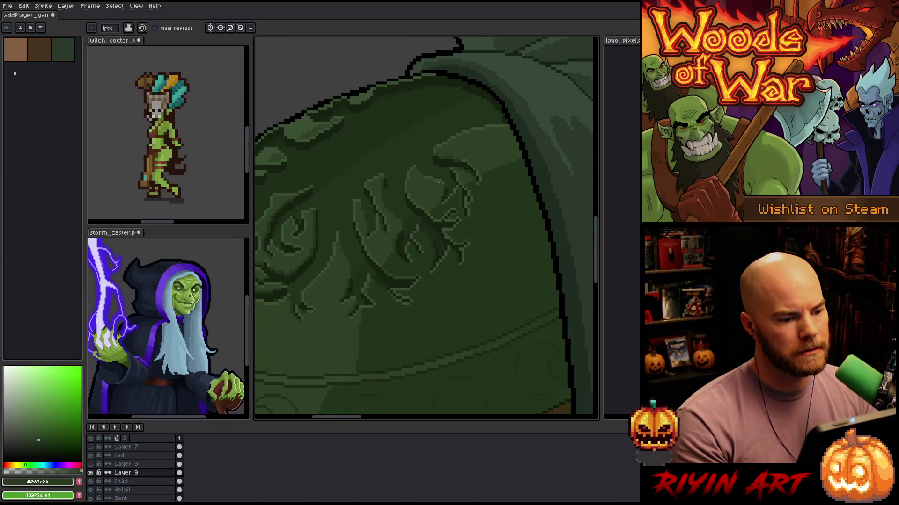
scroll(439, 178, down, 2)
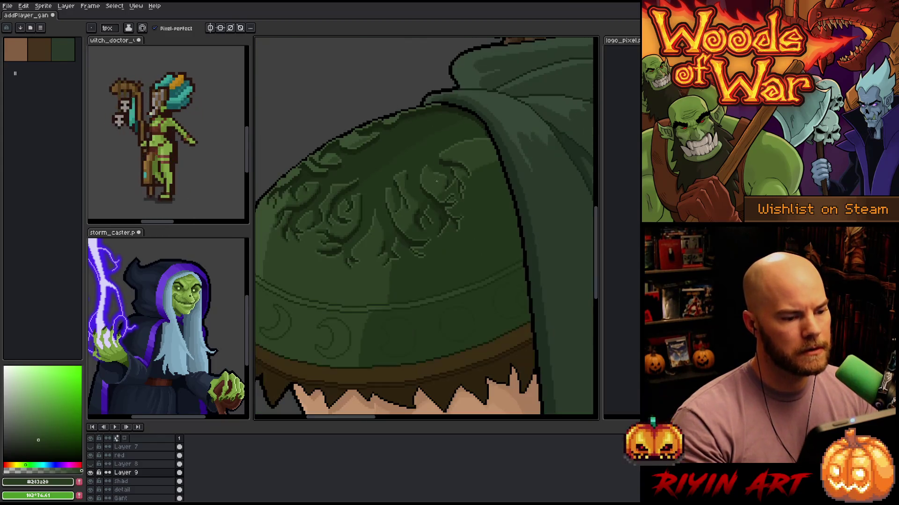